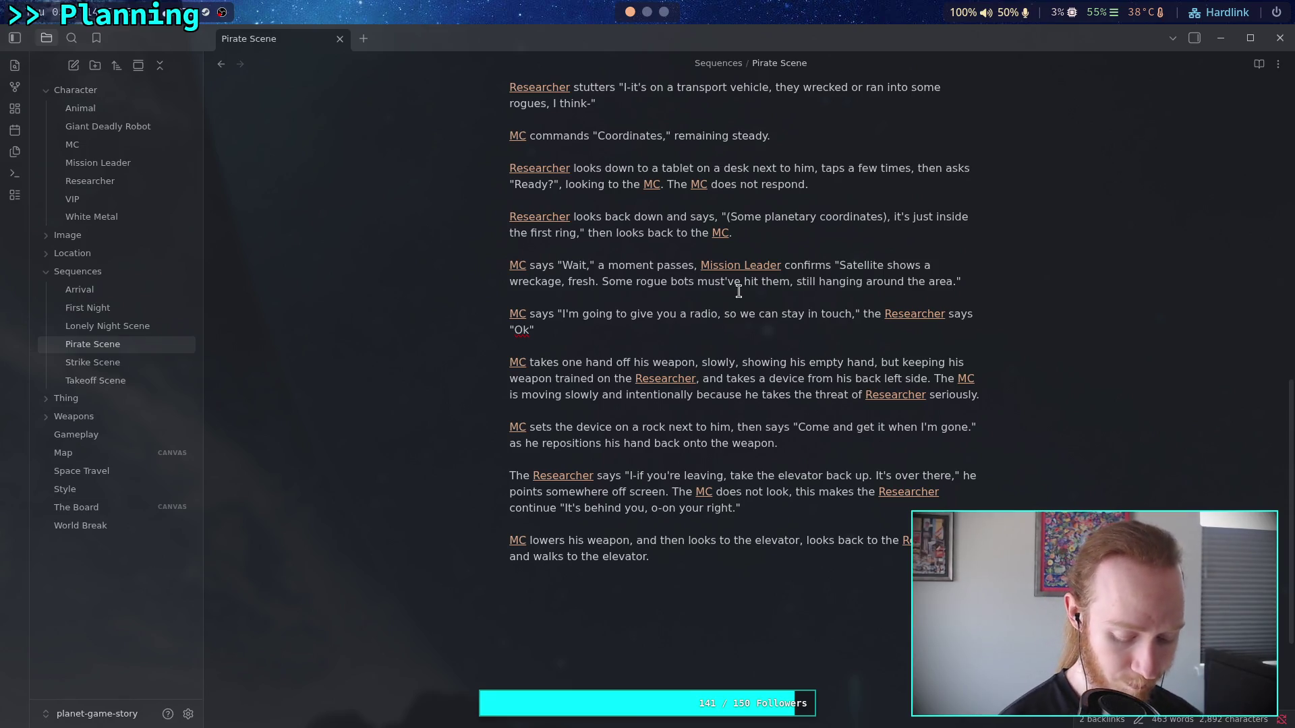
# - Revise the satellite report to begin 'Target is right,' and insert 'they're' before 'still'
pyautogui.write('Target ')
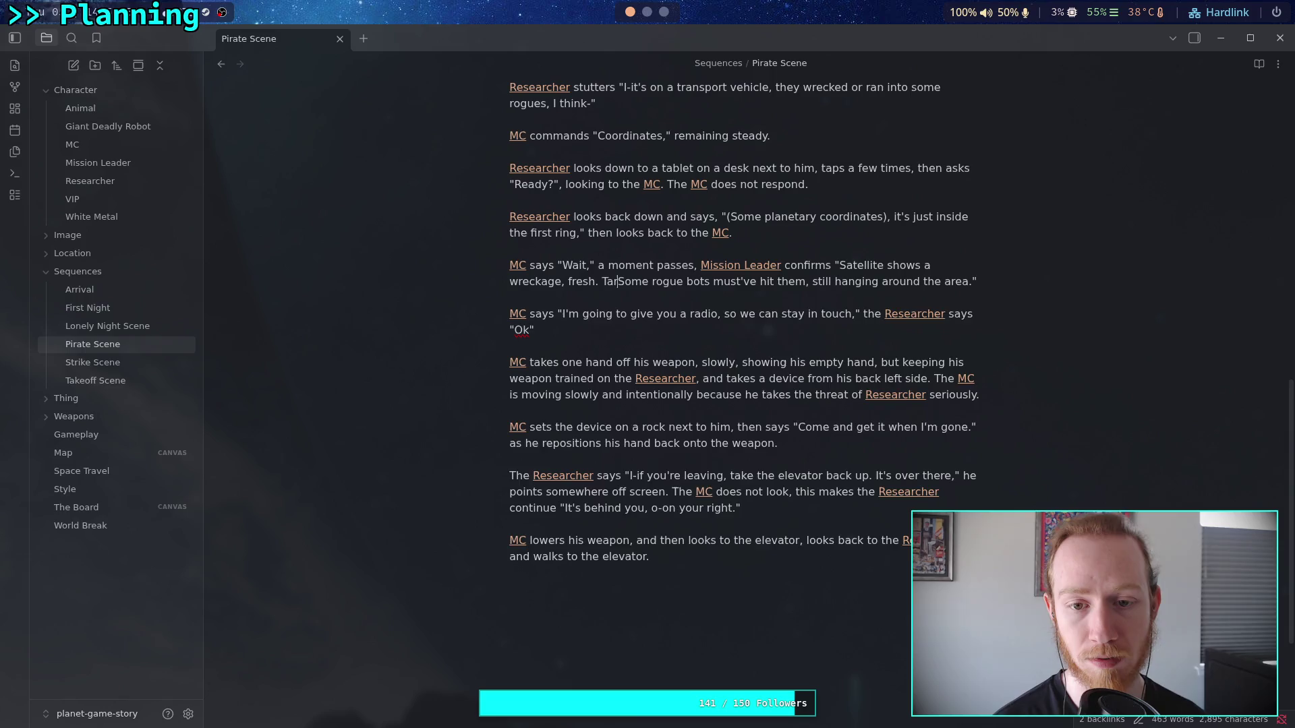
pyautogui.write('is right,')
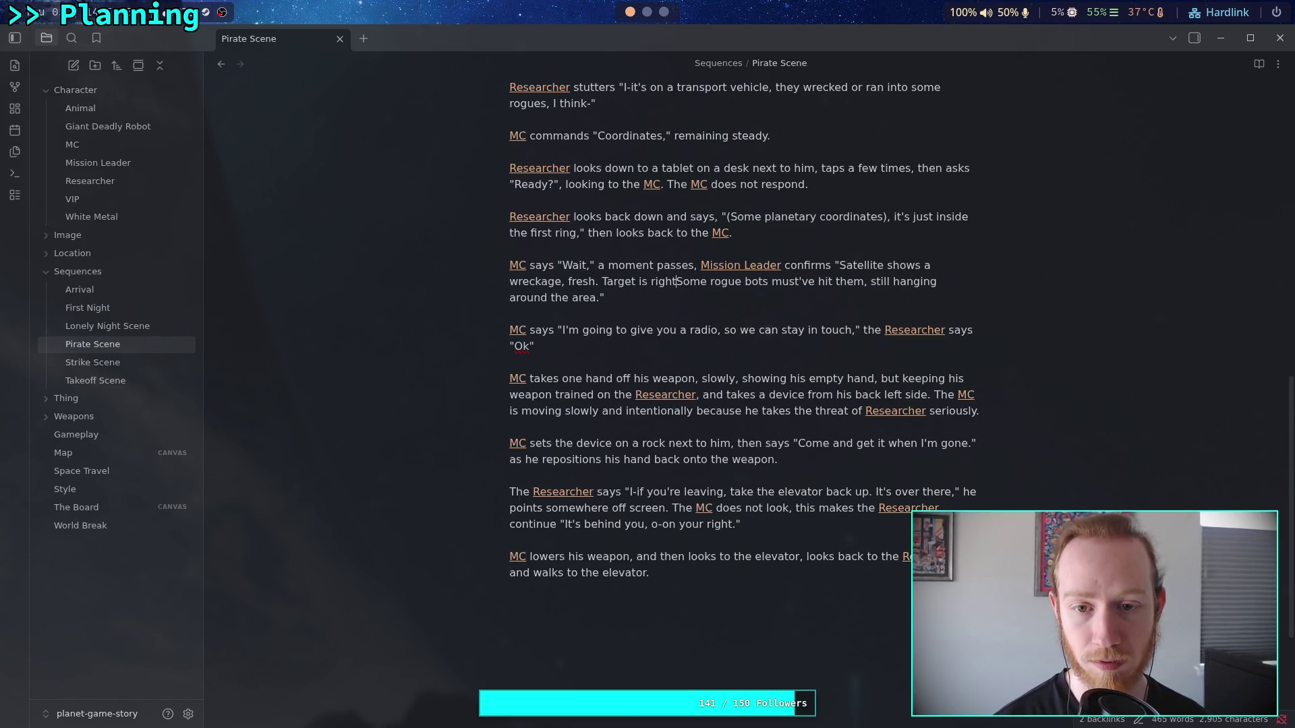
pyautogui.press('Delete')
pyautogui.write('s')
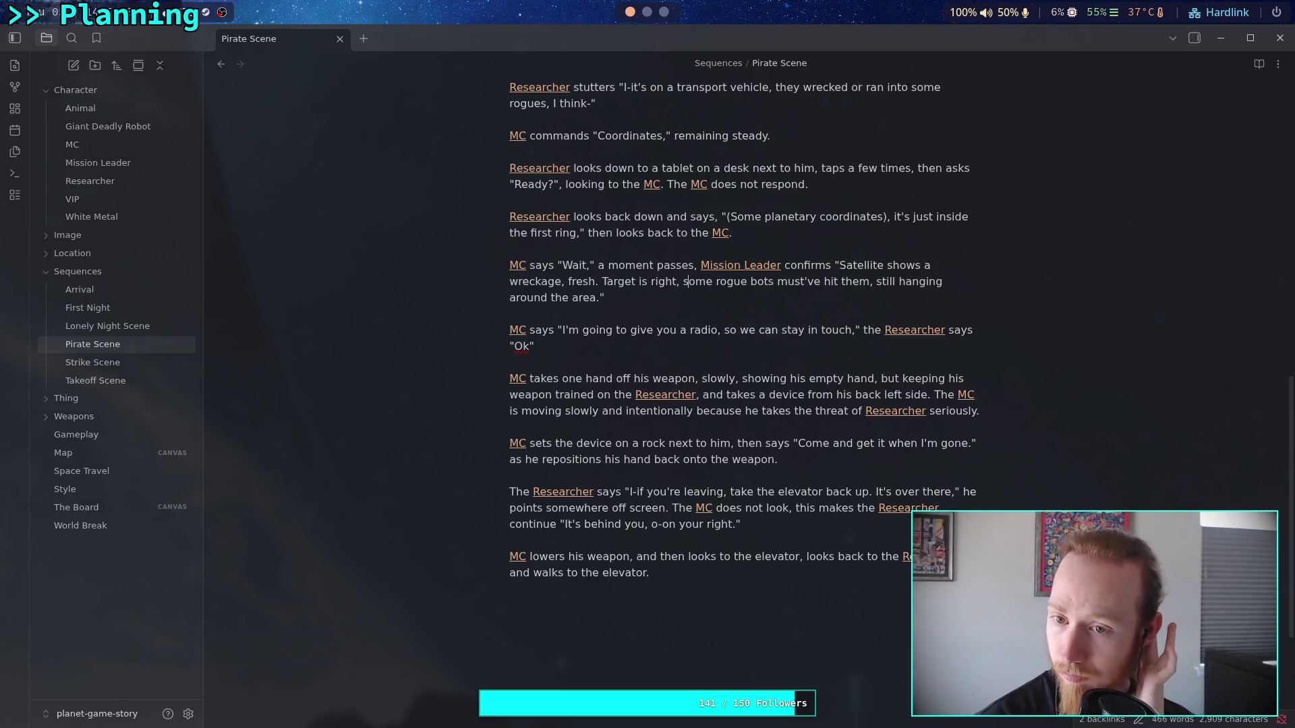
pyautogui.click(876, 283)
pyautogui.write("they're")
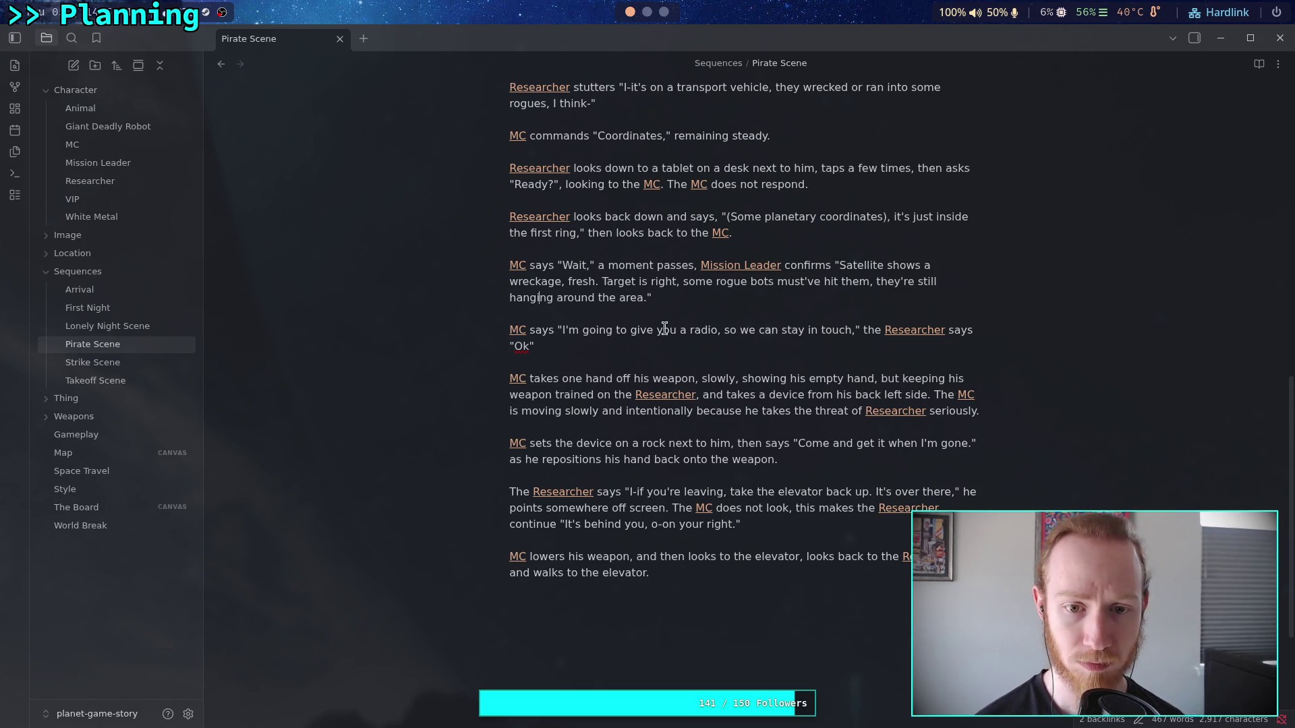
# - Open MC's radio line with 'Alright,' and add a full stop after 'Ok'
pyautogui.click(564, 330)
pyautogui.write('Alright')
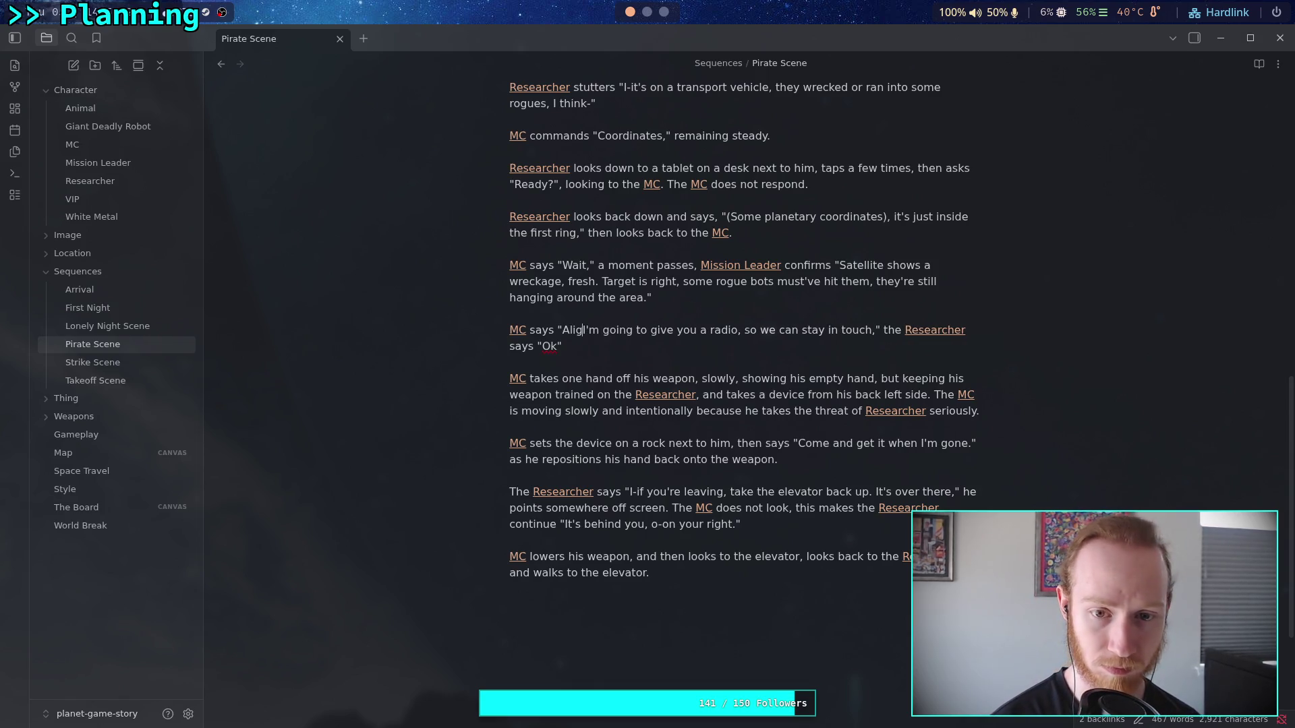
pyautogui.press('BackSpace')
pyautogui.press('BackSpace')
pyautogui.press('BackSpace')
pyautogui.write('right,')
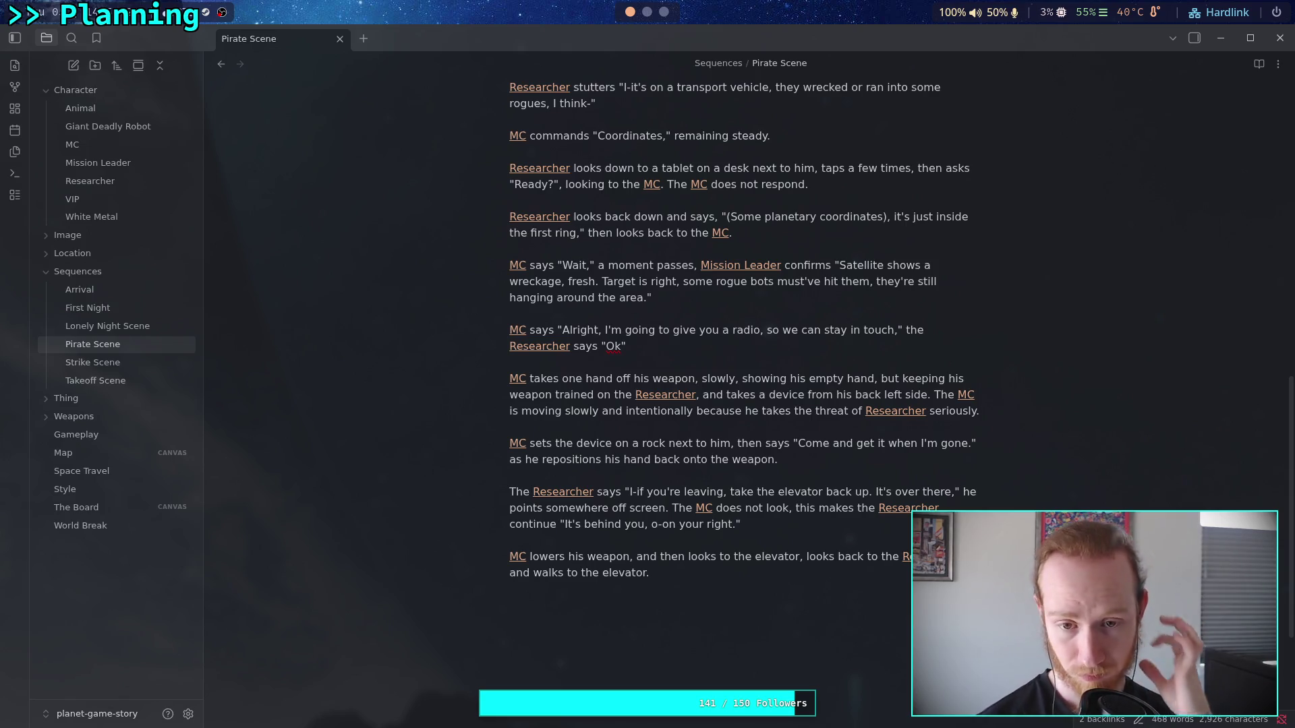
pyautogui.click(620, 346)
pyautogui.write('.')
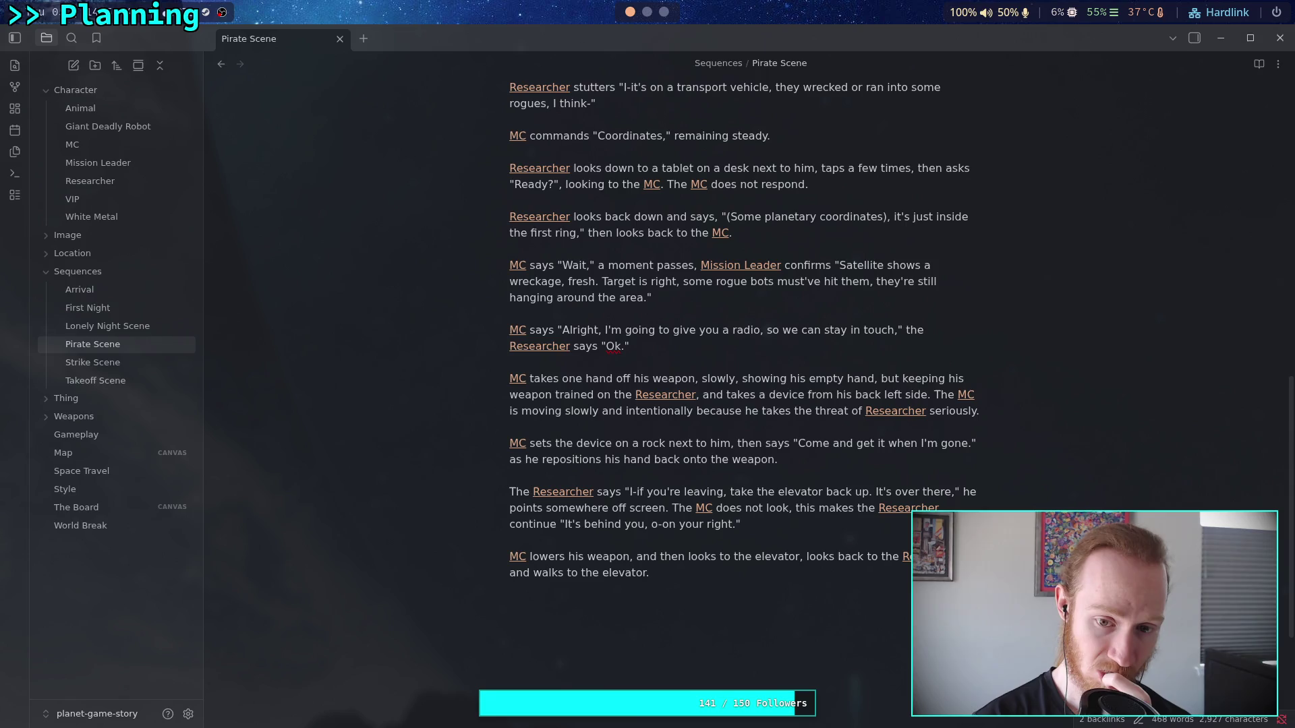
pyautogui.doubleClick(893, 439)
# - Change 'when' to 'once', add 'Press the button to turn it on.', and prefix the Researcher's reply with 'Okay.'
pyautogui.write('once')
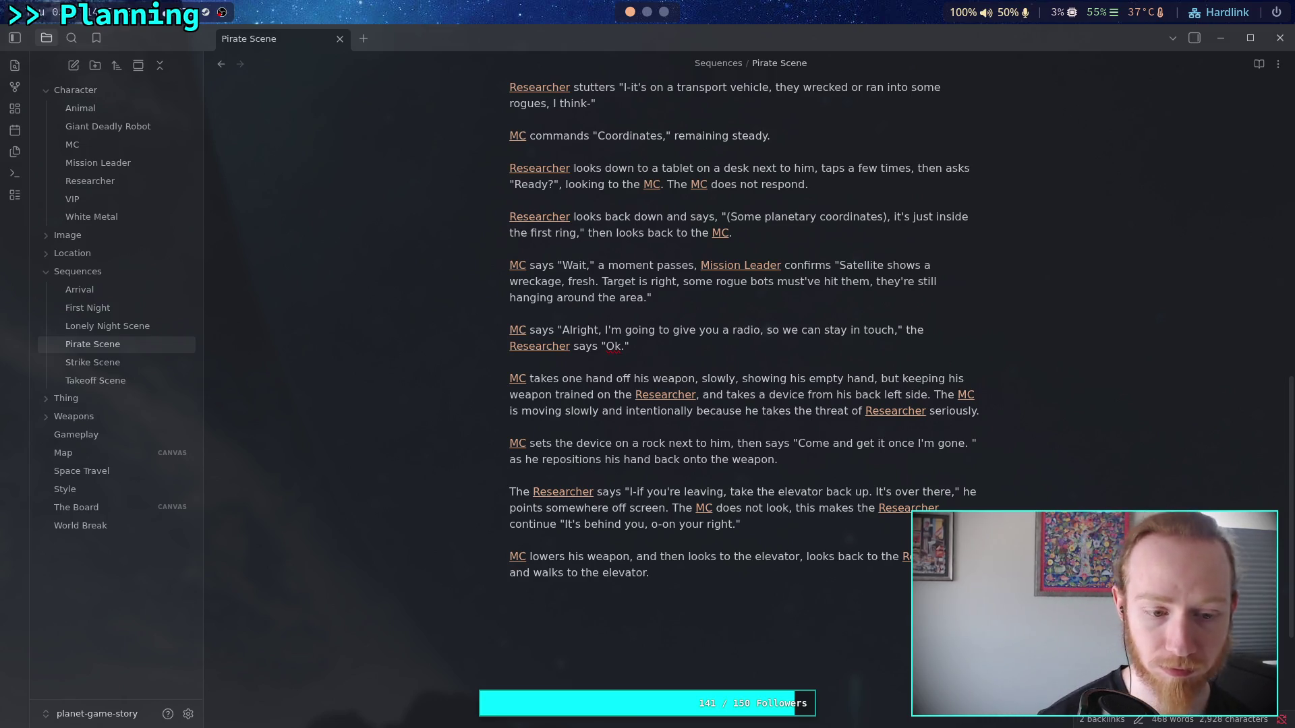
pyautogui.write('P')
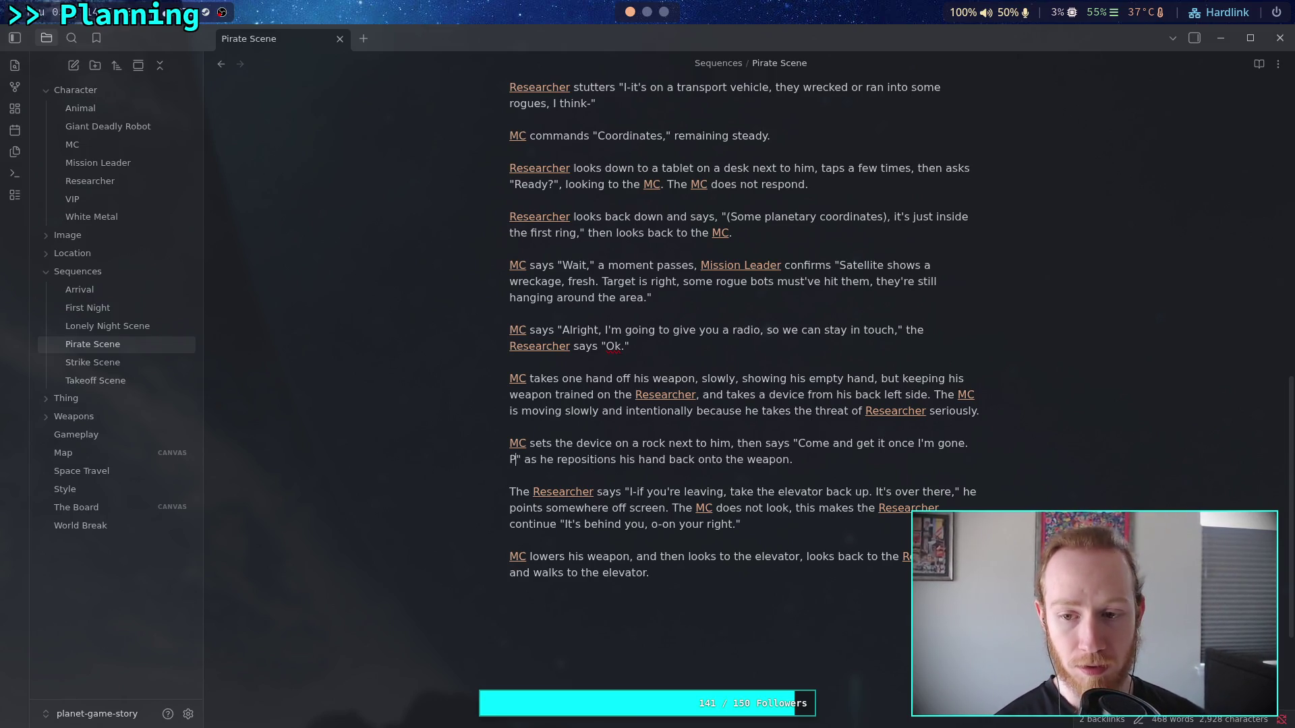
pyautogui.write('ress the but')
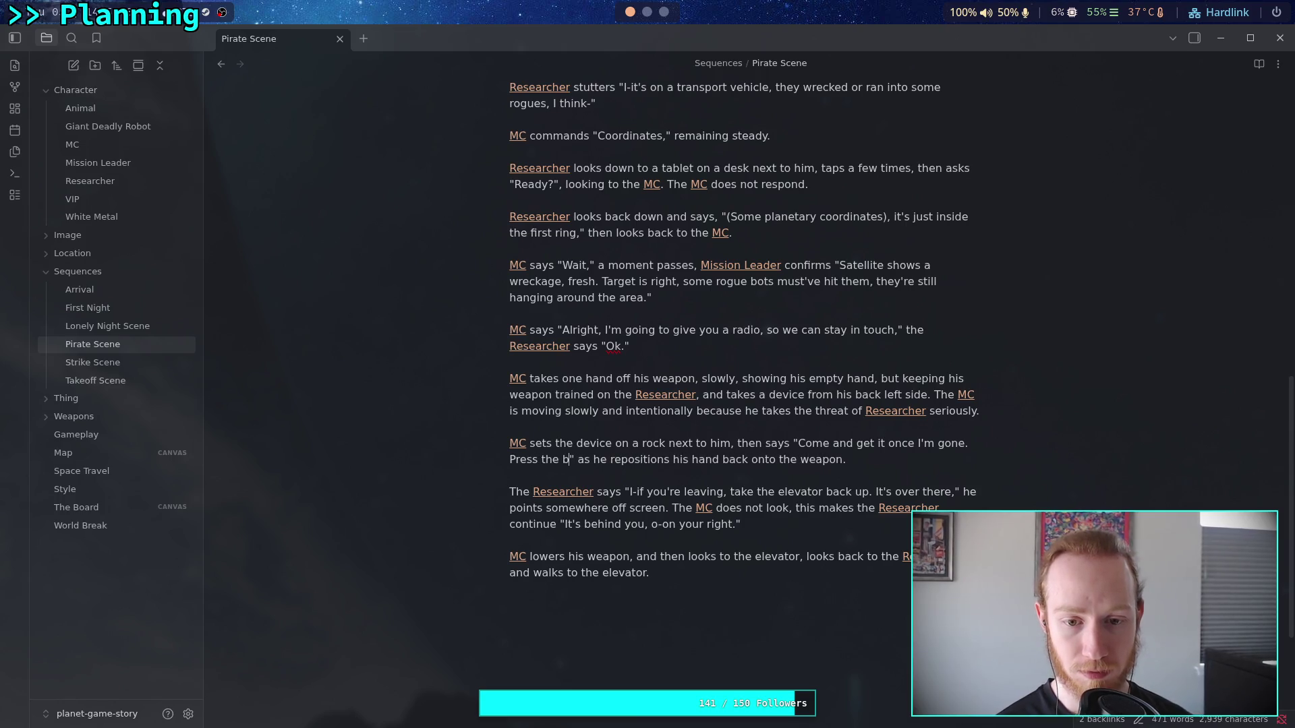
pyautogui.write('ton to turn it ')
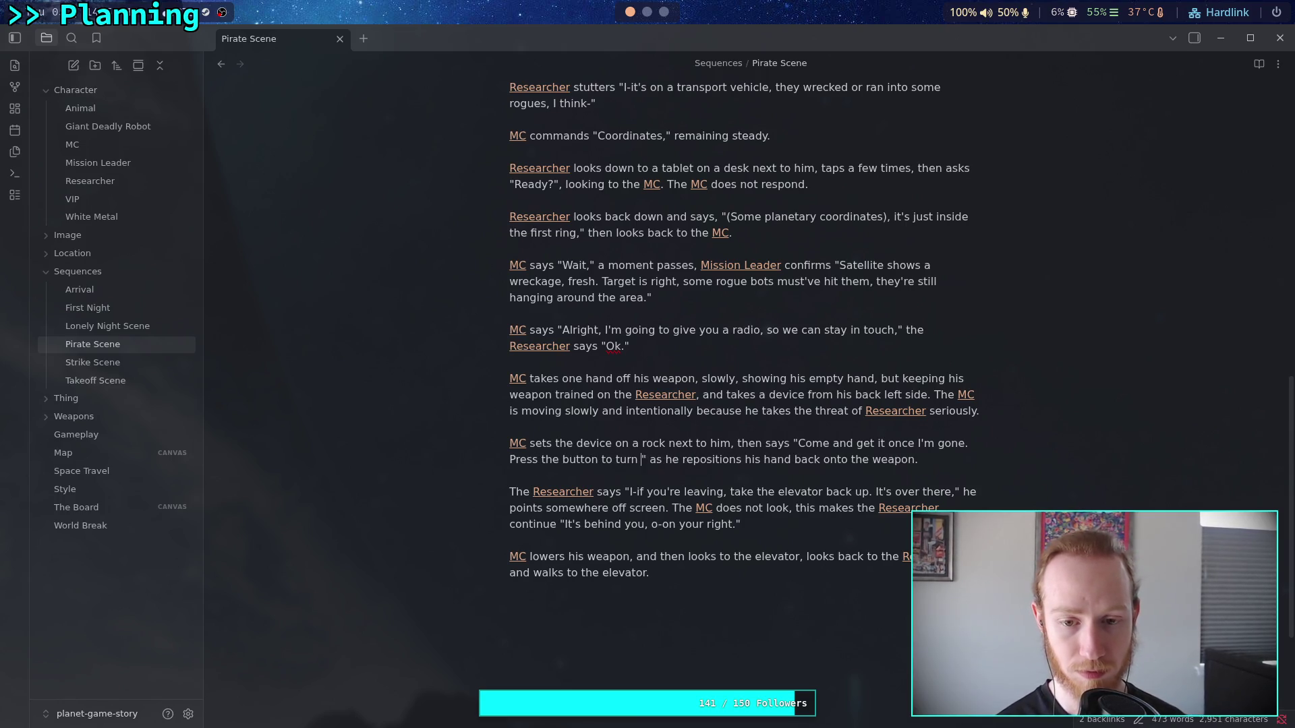
pyautogui.write('on')
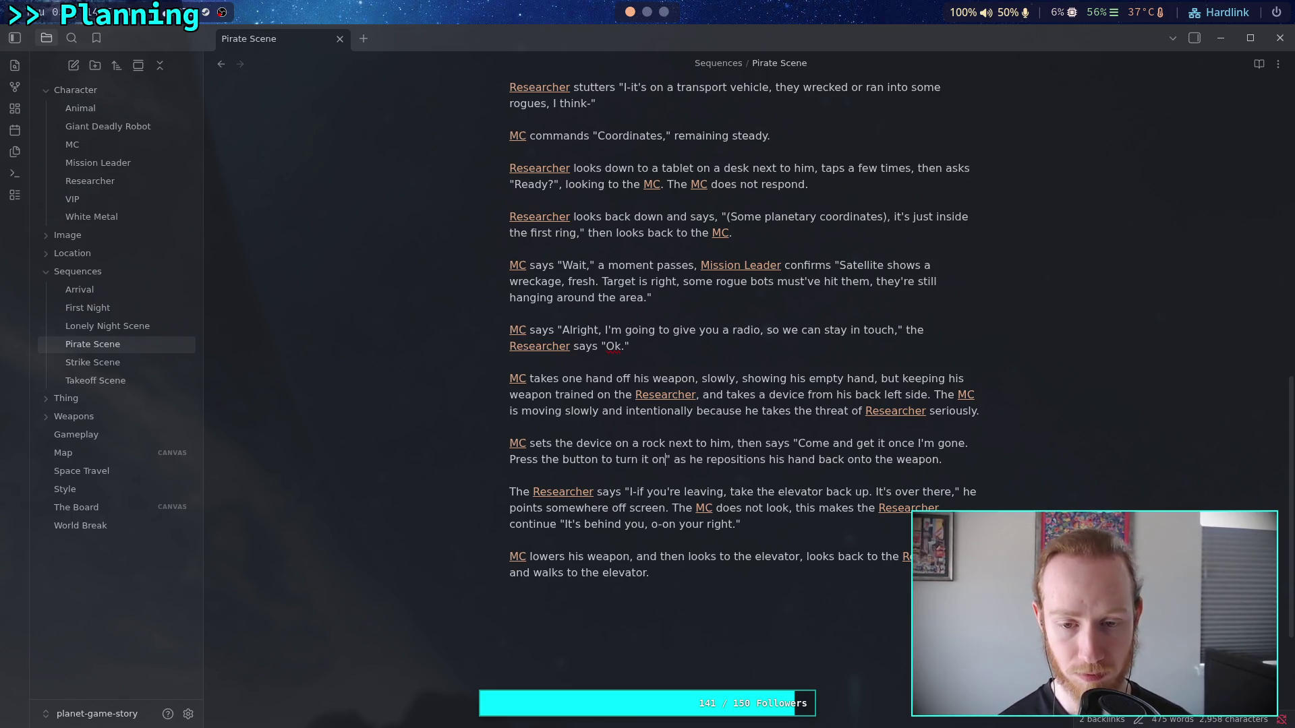
pyautogui.write('.')
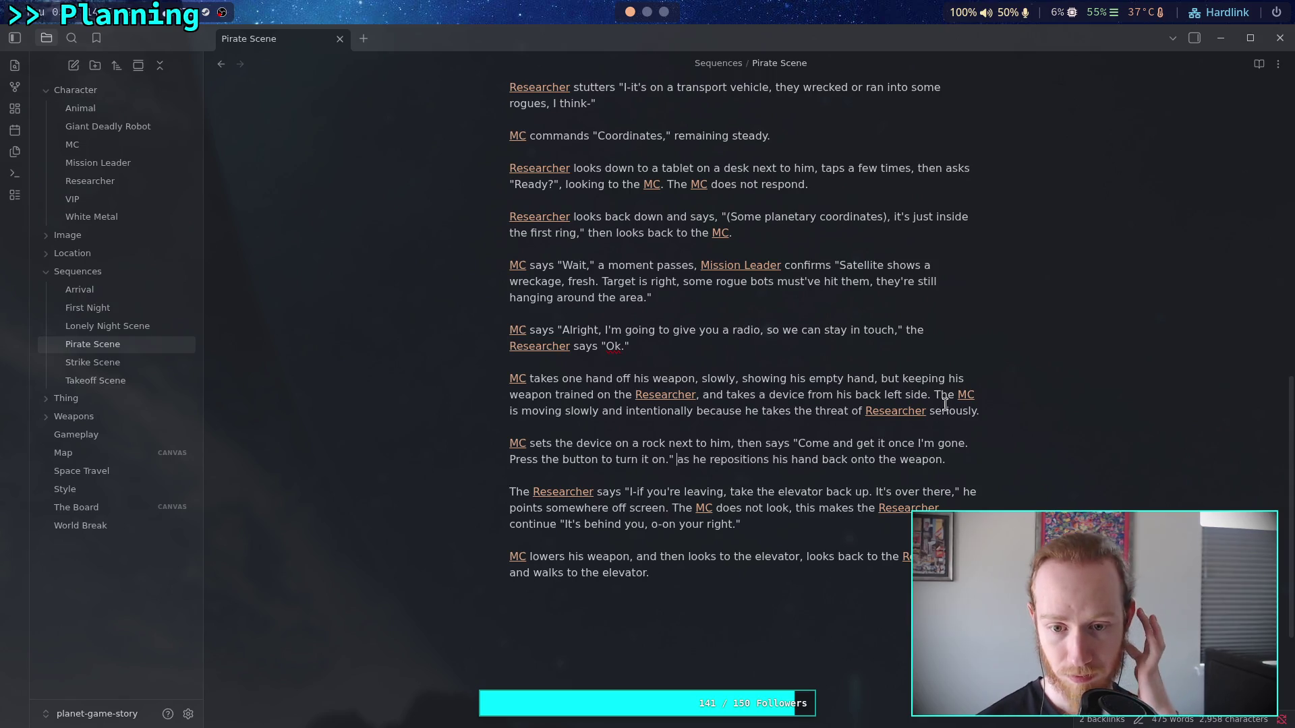
pyautogui.click(632, 491)
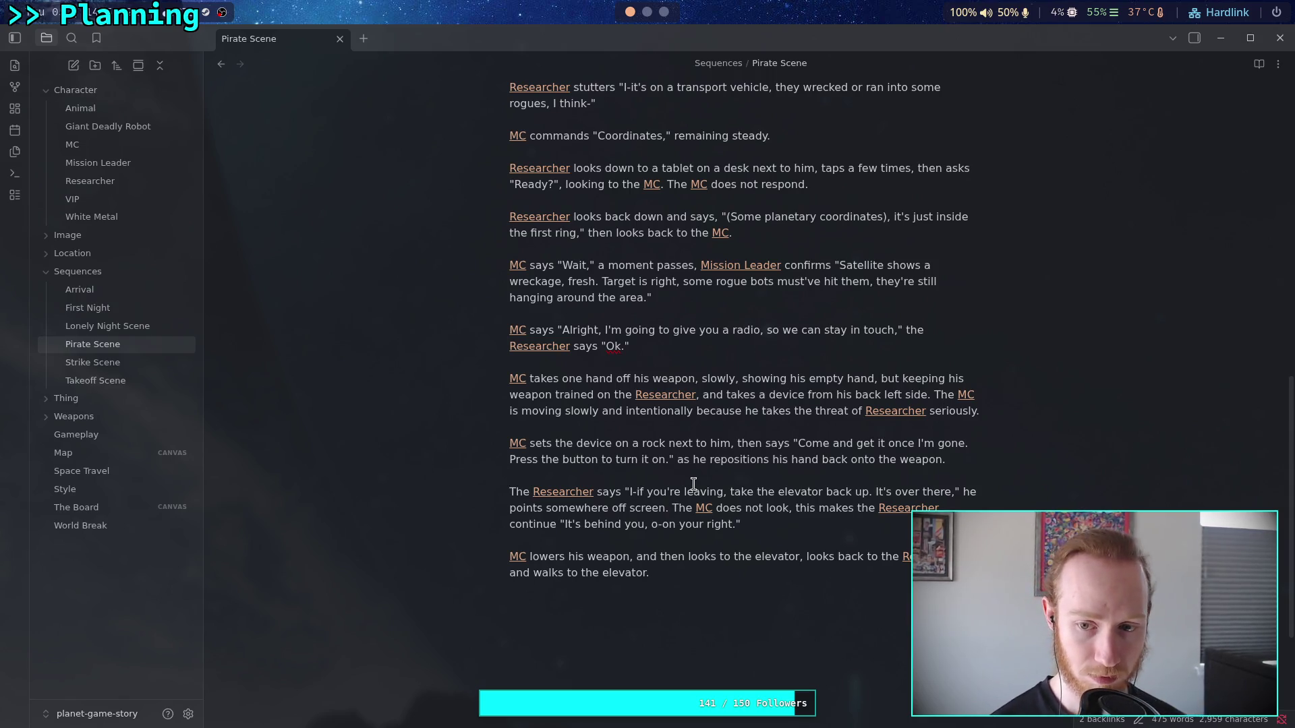
pyautogui.write('Okap,')
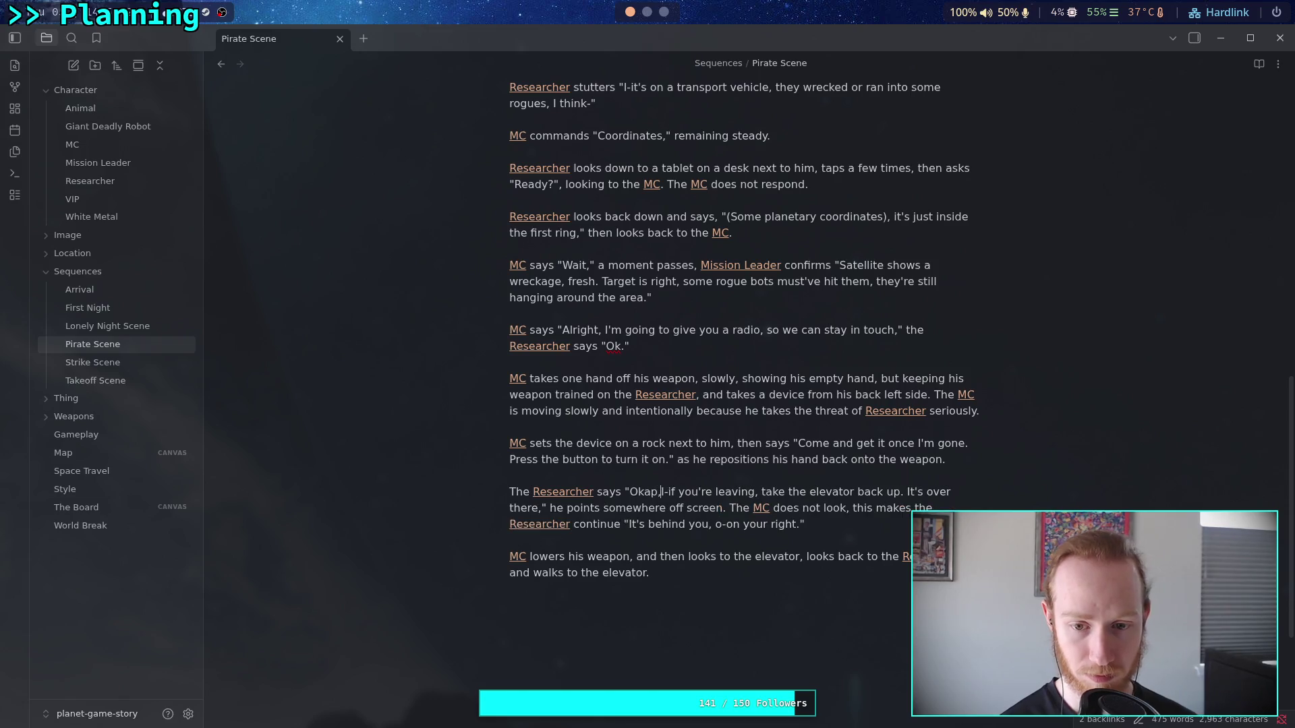
pyautogui.write('y.')
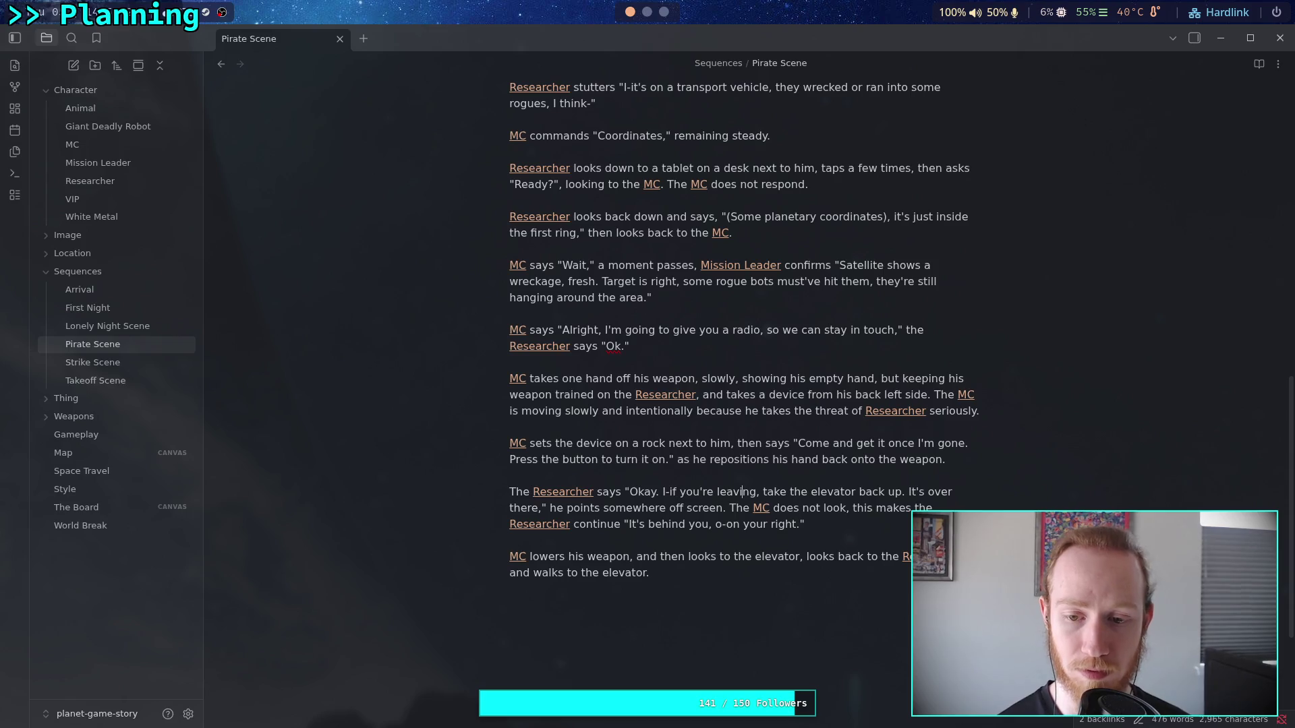
pyautogui.scroll(-2, 816, 481)
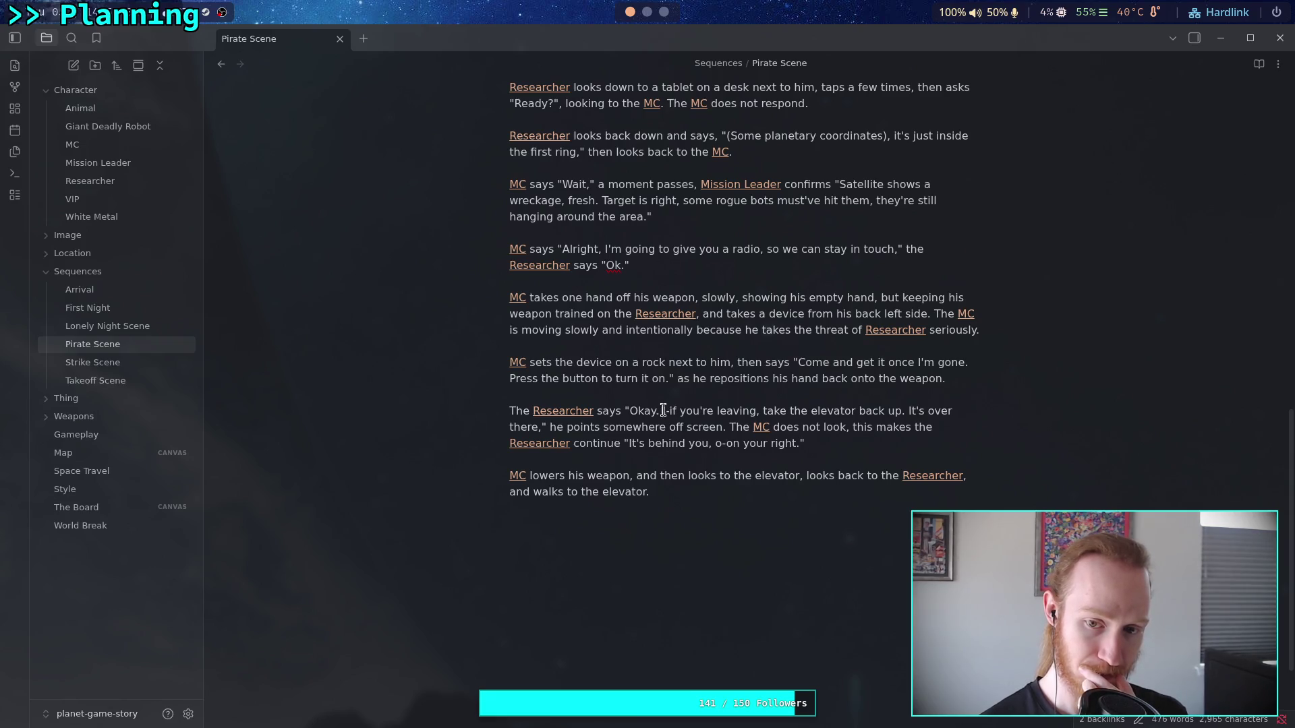
pyautogui.moveTo(663, 410); pyautogui.dragTo(775, 412)
pyautogui.moveTo(664, 411); pyautogui.dragTo(757, 411)
pyautogui.click(726, 458)
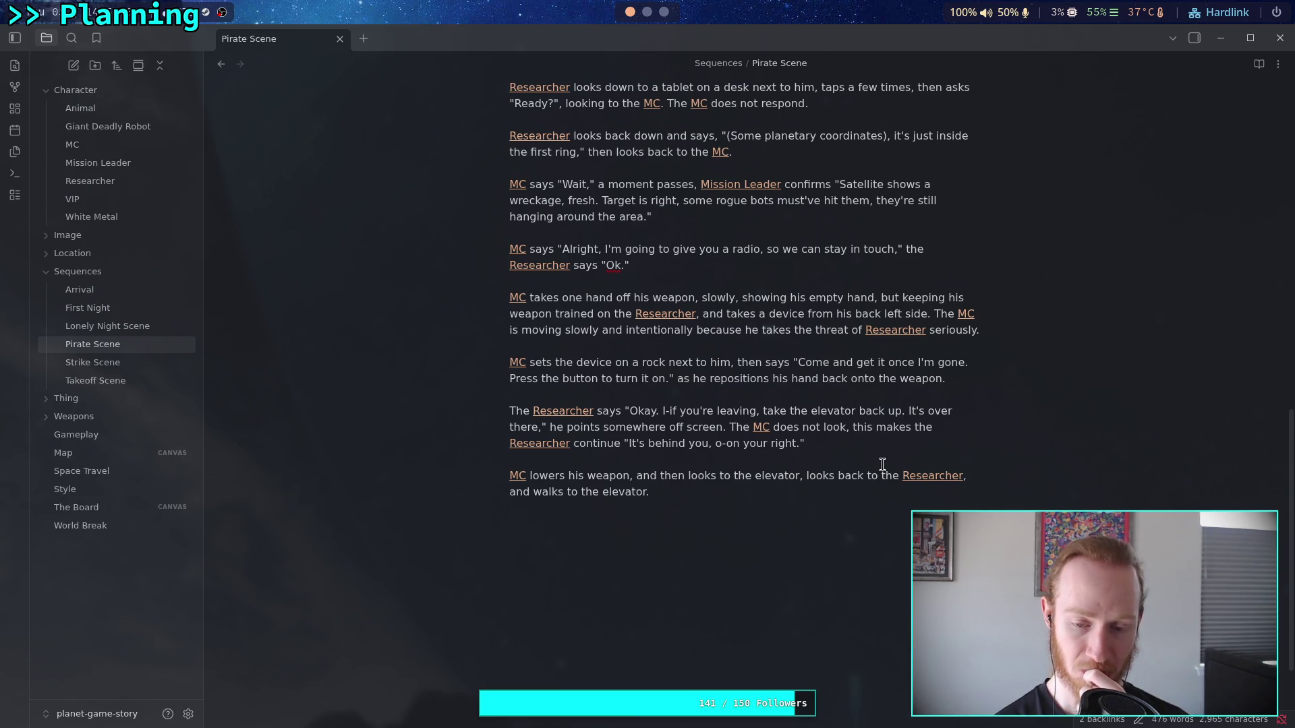
# - In the last paragraph, add 'slowly' after 'looks' and 'then' before 'looks back'
pyautogui.scroll(2, 708, 550)
pyautogui.scroll(-2, 701, 545)
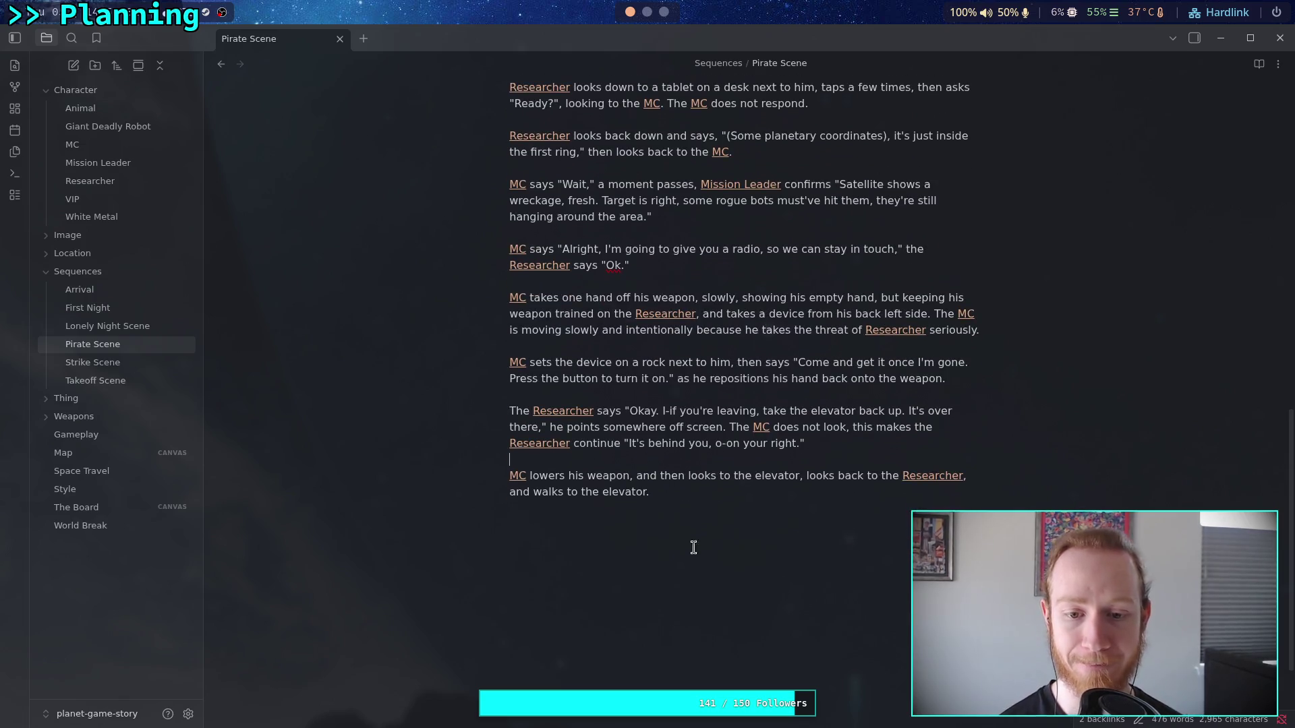
pyautogui.click(719, 476)
pyautogui.write('slowly')
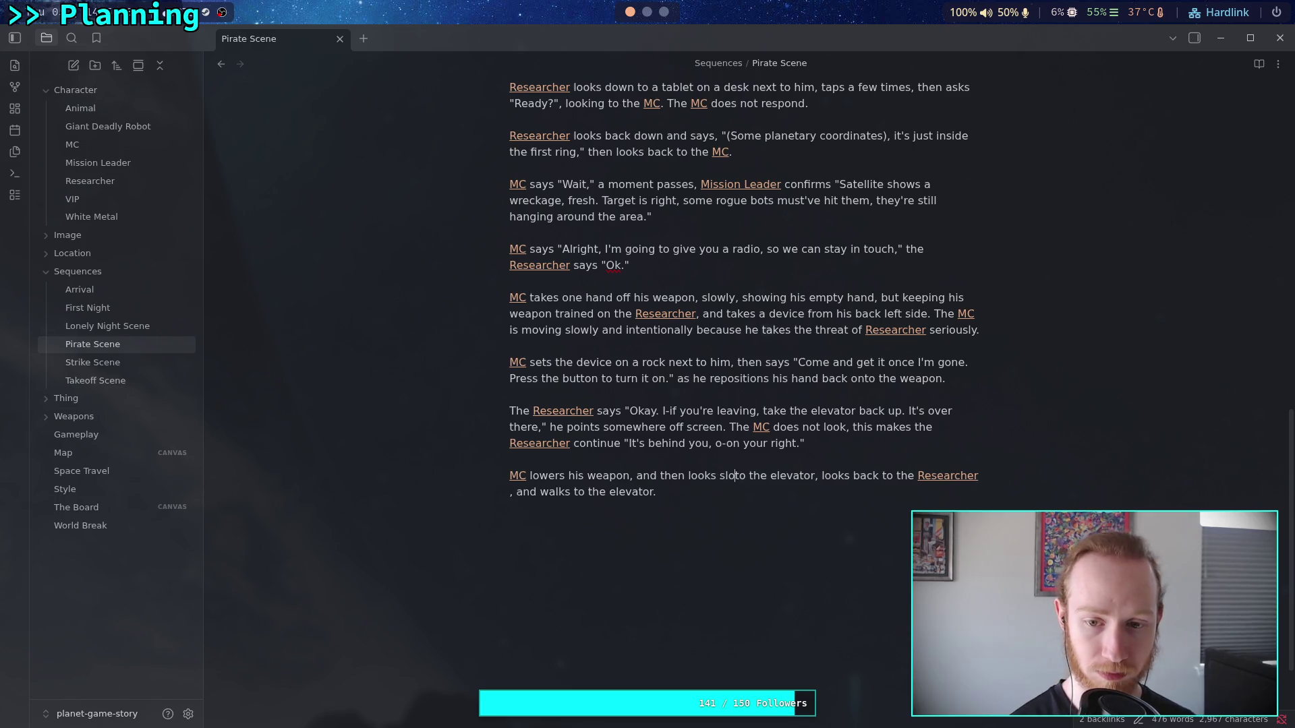
pyautogui.doubleClick(845, 474)
pyautogui.click(844, 474)
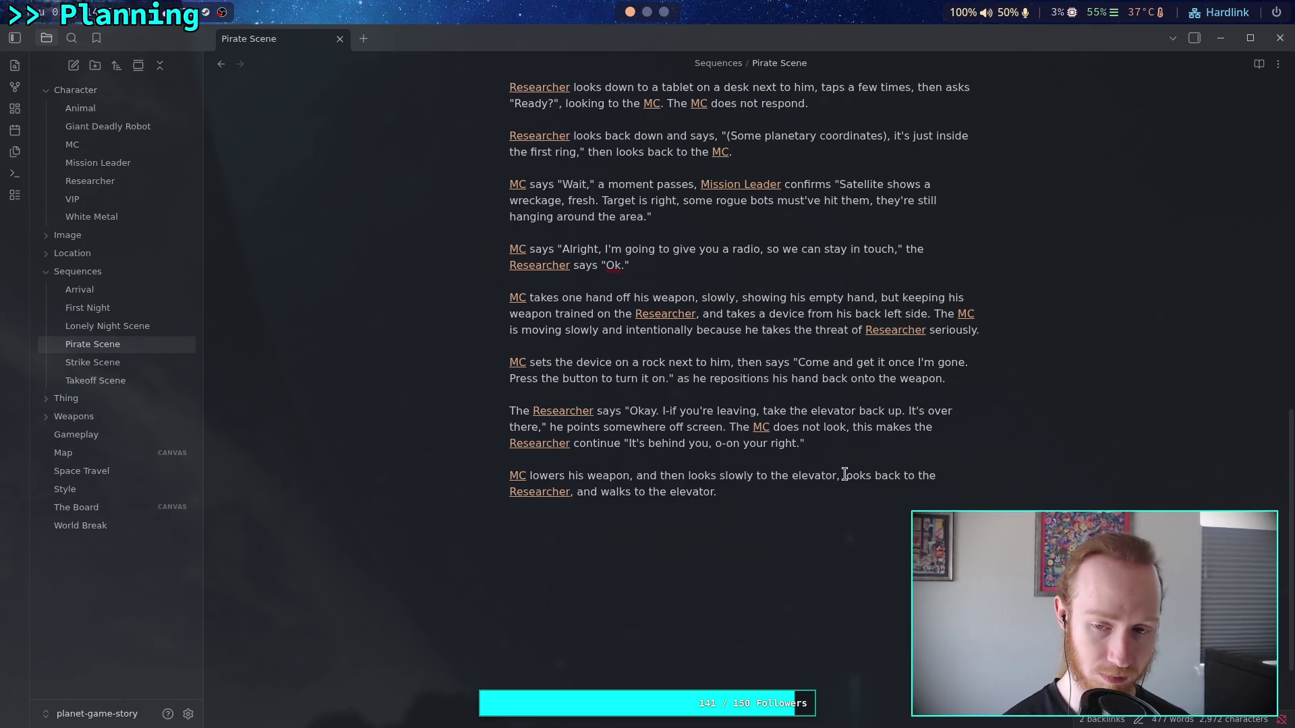
pyautogui.write('then')
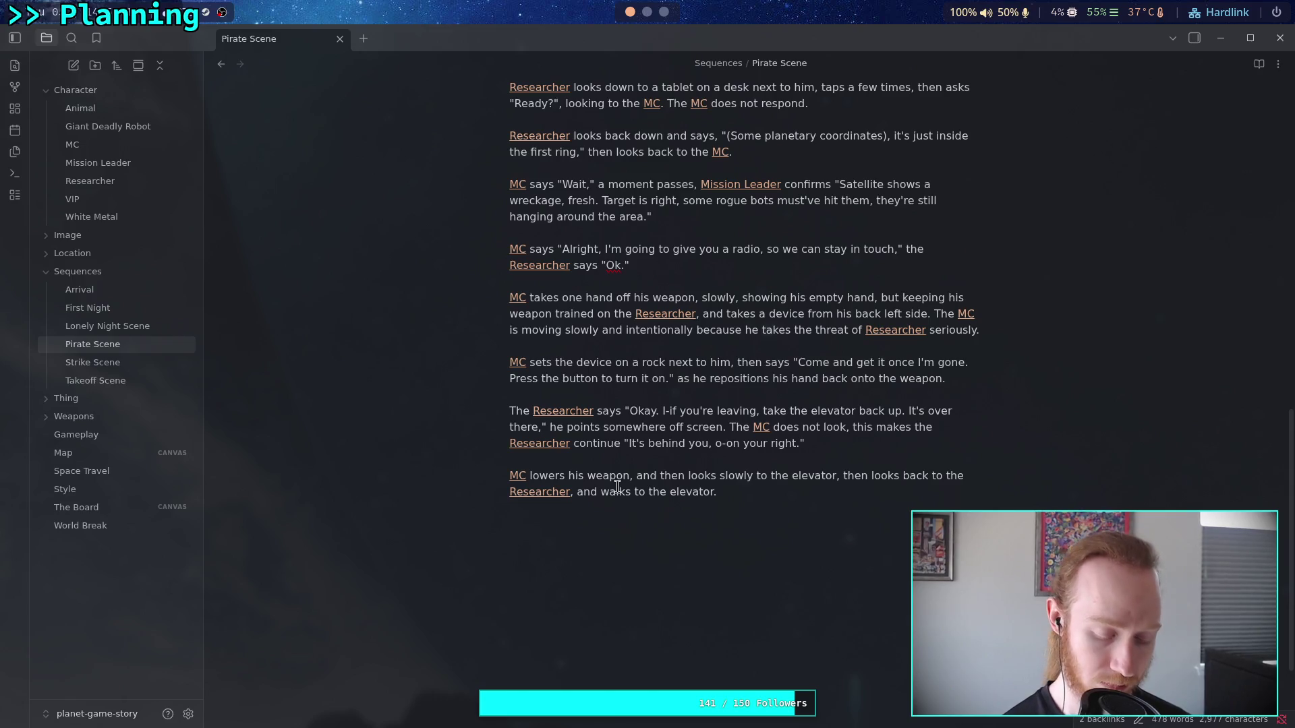
# - Replace 'and' with 'turns around, and' before 'walks', and change 'to the elevator' to 'into the elevator'
pyautogui.press('BackSpace')
pyautogui.press('BackSpace')
pyautogui.press('BackSpace')
pyautogui.write('turns')
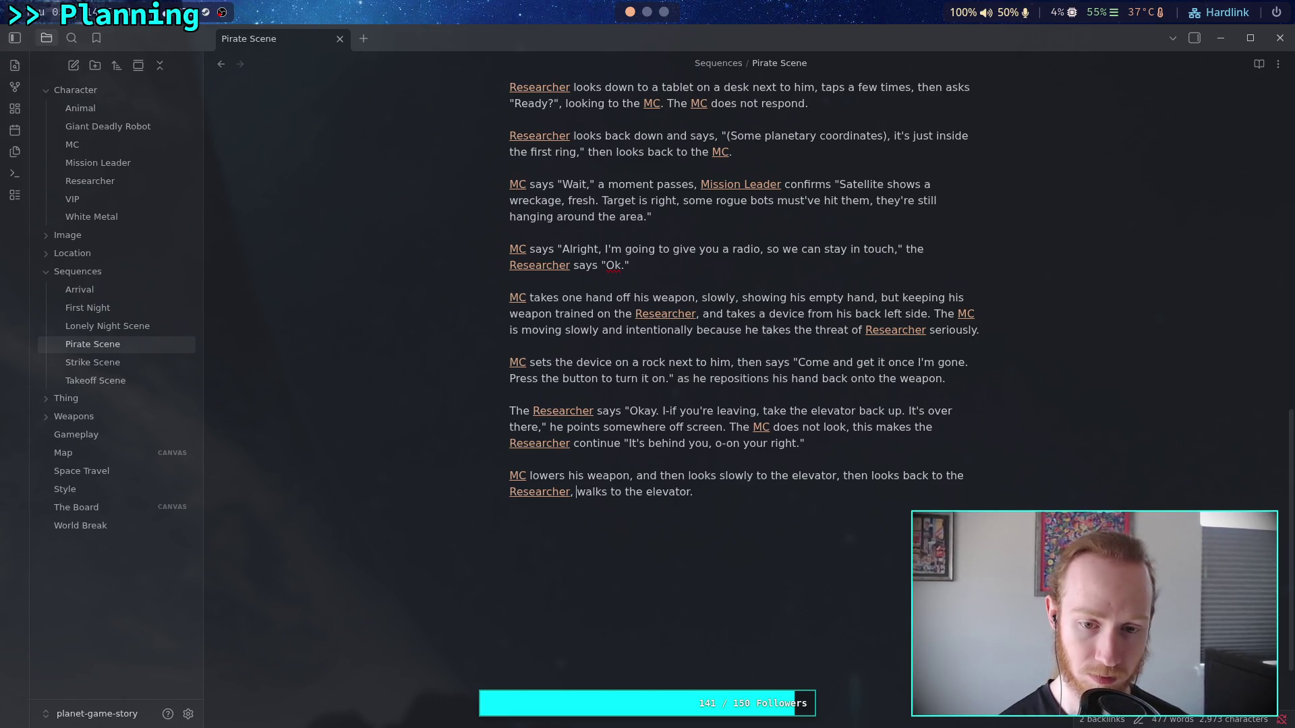
pyautogui.write(' around, ')
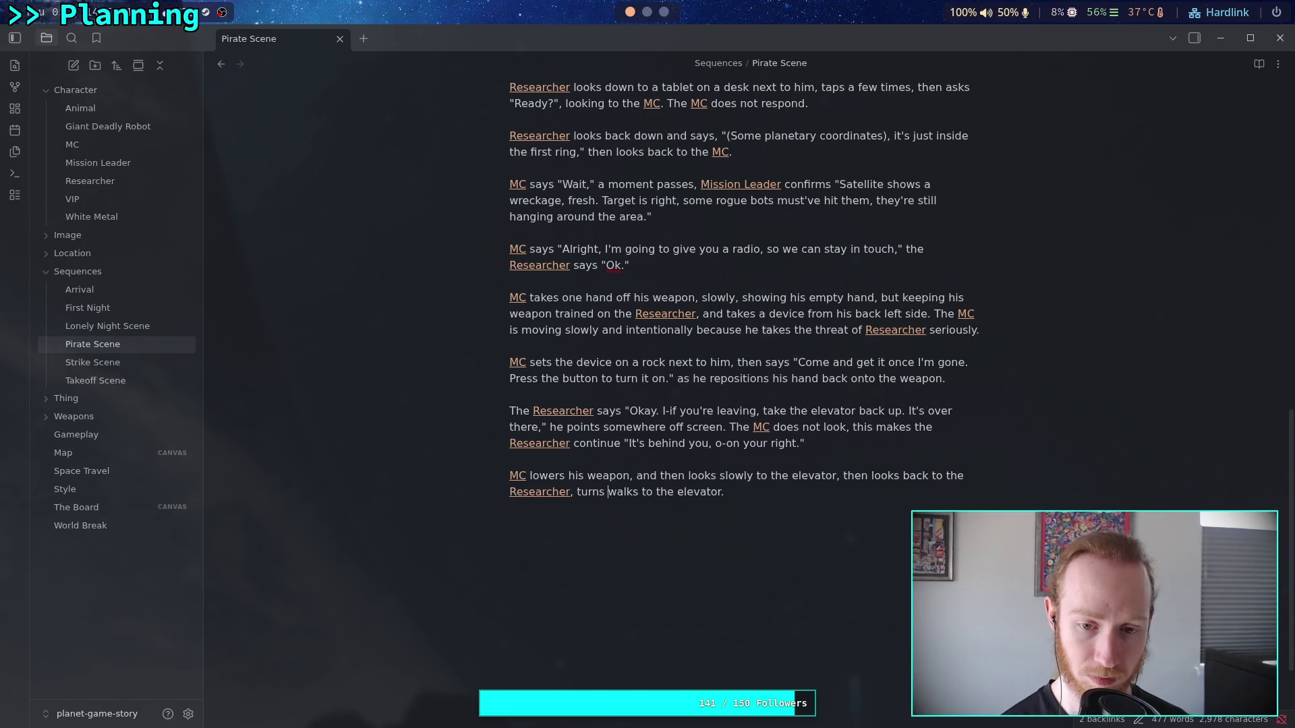
pyautogui.write('and')
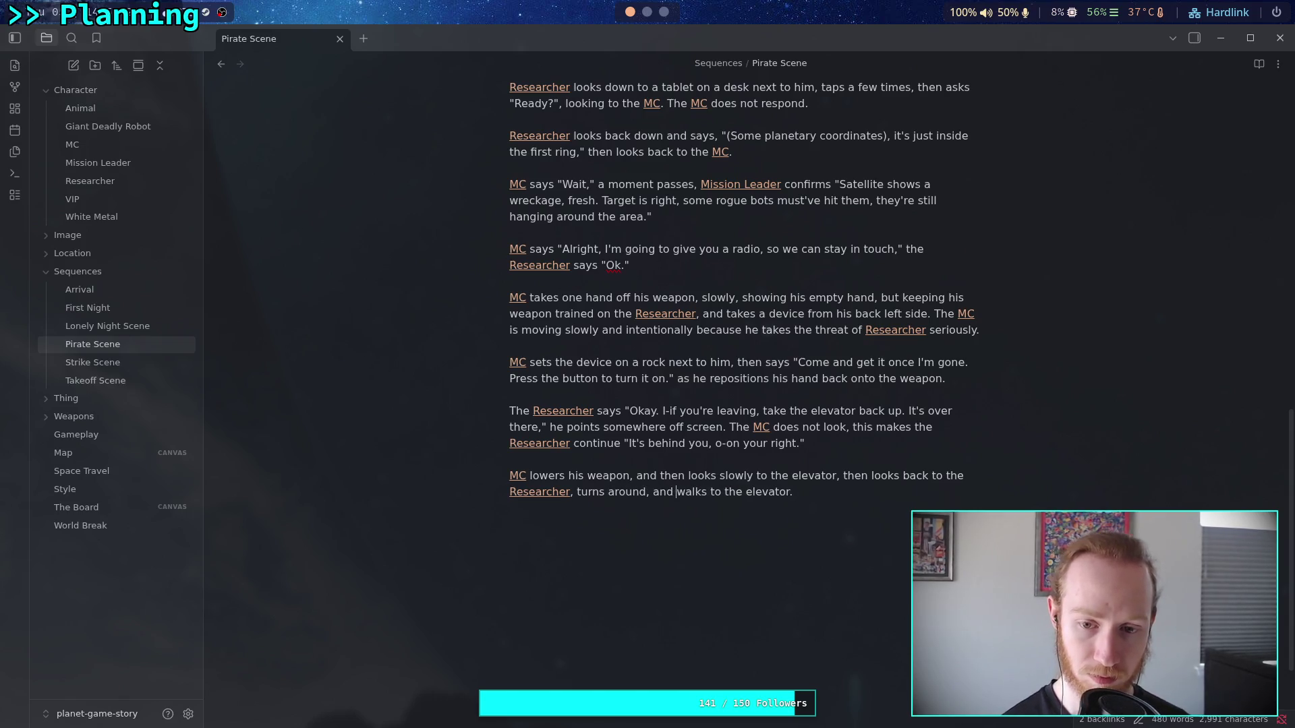
pyautogui.click(709, 491)
pyautogui.write('in')
pyautogui.click(838, 496)
pyautogui.click(839, 616)
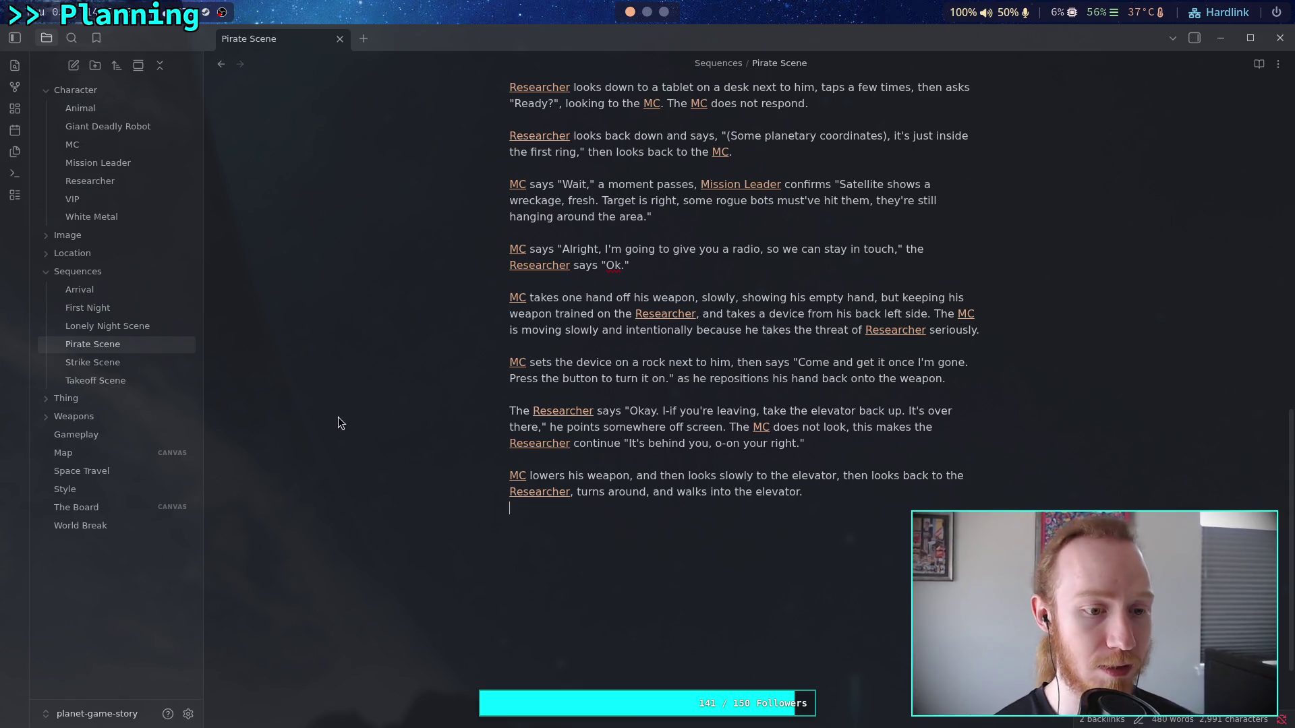
# - Zoom The Board canvas in on the Primary Mission cards, then return to the Pirate Scene note
pyautogui.click(108, 505)
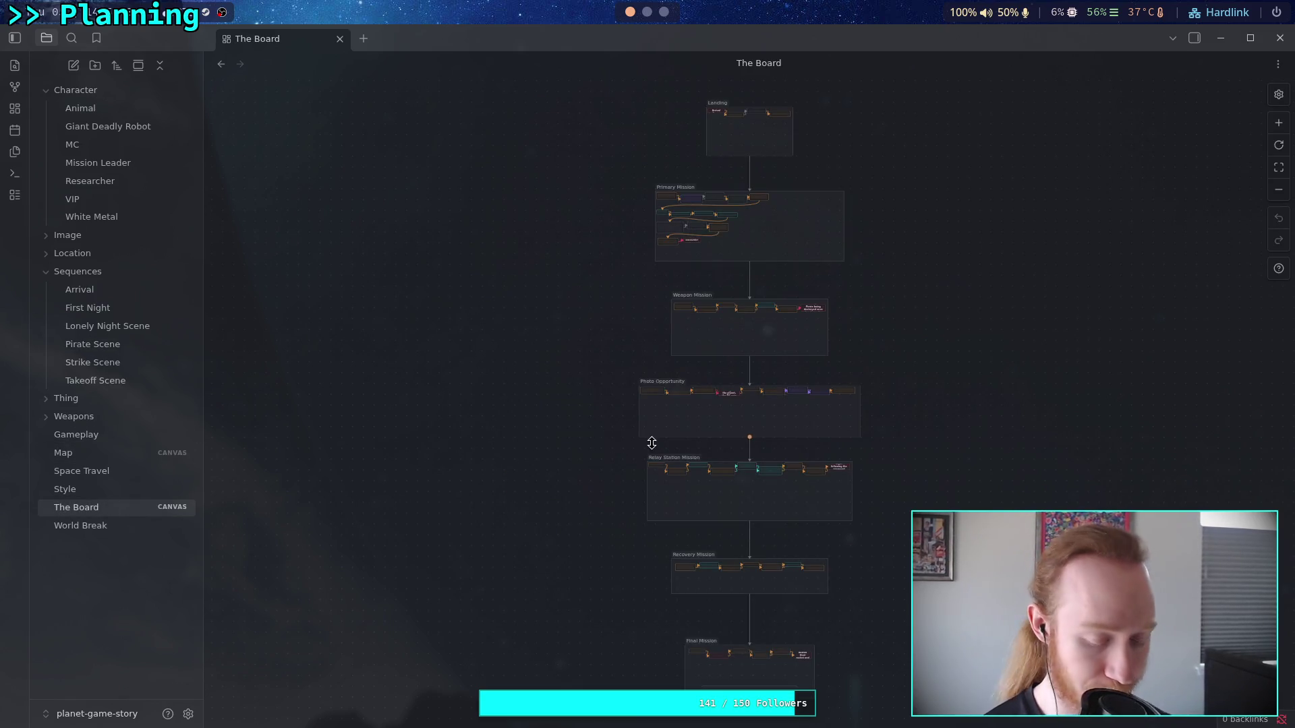
pyautogui.scroll(10, 733, 401)
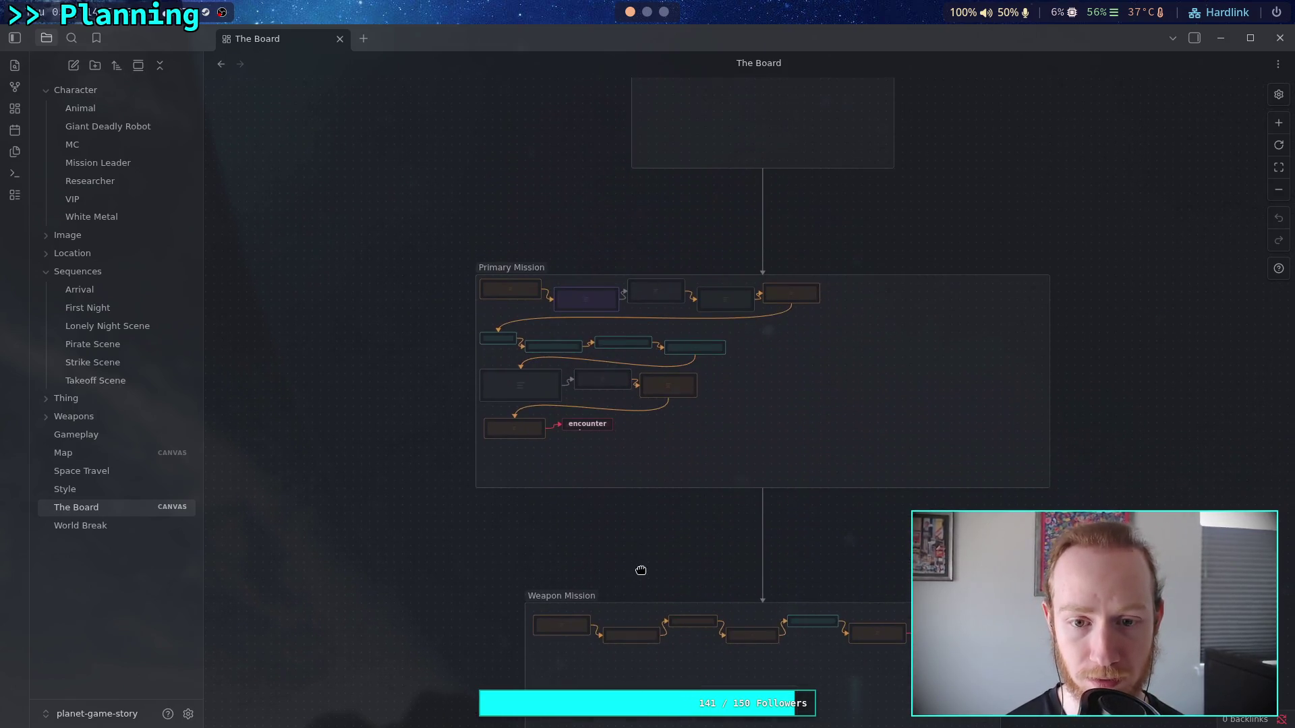
pyautogui.scroll(-3, 647, 479)
pyautogui.scroll(10, 662, 519)
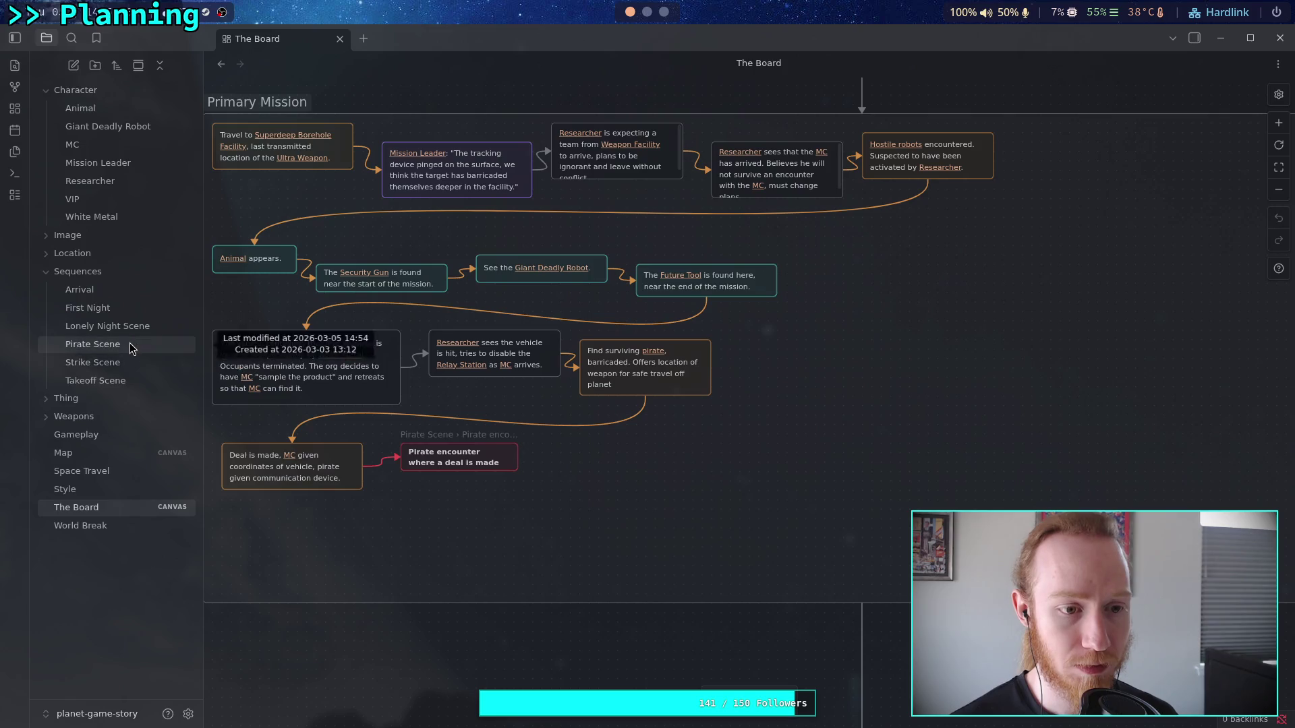
pyautogui.click(92, 344)
pyautogui.scroll(-10, 663, 459)
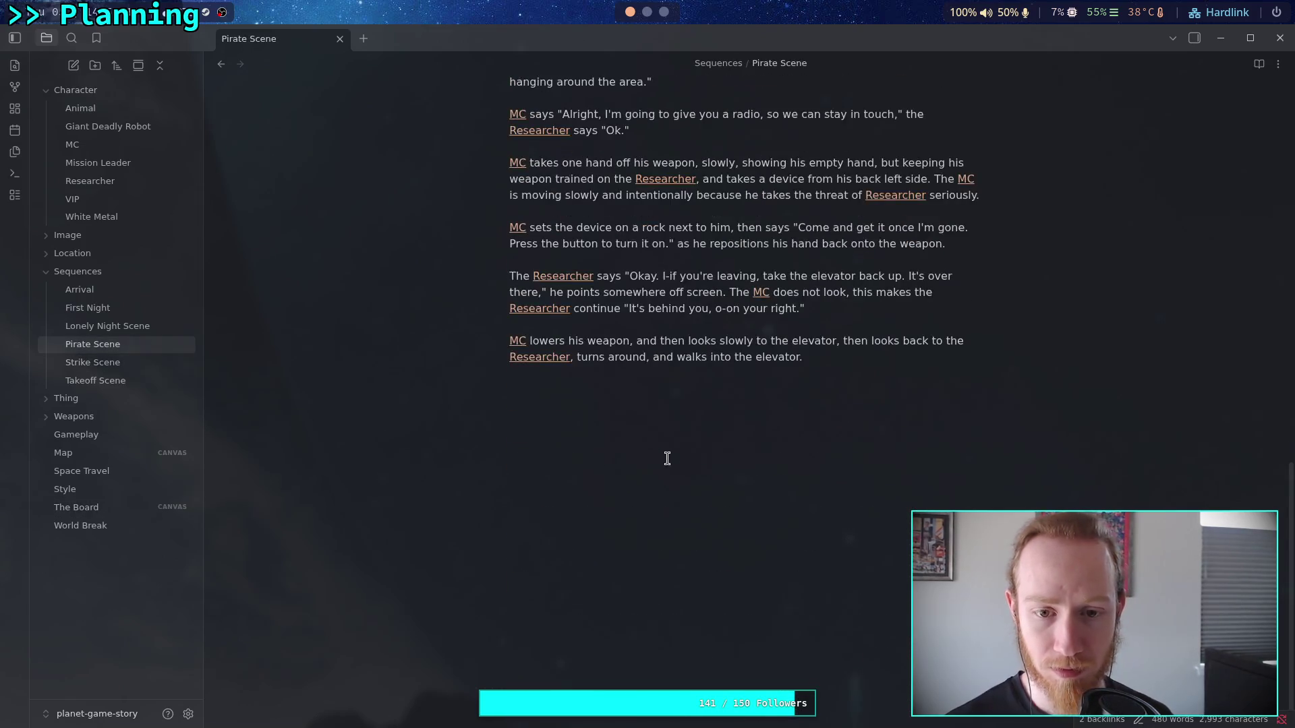
# - Start a new paragraph: 'The [[Researcher]] says "I'll just reactivate it'
pyautogui.scroll(2, 663, 458)
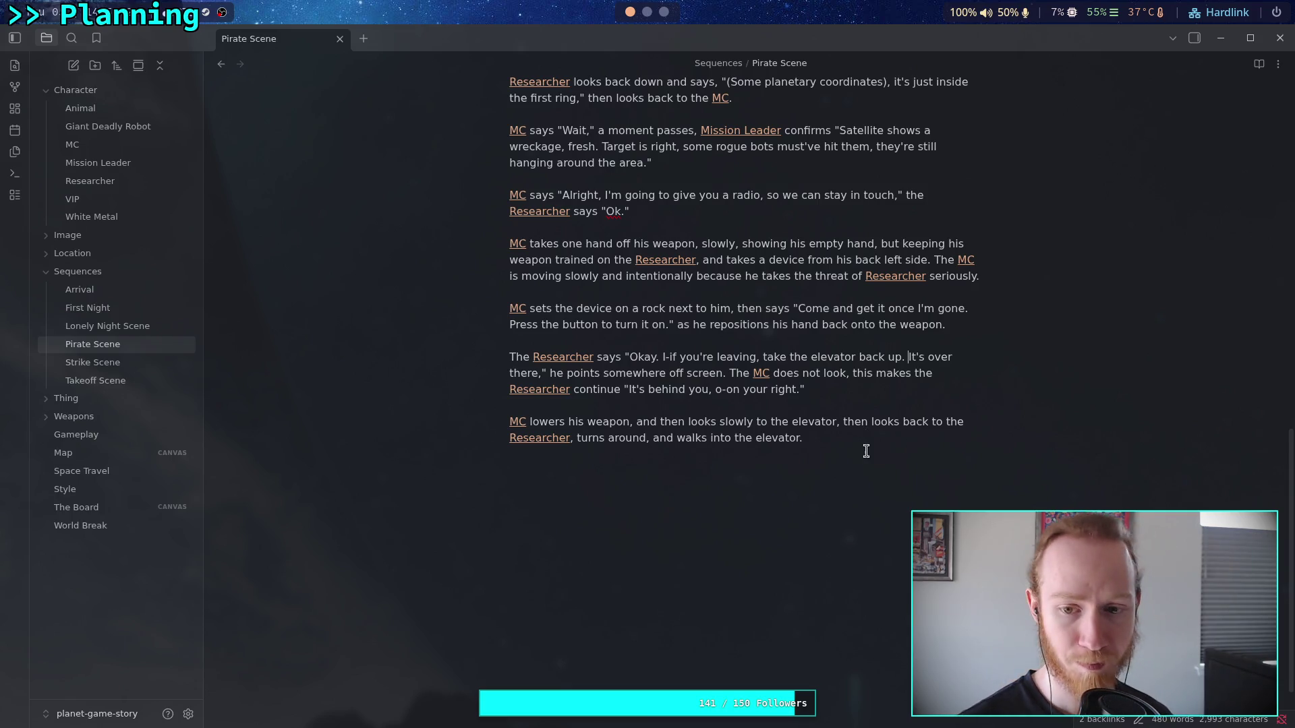
pyautogui.press('Return')
pyautogui.press('Return')
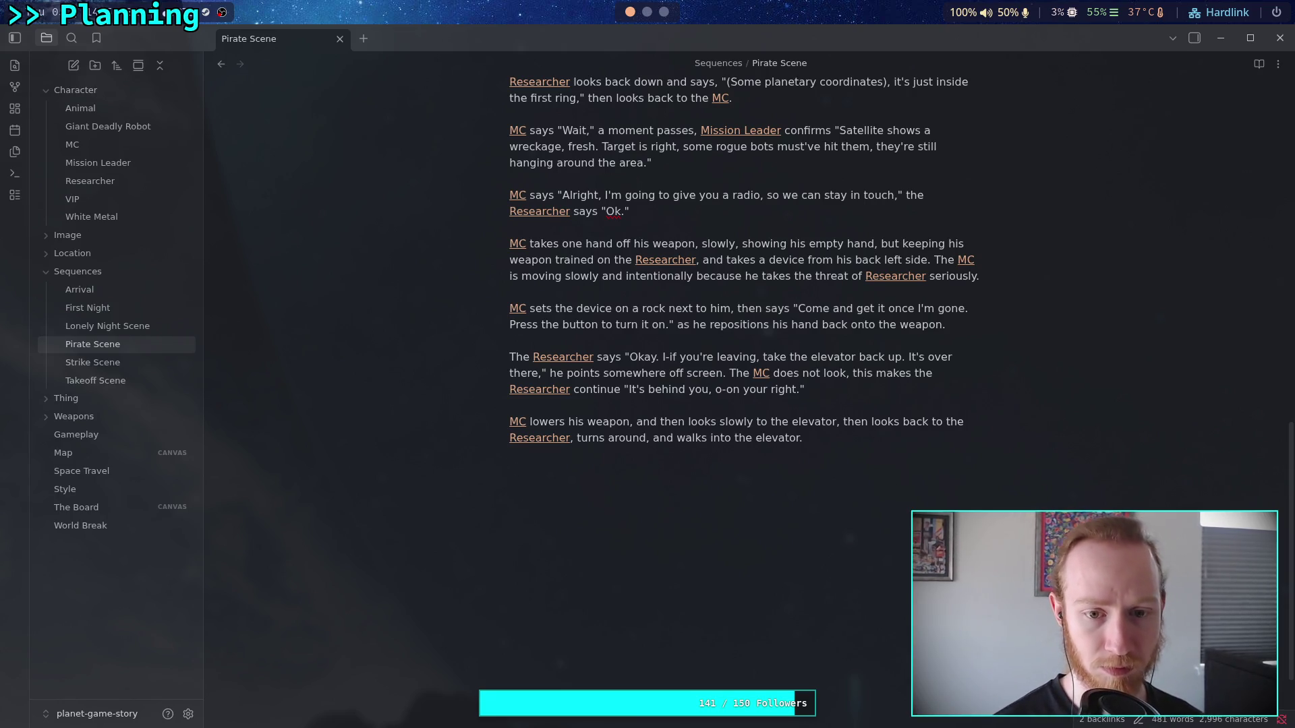
pyautogui.write('The [[R')
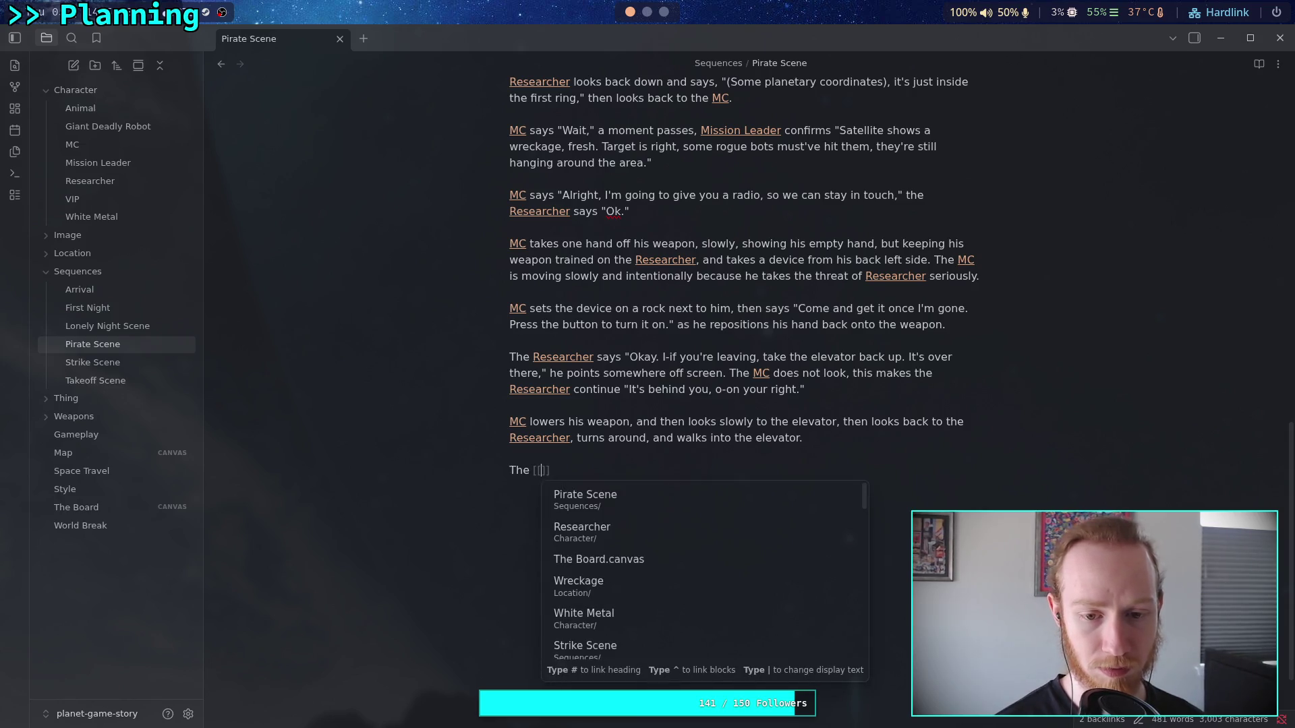
pyautogui.write('e')
pyautogui.press('Return')
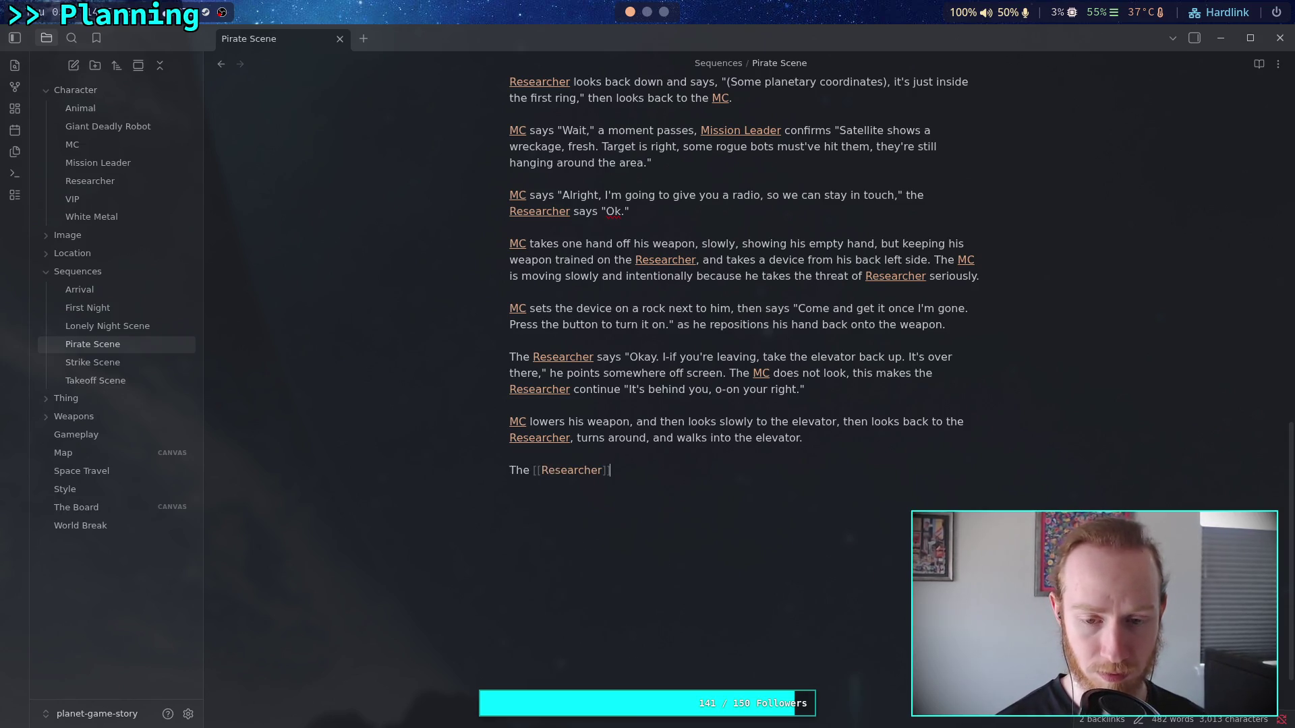
pyautogui.write('says "I')
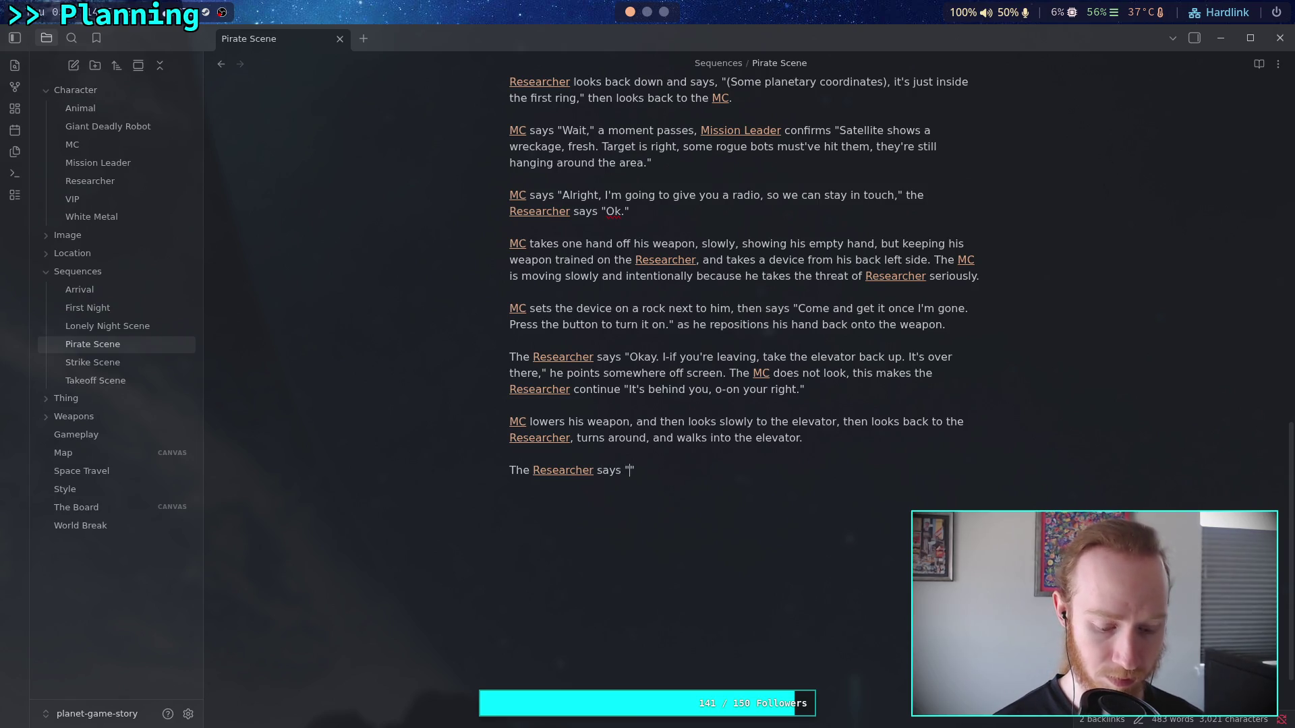
pyautogui.write("'ll just ")
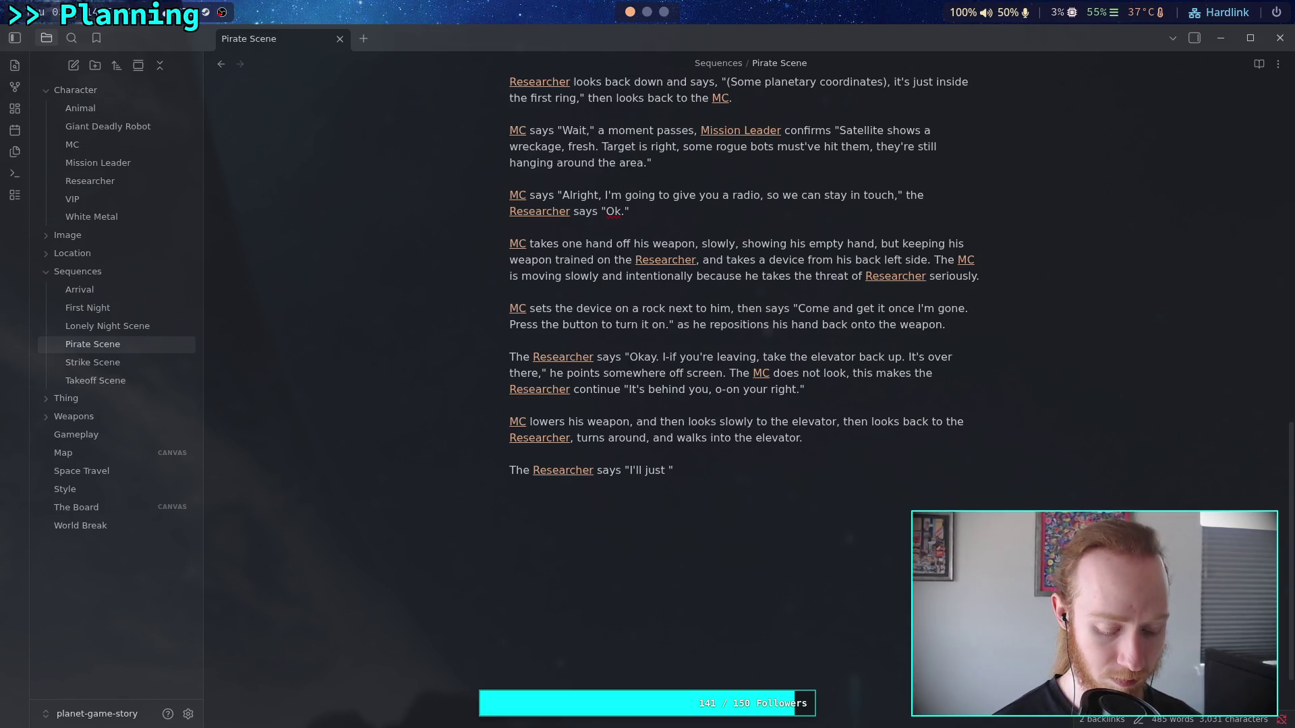
pyautogui.write('reactiv')
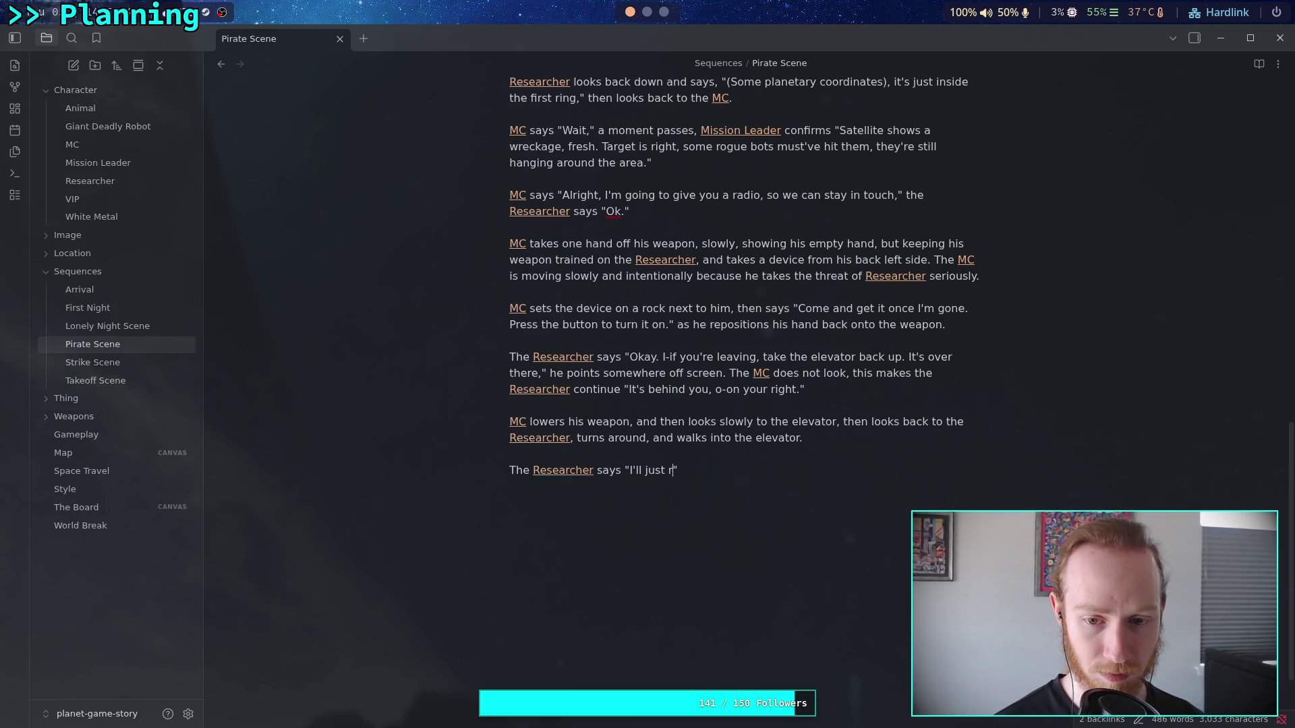
pyautogui.write('ate it')
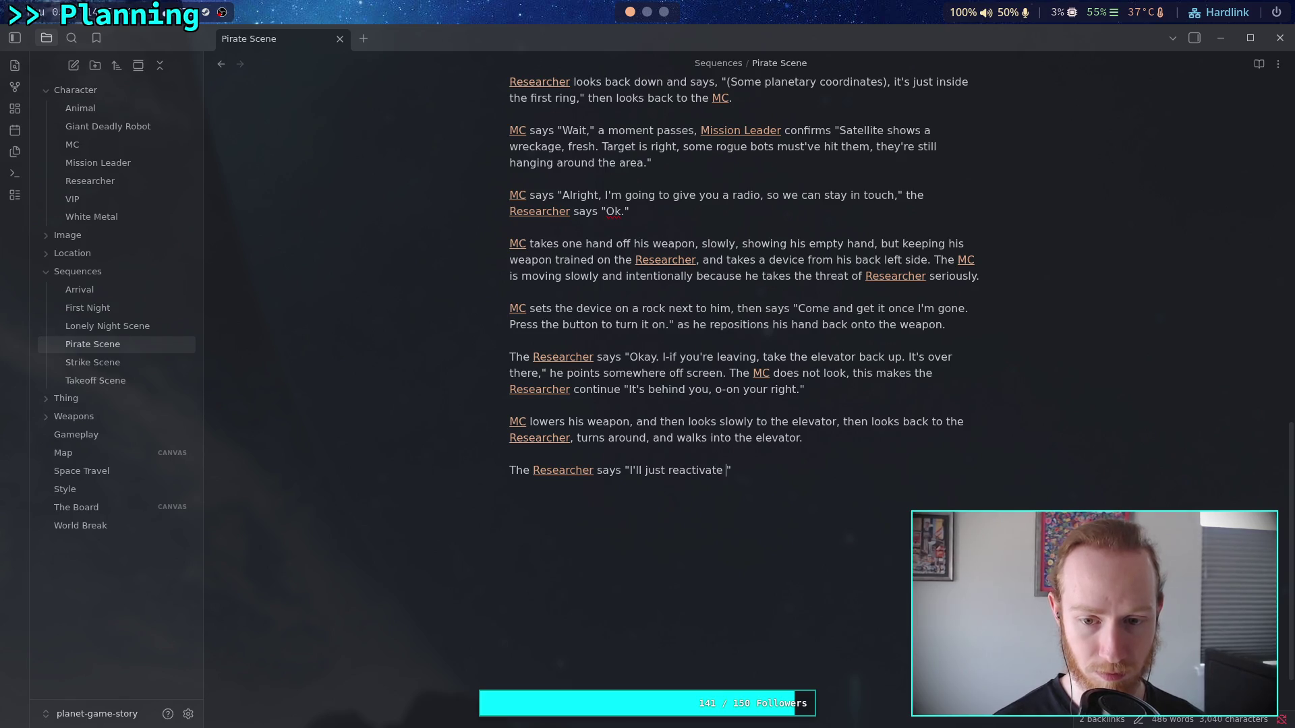
# - Make MC walk 'up to' the elevator doors, then turn to look back at the [[Researcher]]
pyautogui.moveTo(710, 439)
pyautogui.mouseDown()
pyautogui.moveTo(760, 441)
pyautogui.moveTo(731, 443)
pyautogui.mouseUp()
pyautogui.write('up to')
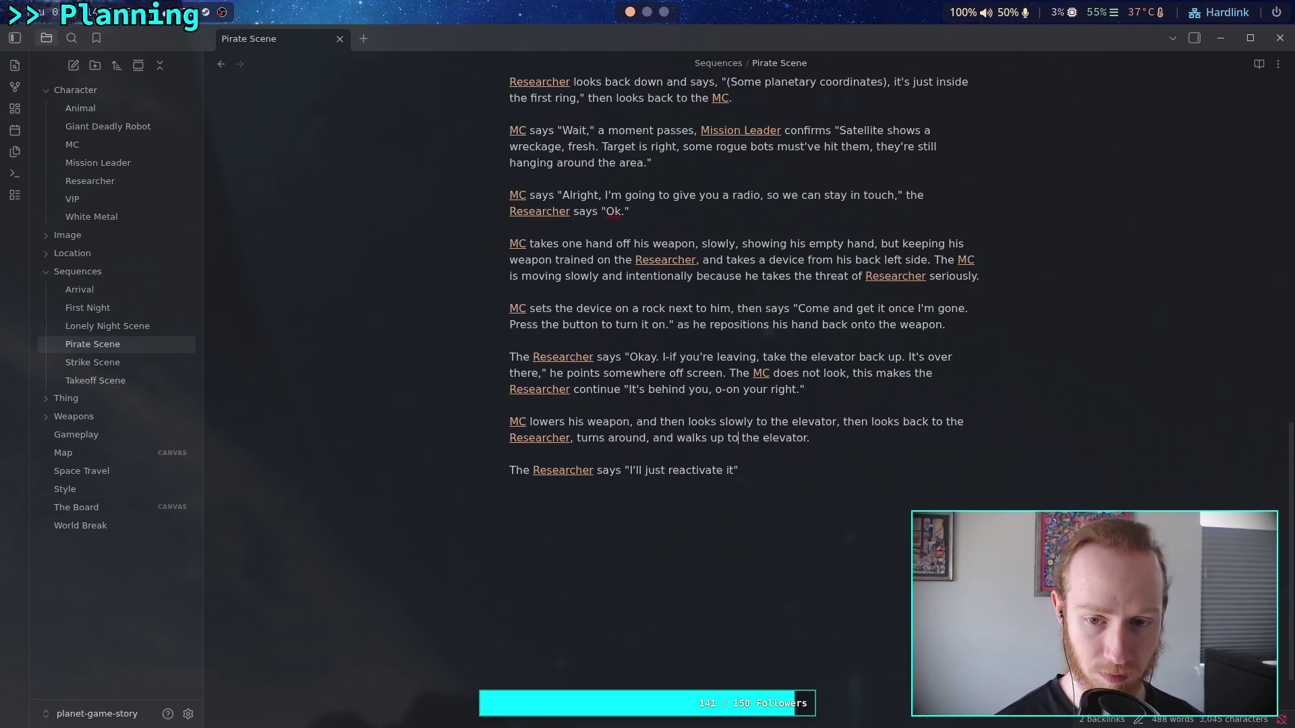
pyautogui.click(843, 437)
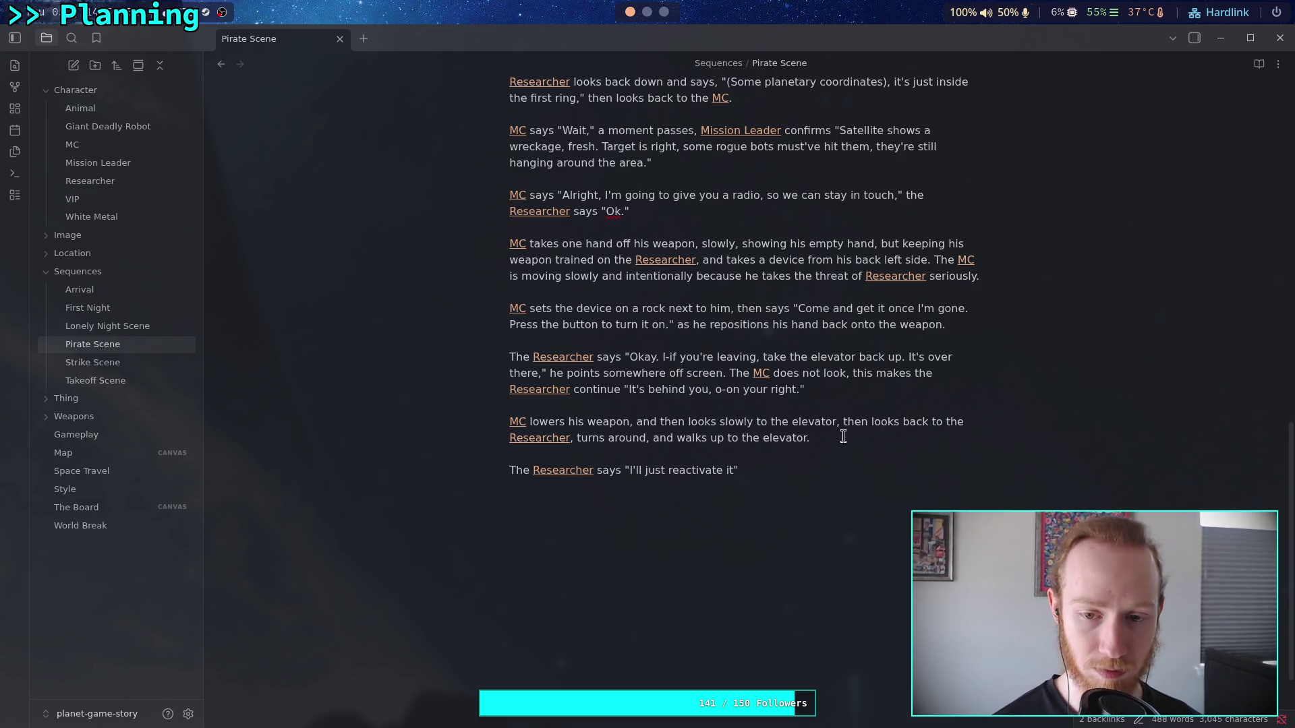
pyautogui.press('BackSpace')
pyautogui.write('doors, ')
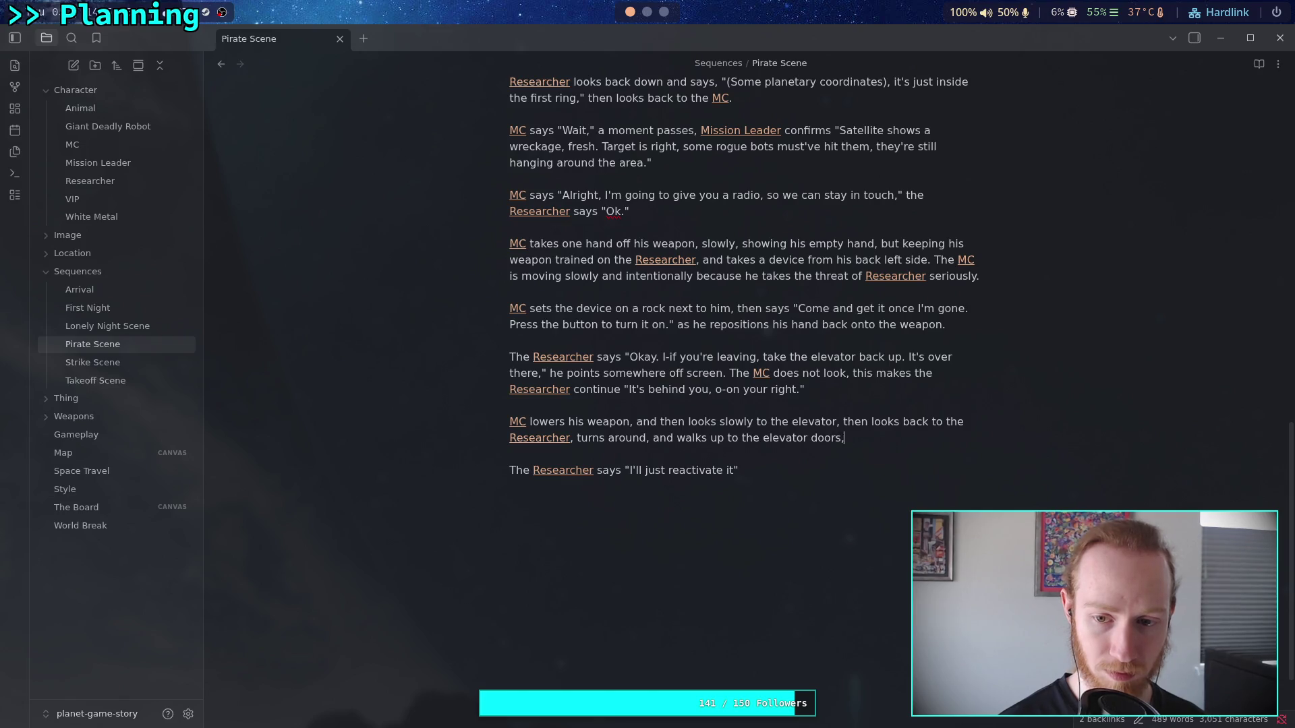
pyautogui.write('then ')
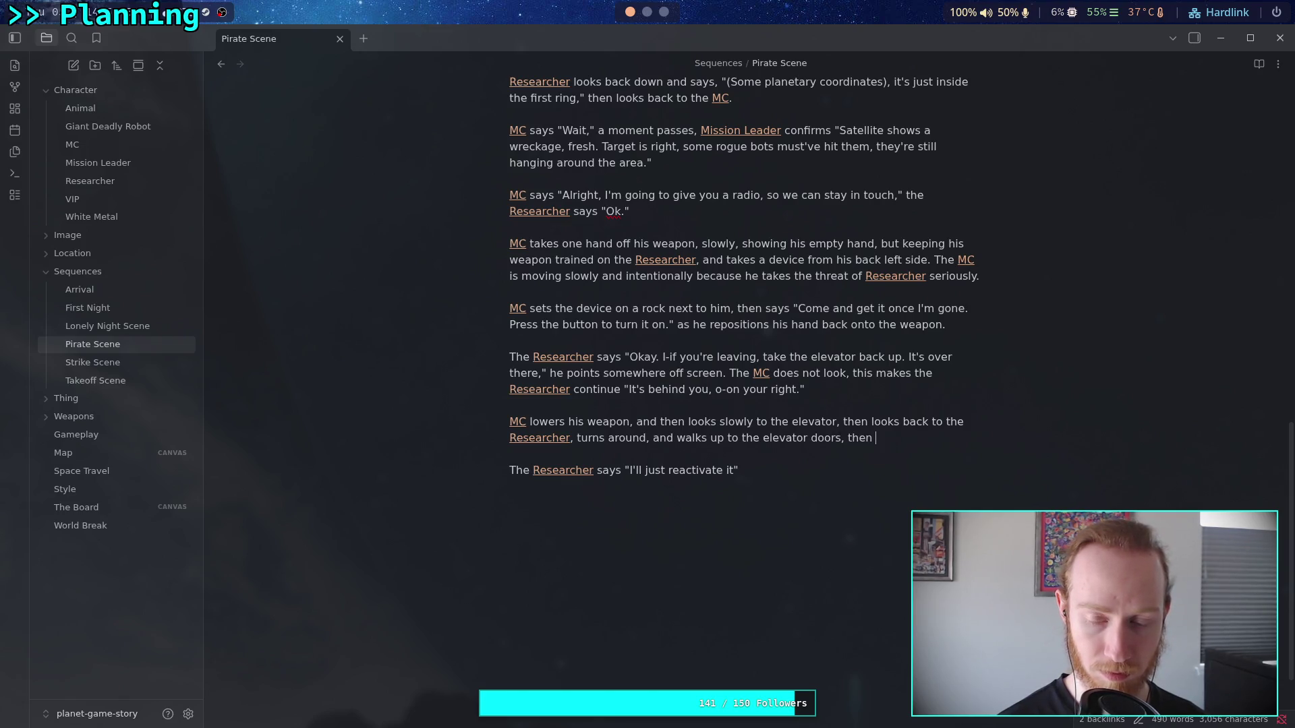
pyautogui.write('turns to ')
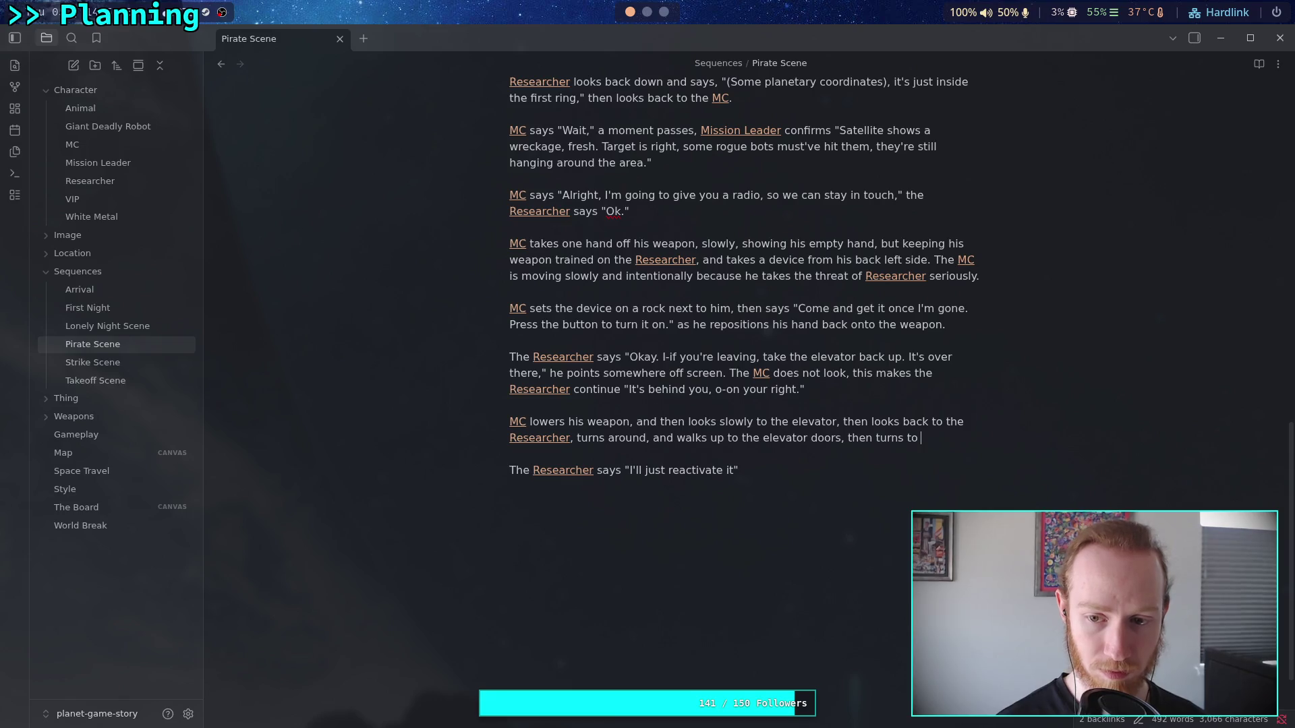
pyautogui.write('look back an')
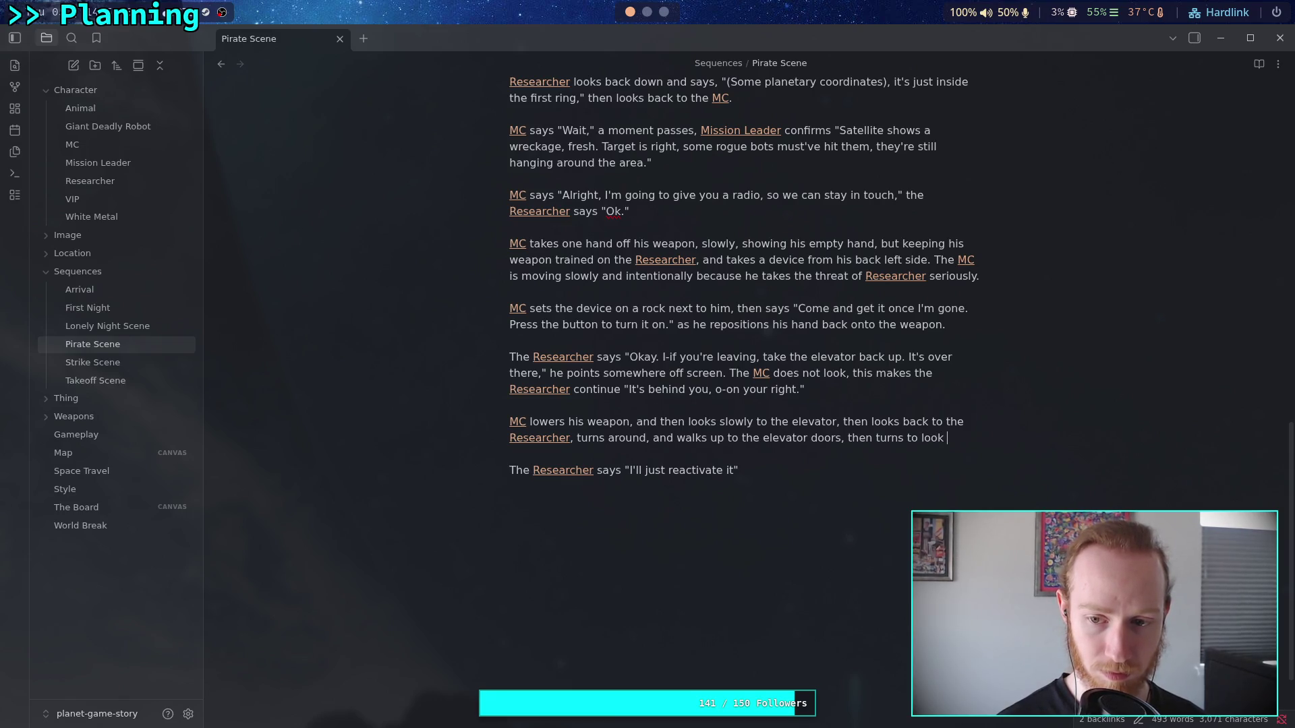
pyautogui.press('BackSpace')
pyautogui.write('t the ')
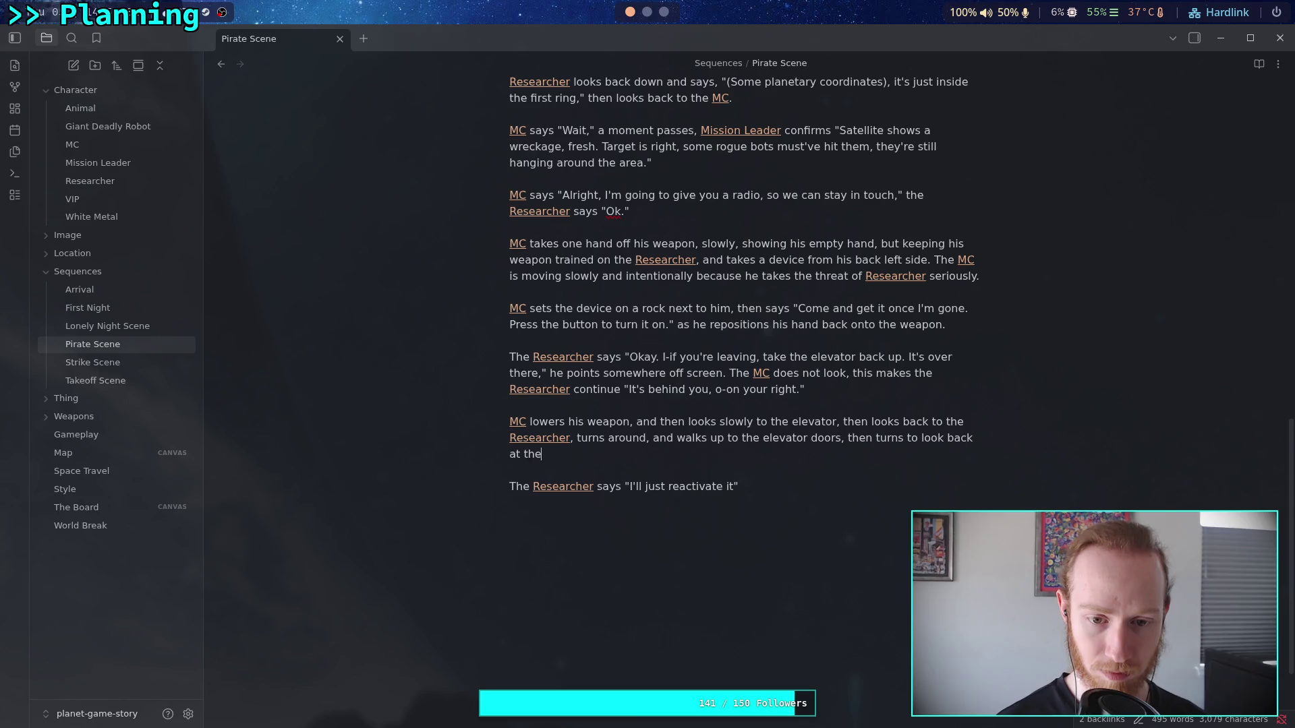
pyautogui.write('[[Re')
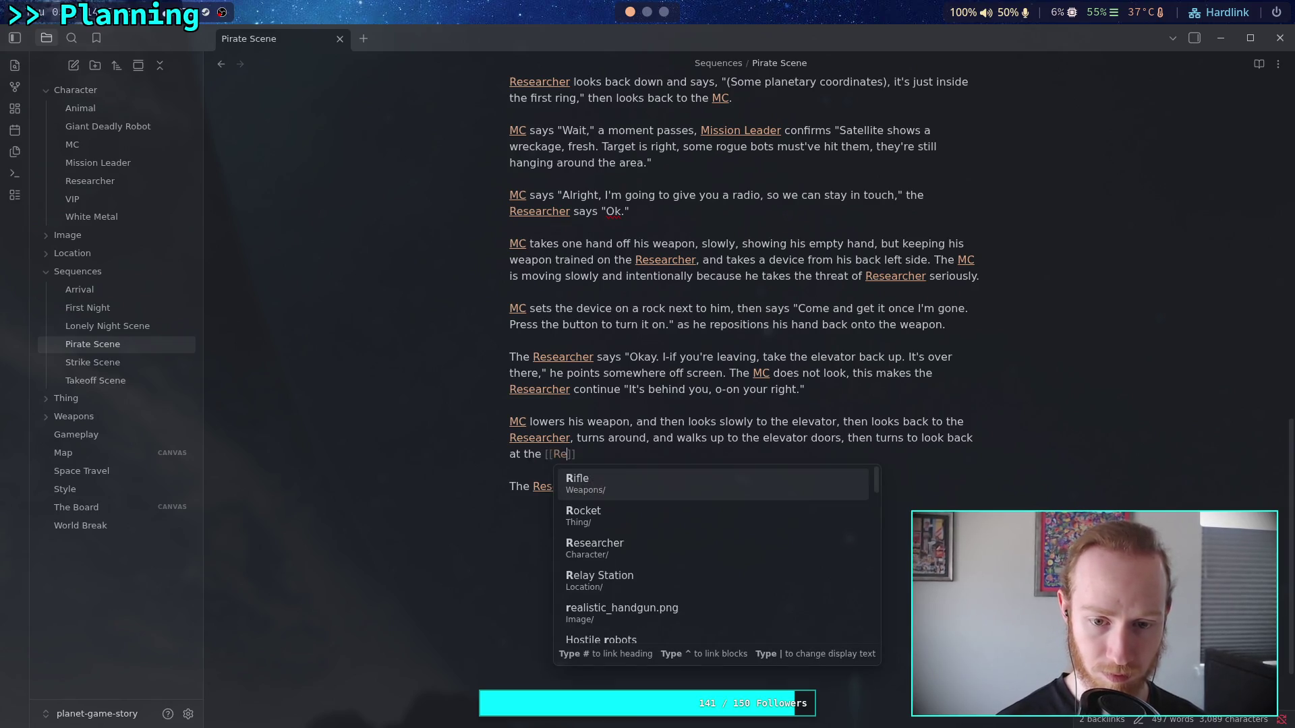
pyautogui.press('Return')
pyautogui.write('.')
# - Rewrite the Researcher's line to offer to 'open the door for you', ending with a comma
pyautogui.click(764, 487)
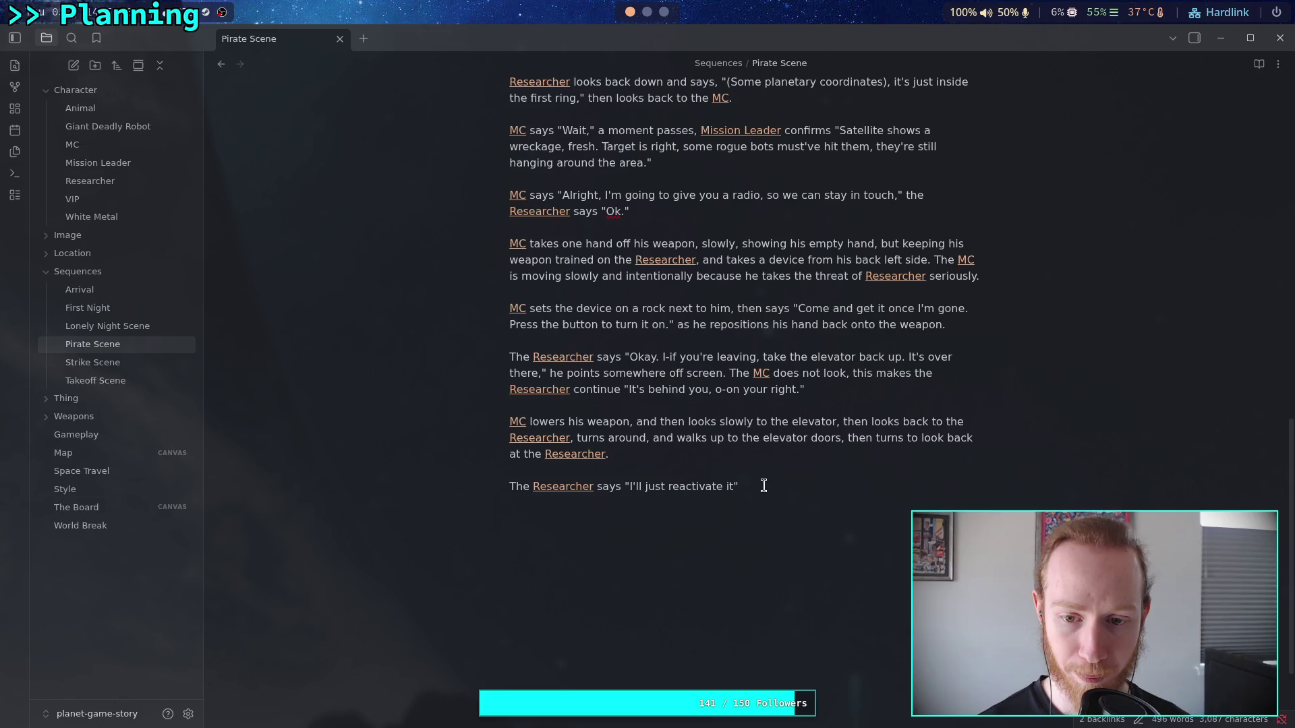
pyautogui.click(666, 487)
pyautogui.write(', op')
pyautogui.write('en the door')
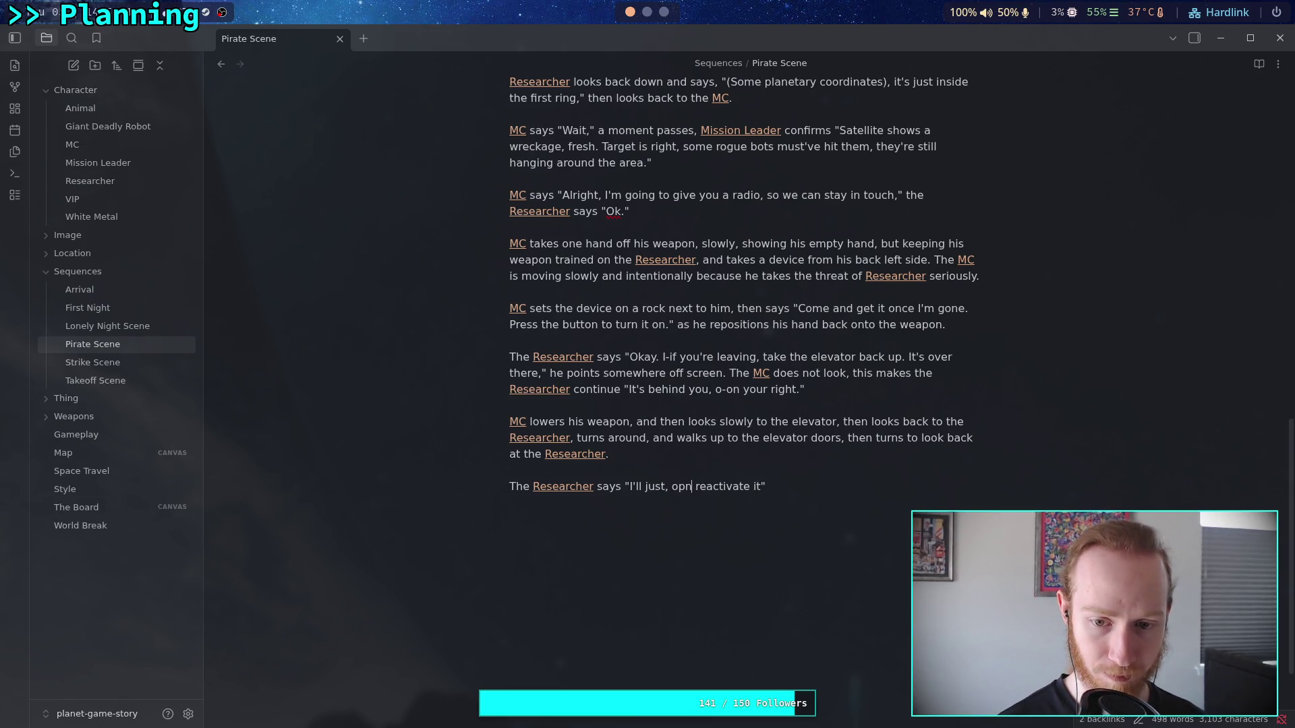
pyautogui.write(' for you')
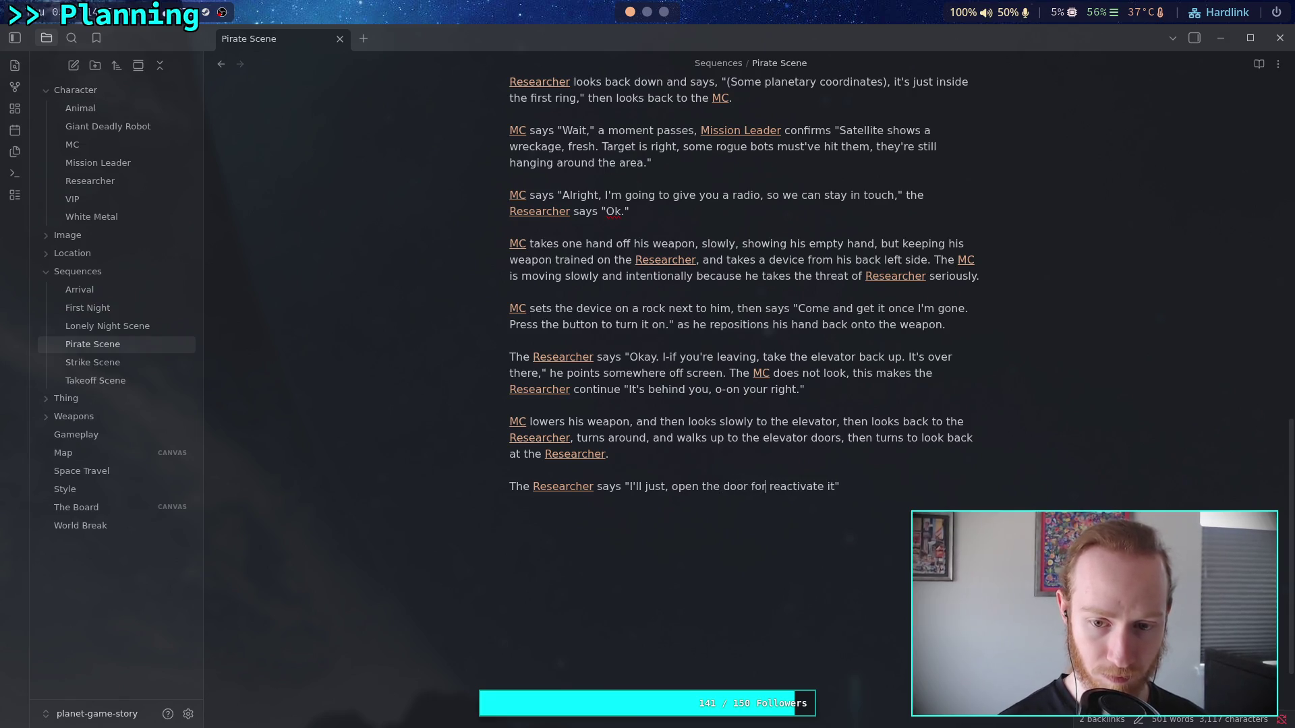
pyautogui.press('Delete')
pyautogui.press('Delete')
pyautogui.press('Delete')
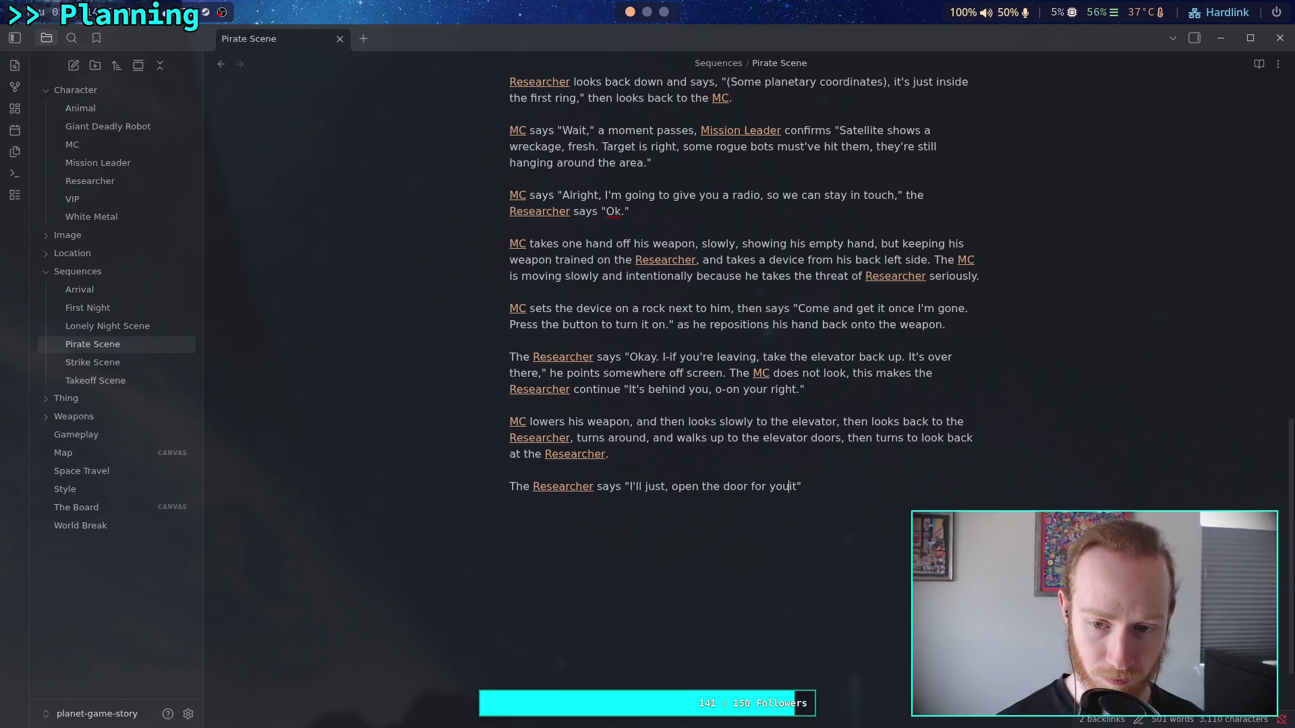
pyautogui.write('."')
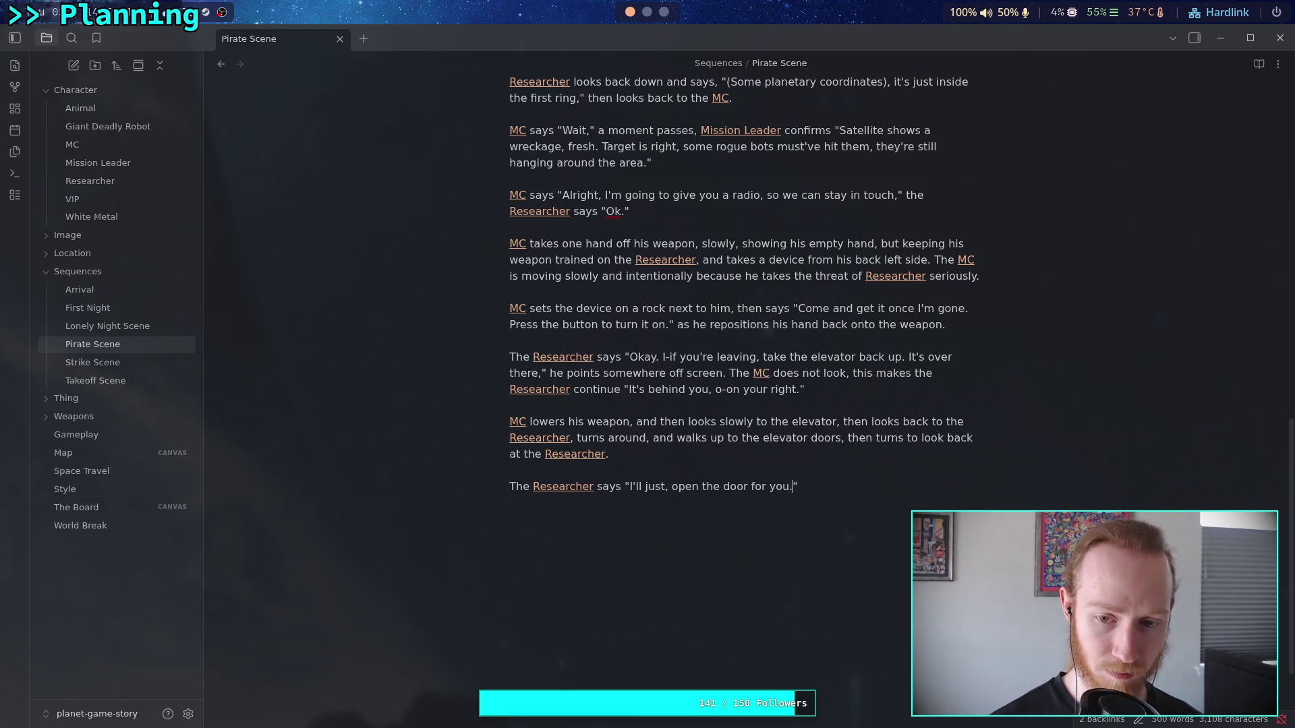
pyautogui.press('BackSpace')
pyautogui.press('BackSpace')
pyautogui.write(',"')
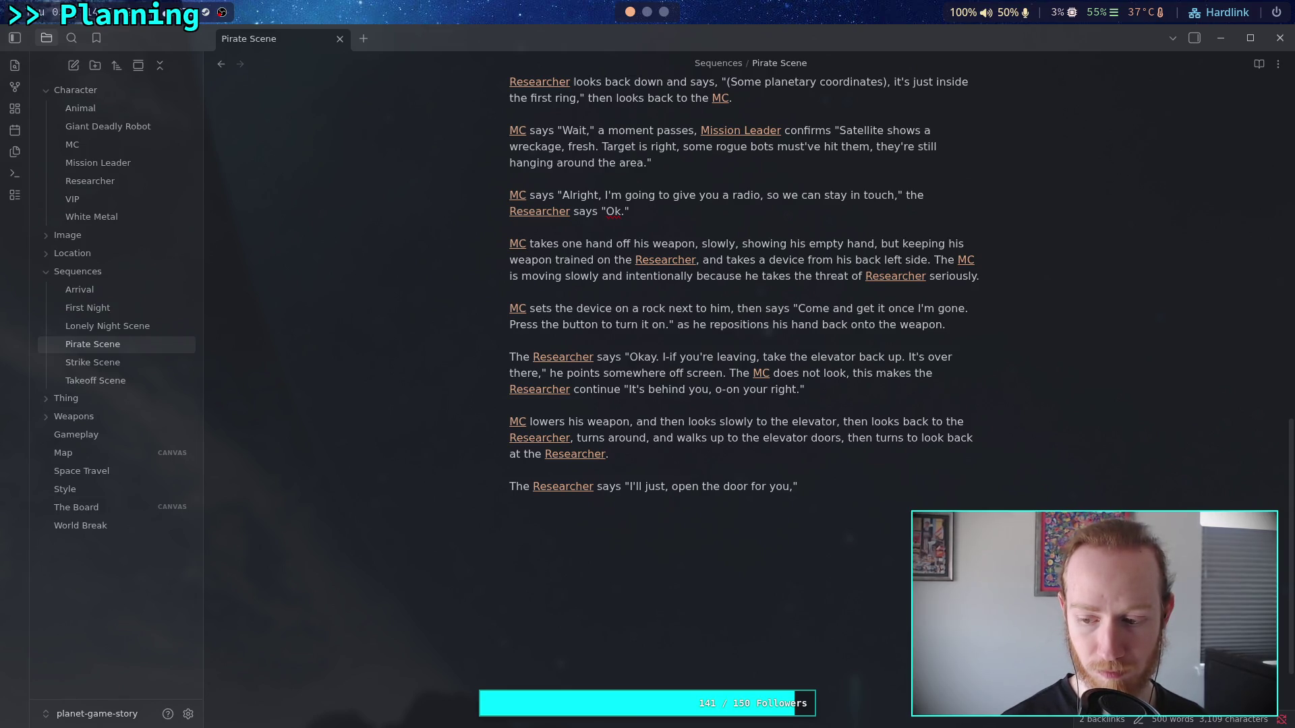
# - Add 'and taps on the tablet a few times.' and begin a sentence 'The elevater doors'
pyautogui.write(' and')
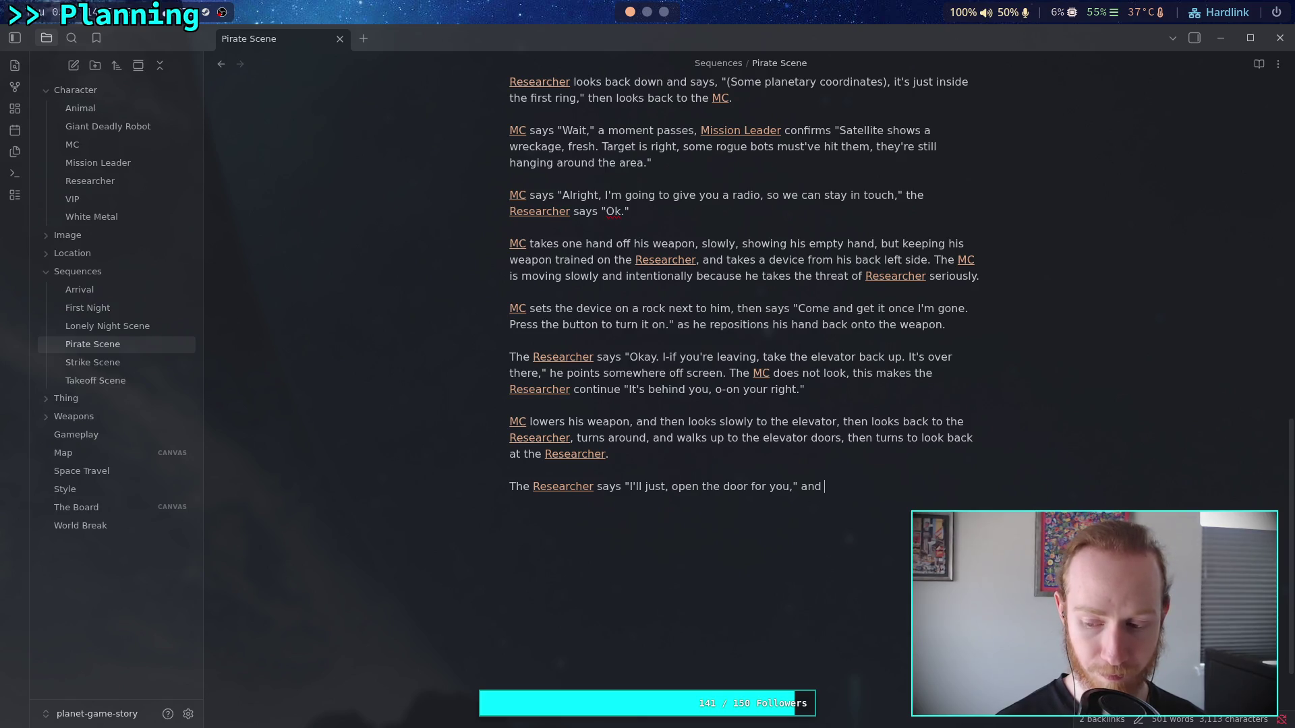
pyautogui.write(' to')
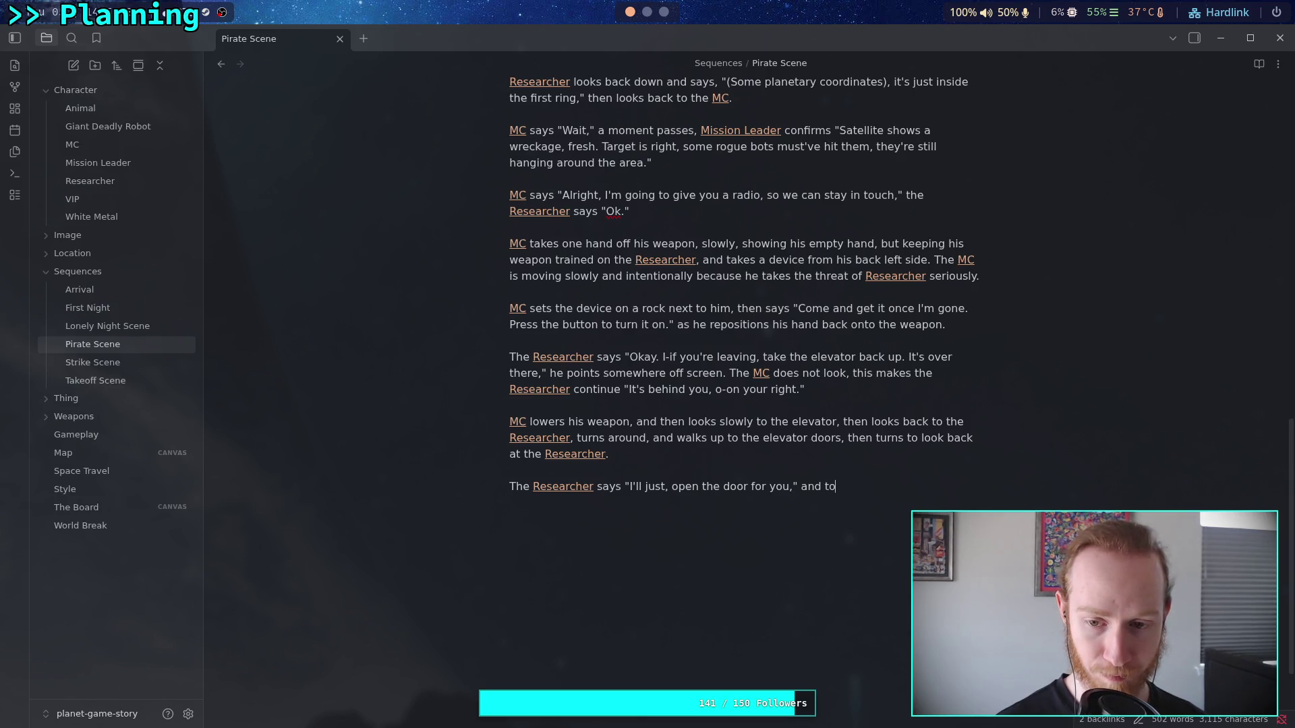
pyautogui.press('BackSpace')
pyautogui.write('aps on the tablet ')
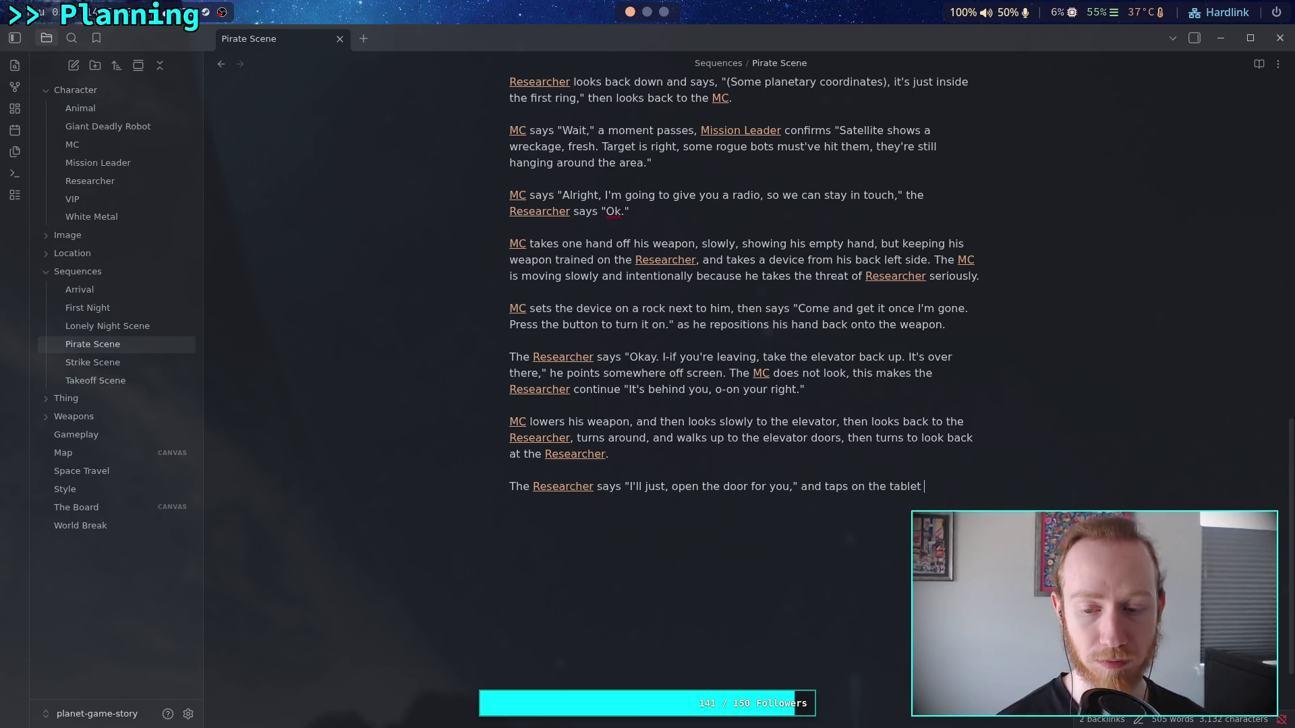
pyautogui.write('a few times')
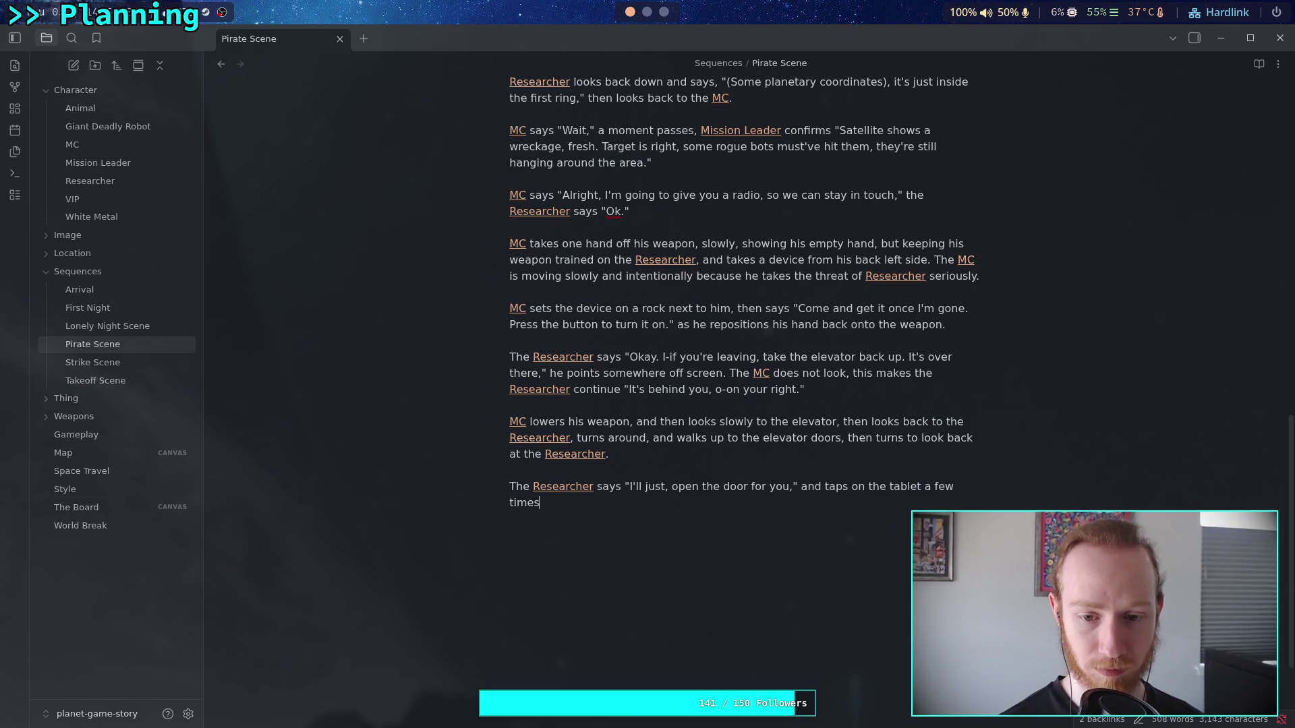
pyautogui.write('. The doors')
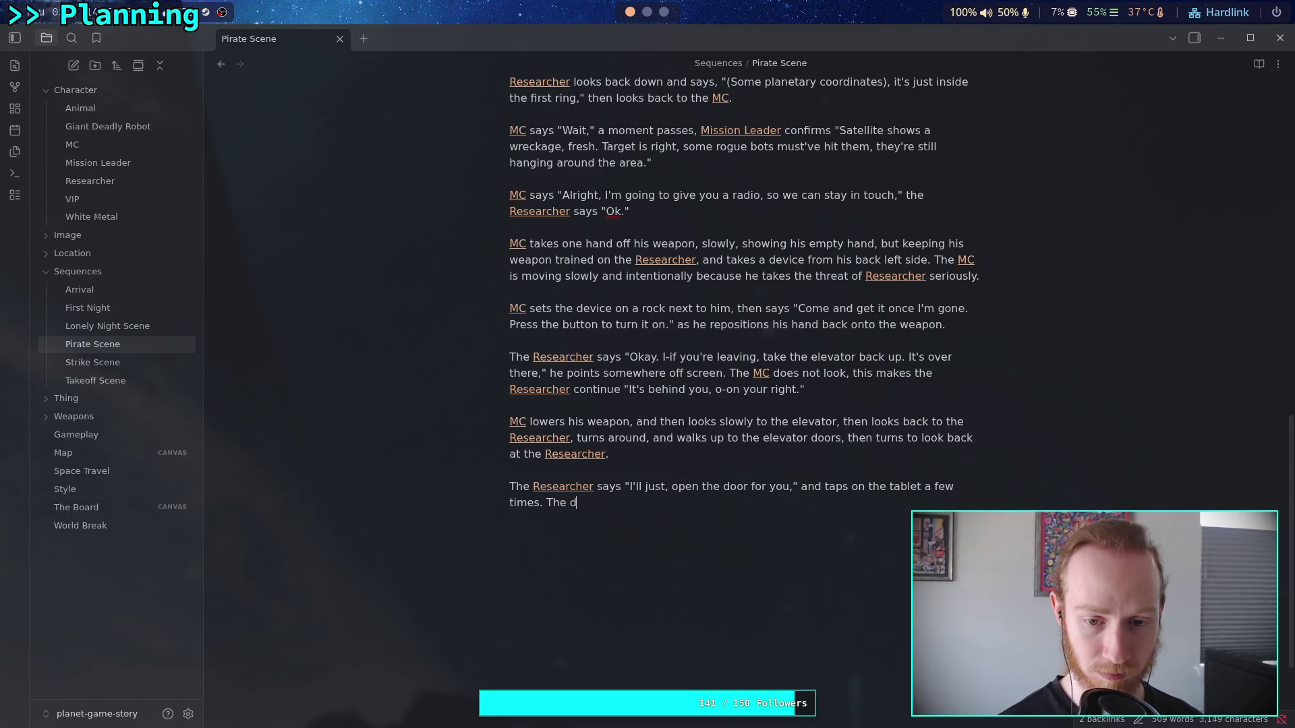
pyautogui.write(' open and')
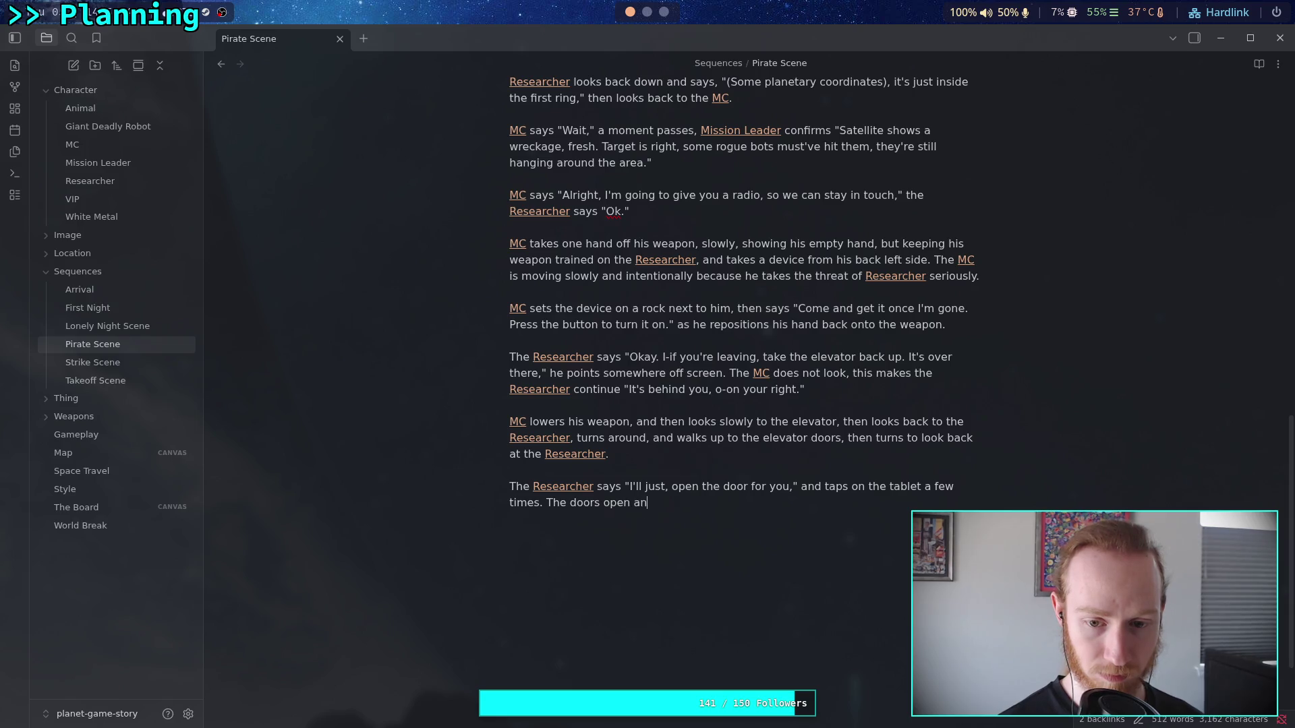
pyautogui.press('BackSpace')
pyautogui.press('BackSpace')
pyautogui.press('BackSpace')
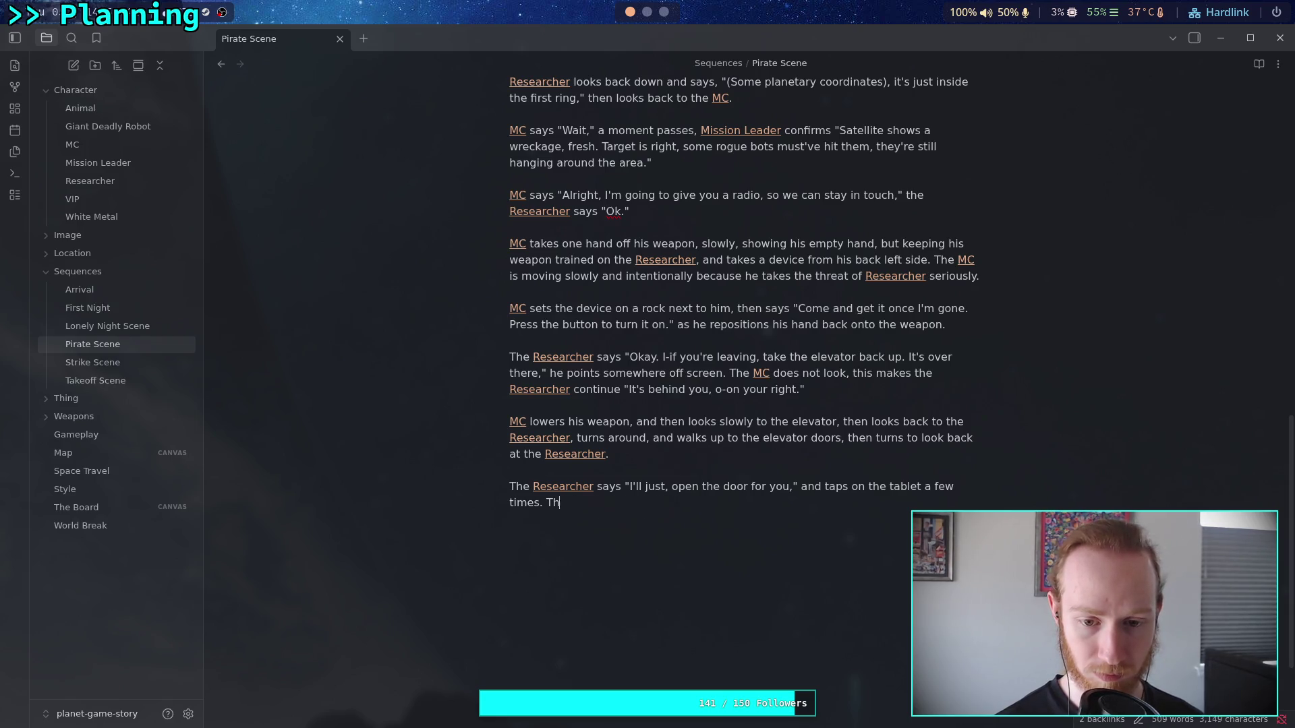
pyautogui.write('The elev')
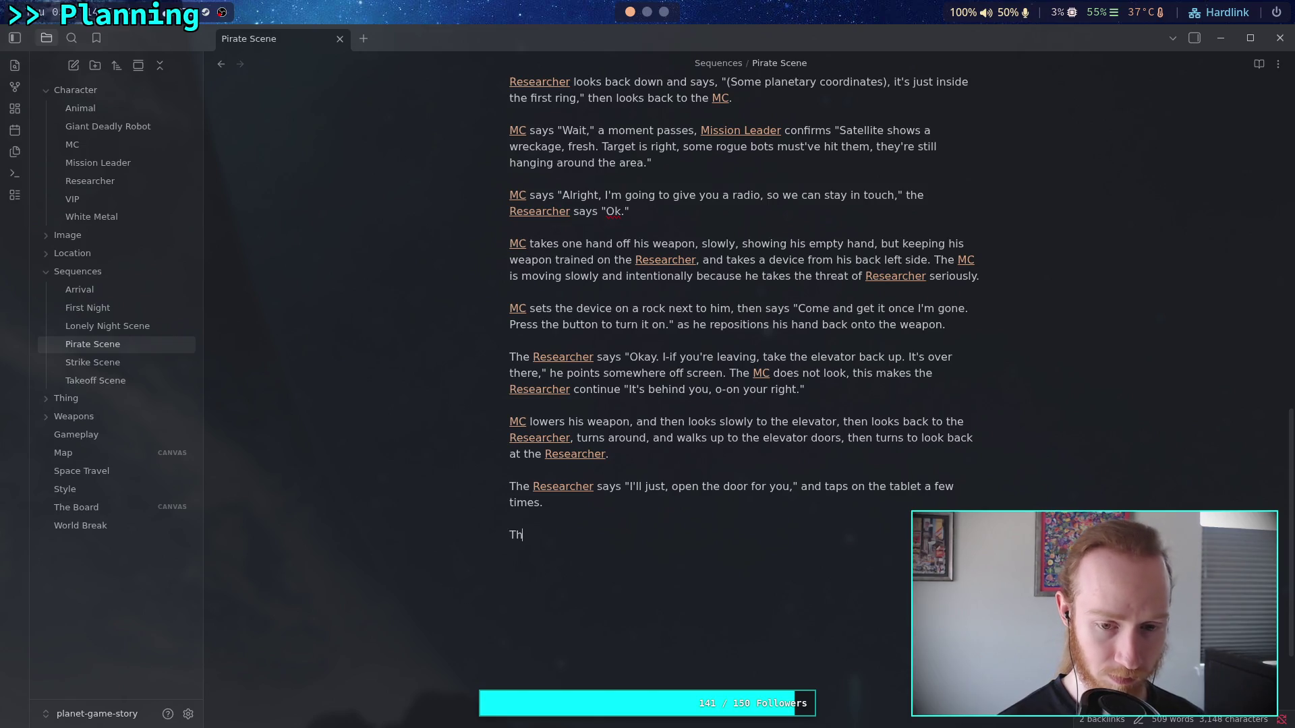
pyautogui.write('ate')
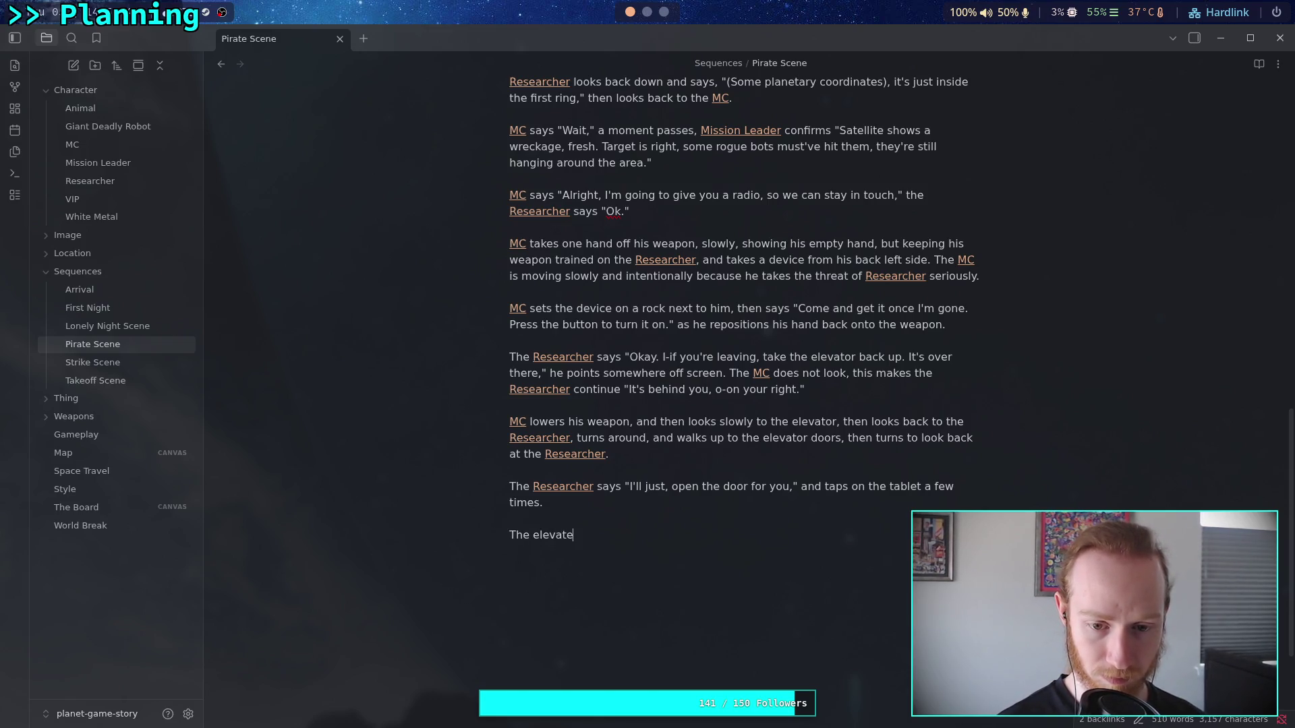
pyautogui.press('BackSpace')
pyautogui.write('or doors')
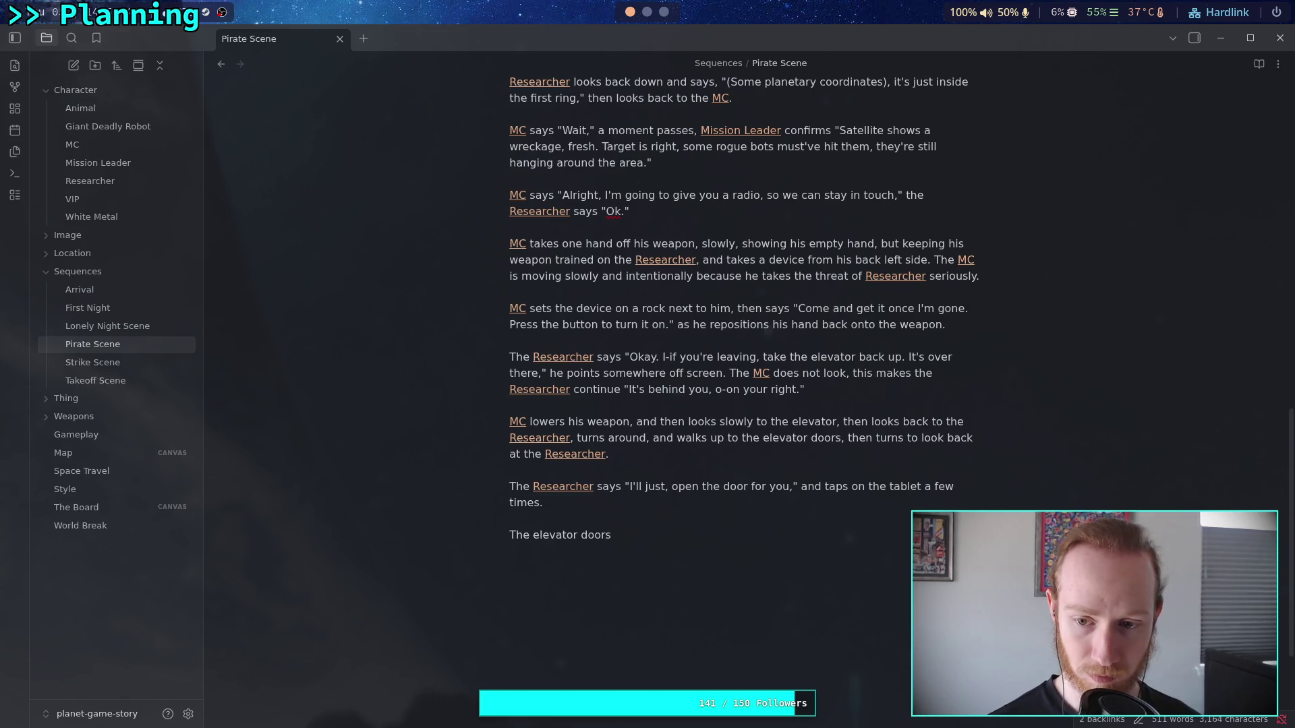
# - End the tablet sentence with ', while the [[MC]] watches attentively' and continue 'doors open, and the MC'
pyautogui.click(649, 496)
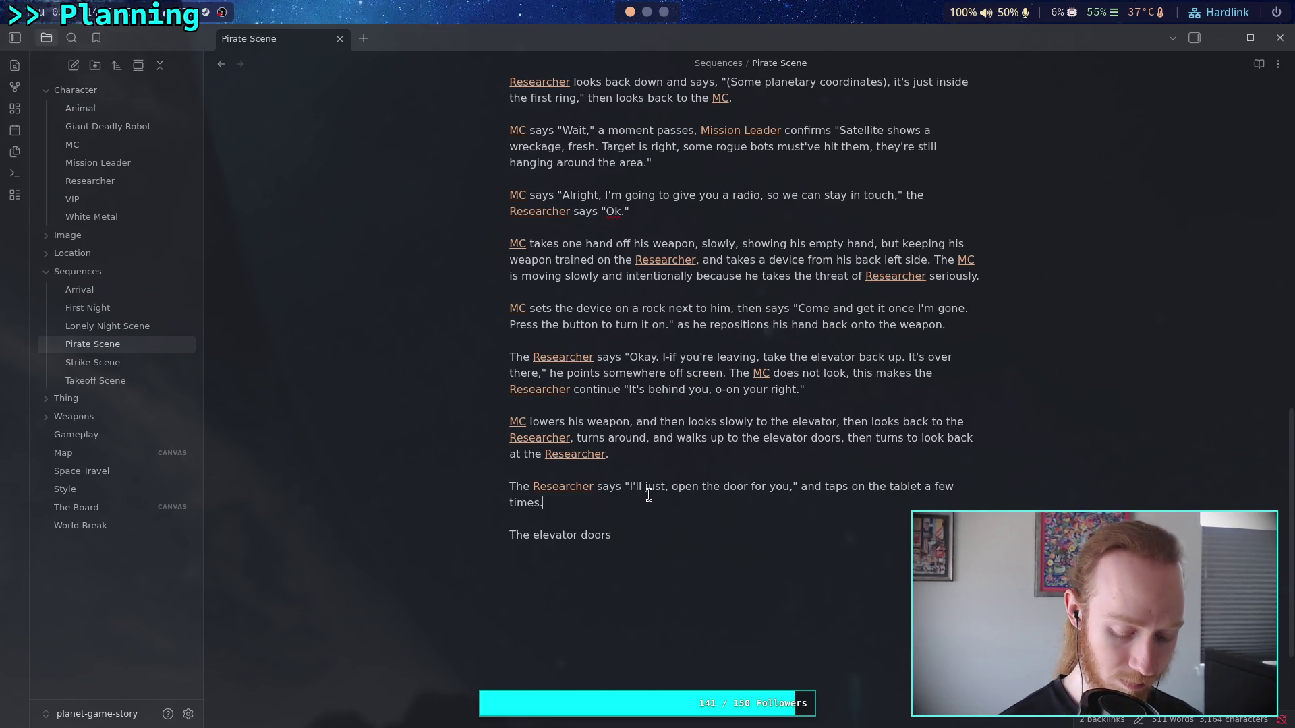
pyautogui.press('BackSpace')
pyautogui.write(', while')
pyautogui.write(' the [[MC')
pyautogui.press('Return')
pyautogui.write('watches.')
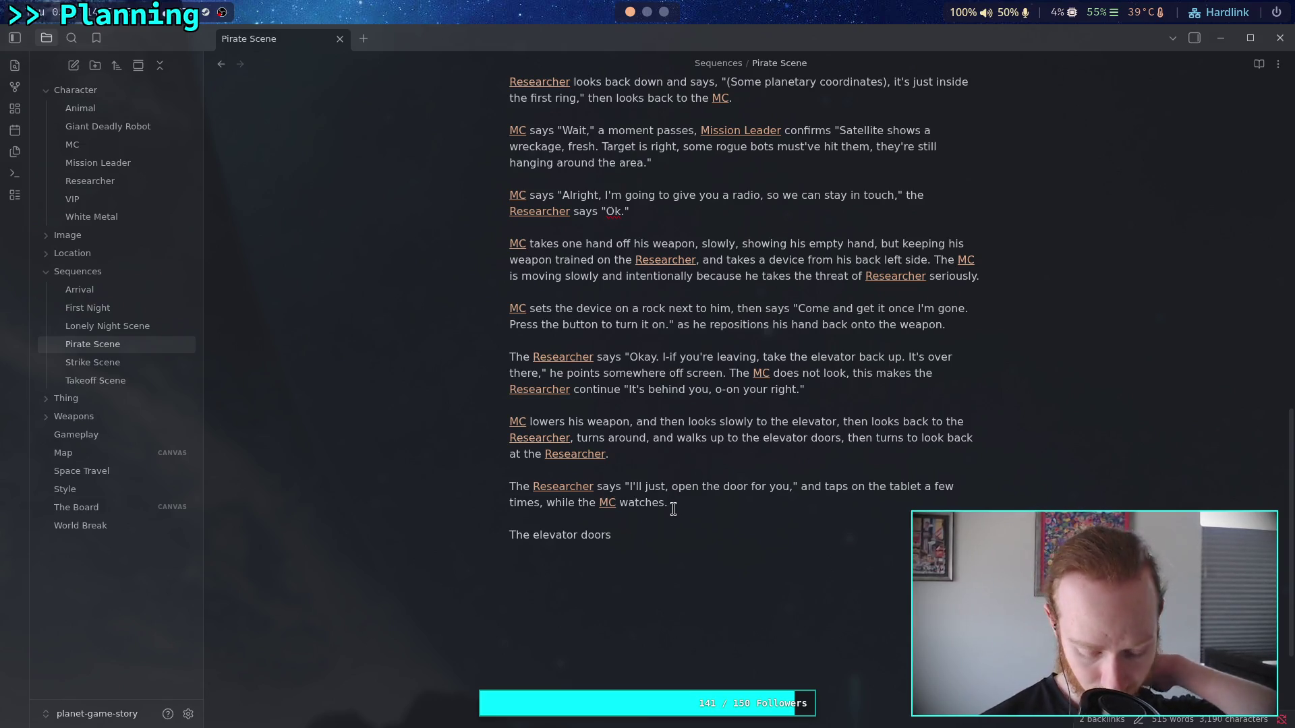
pyautogui.press('BackSpace')
pyautogui.write('attenta')
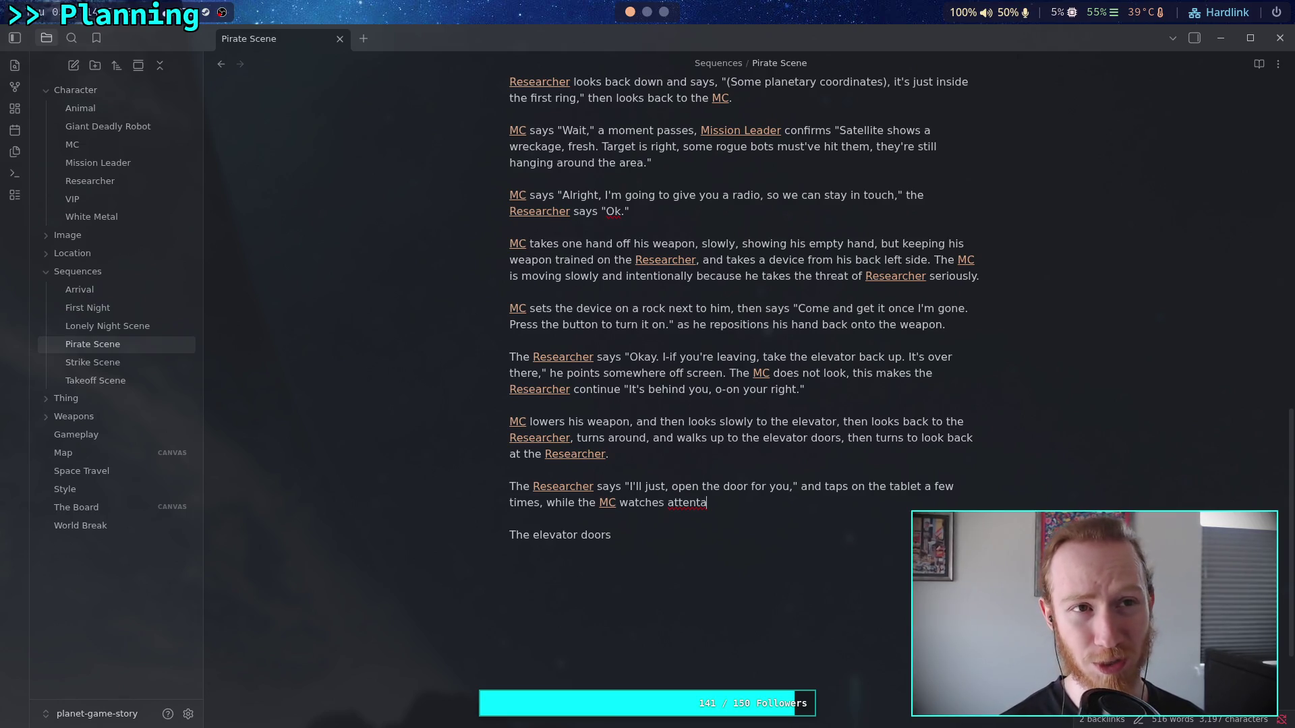
pyautogui.write('tively')
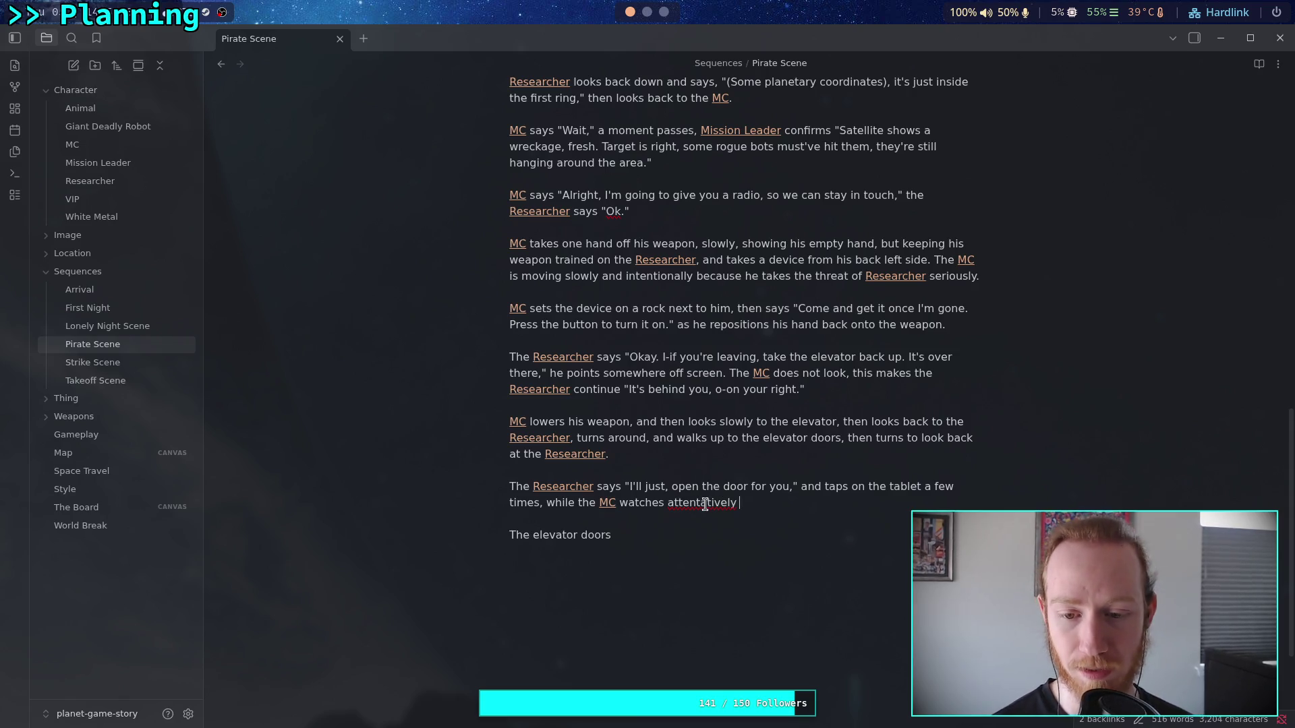
pyautogui.rightClick(708, 503)
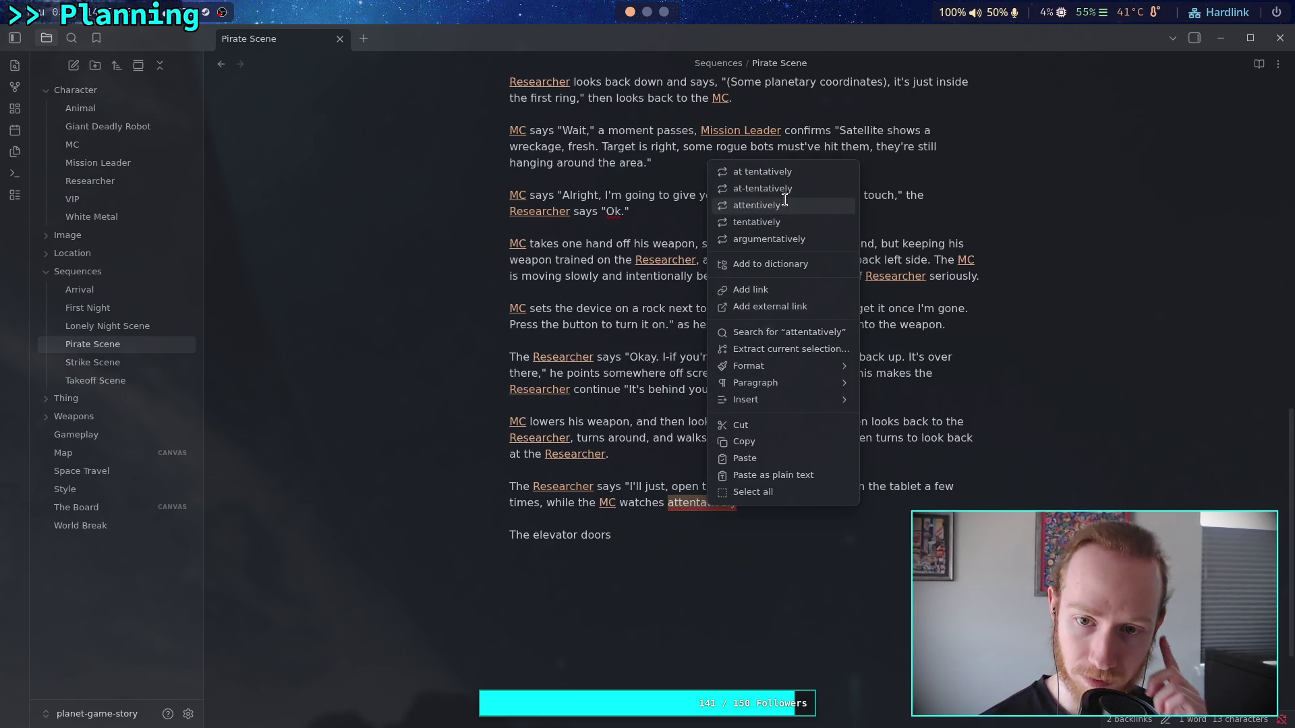
pyautogui.click(786, 206)
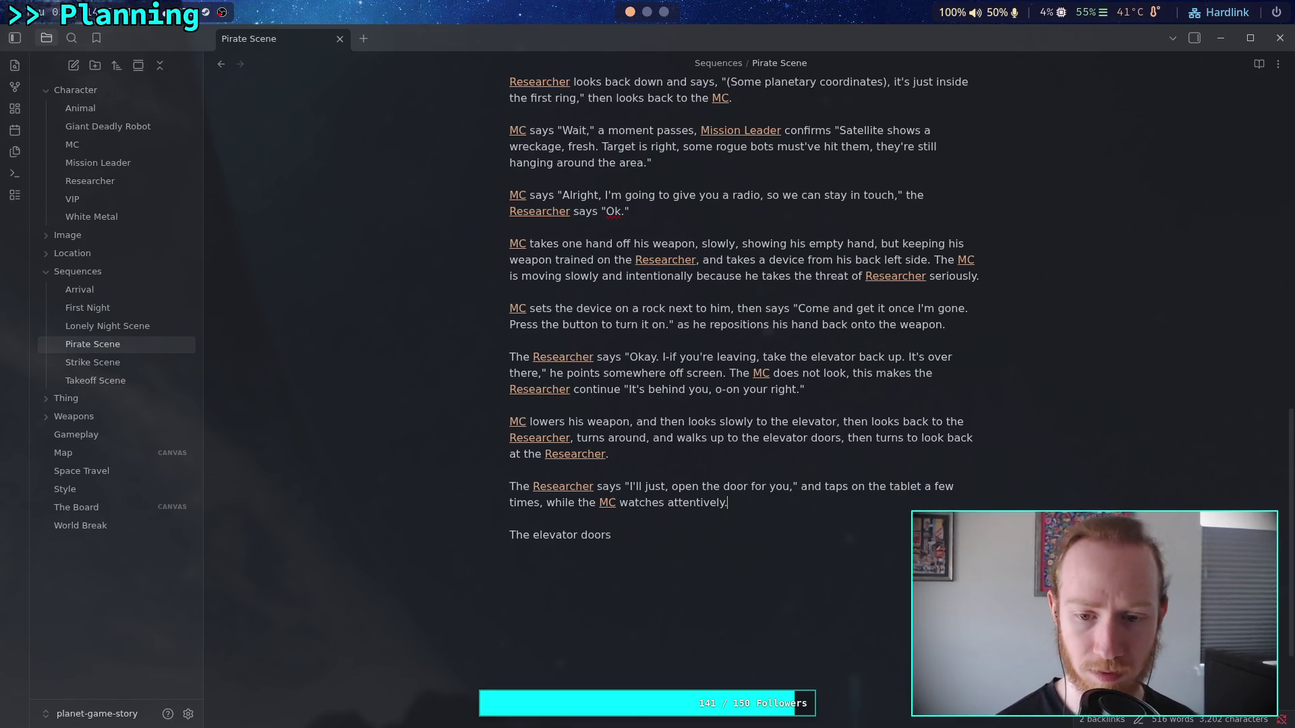
pyautogui.click(755, 538)
pyautogui.write('open, ')
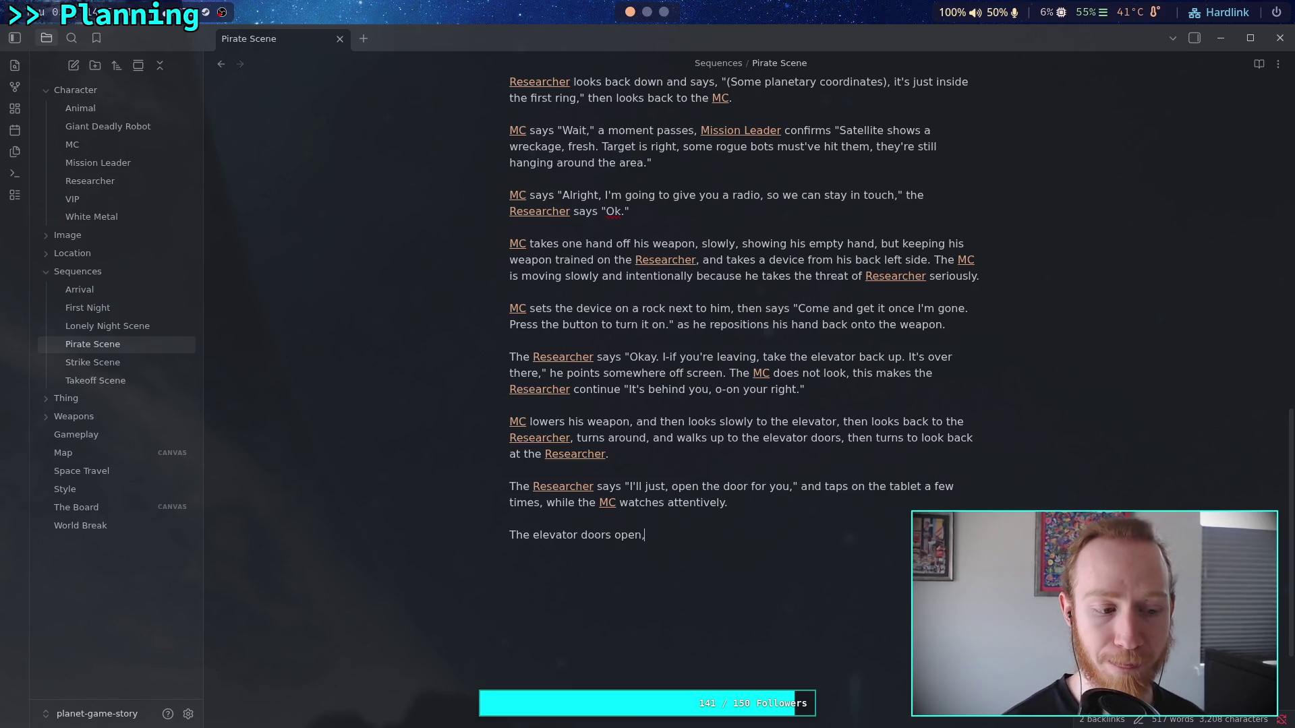
pyautogui.write('and ')
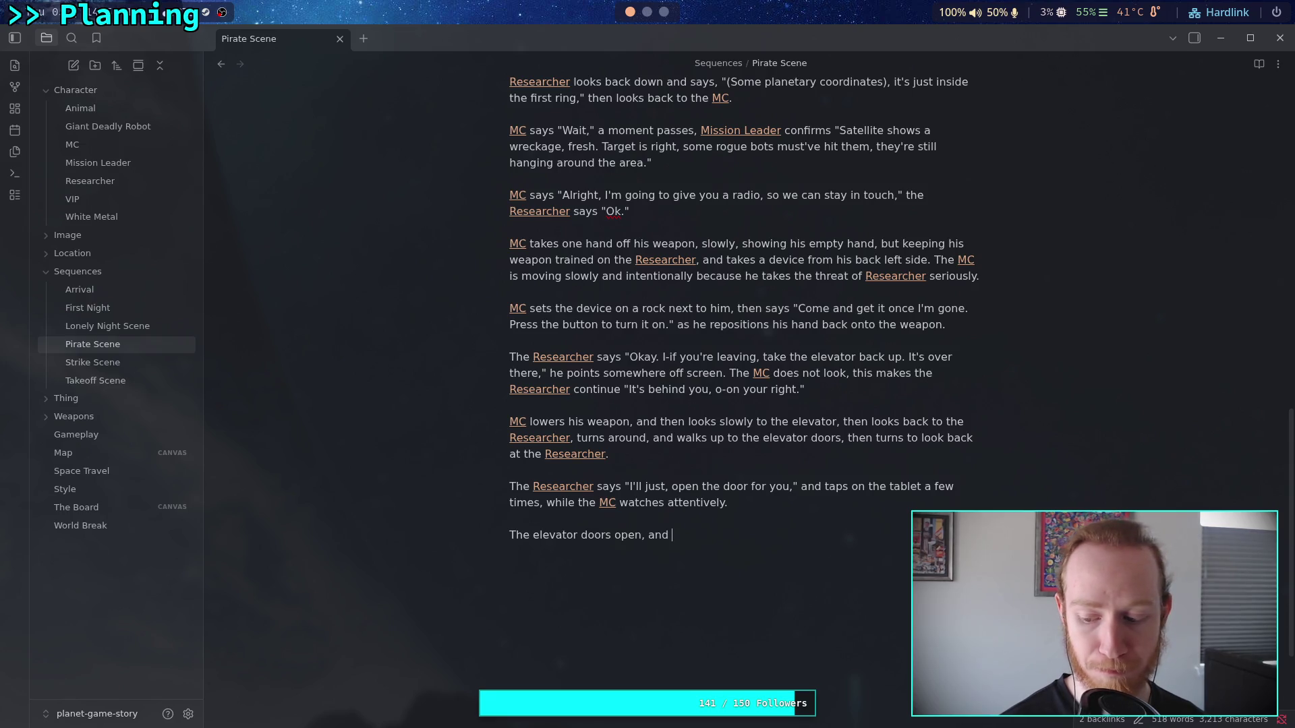
pyautogui.write('the [[MC')
# - After the MC link, write 'slowly looks forward before stepping' inside the elevator
pyautogui.press('Return')
pyautogui.write('s')
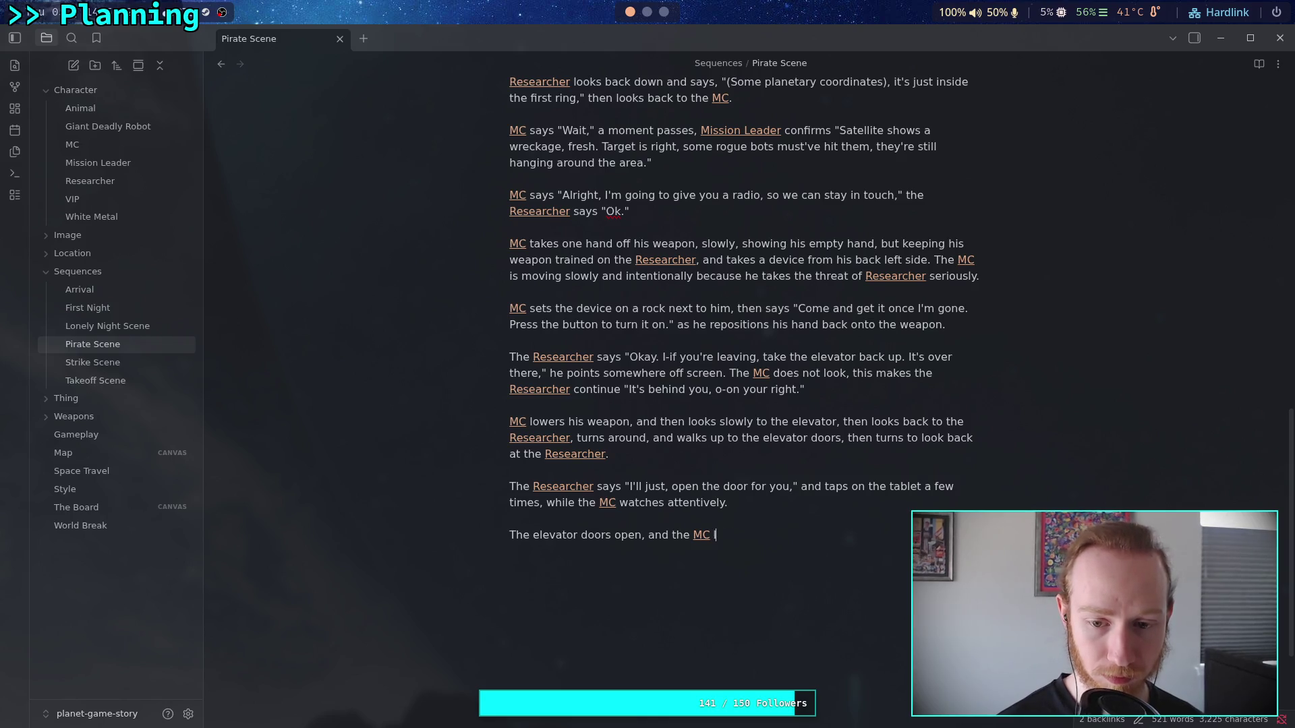
pyautogui.write('lowly loo')
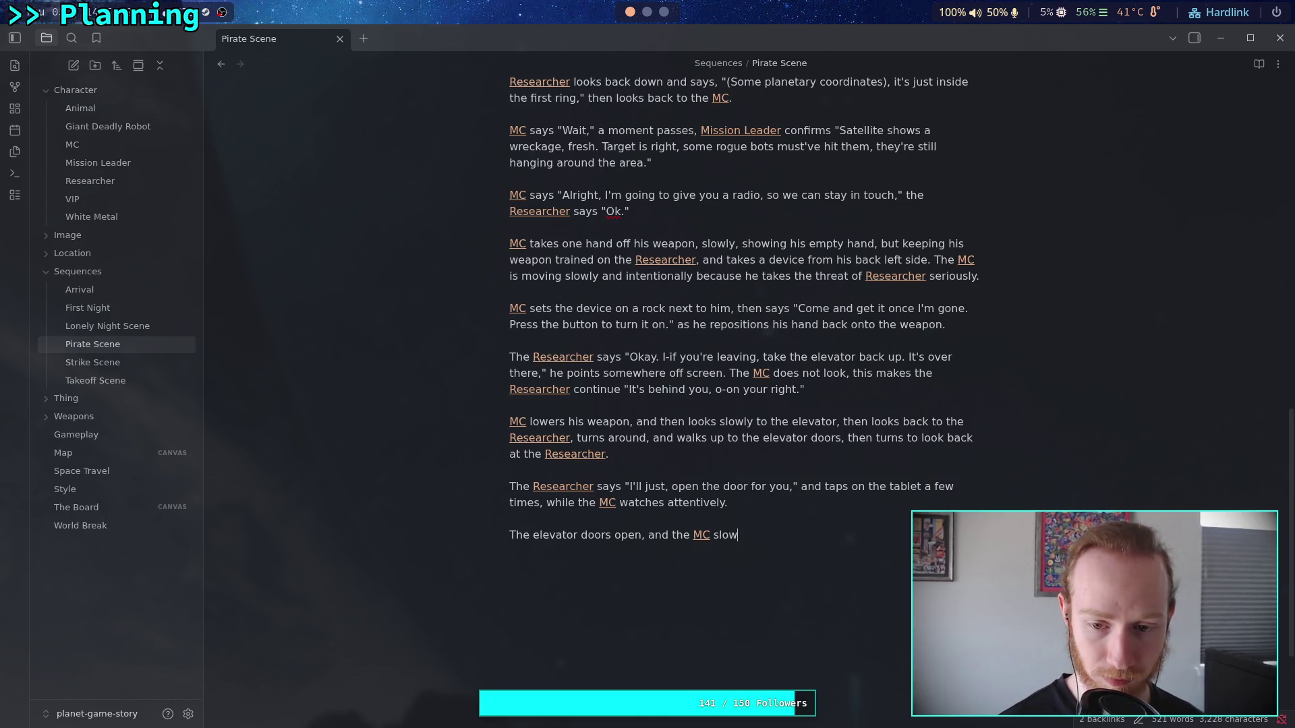
pyautogui.write('ks forward,')
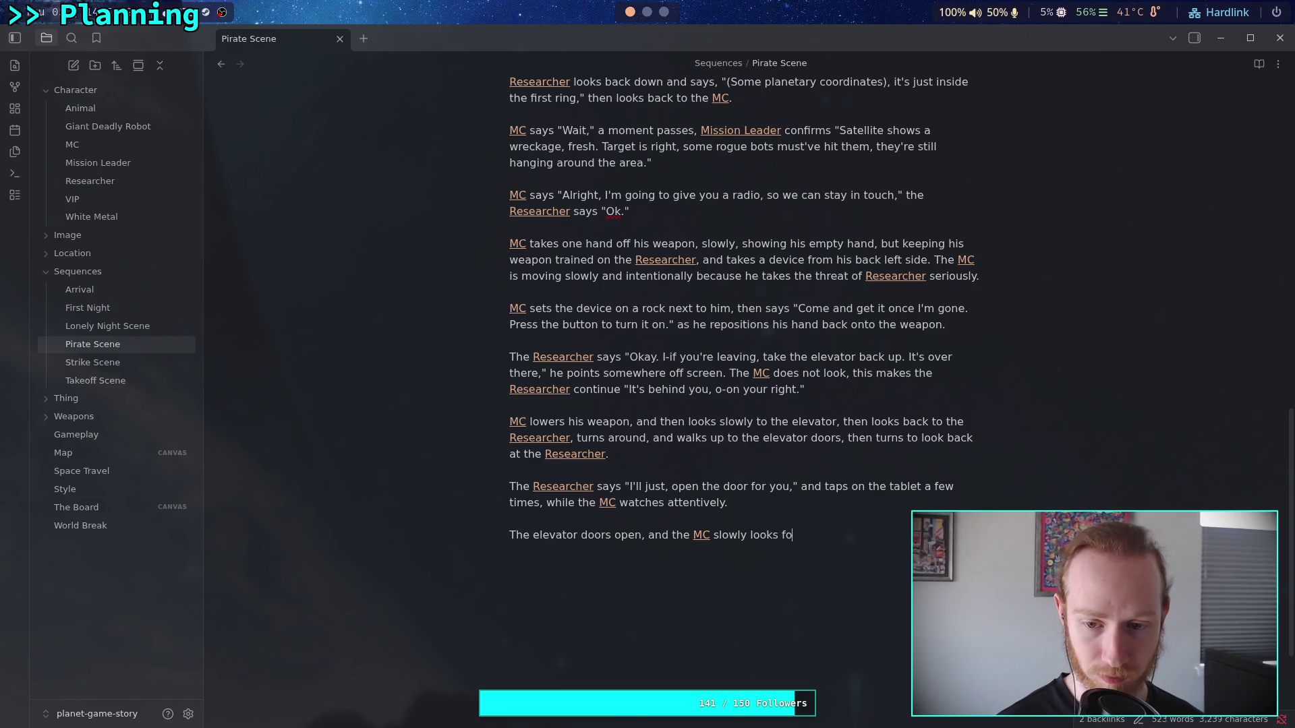
pyautogui.press('BackSpace')
pyautogui.write('before s')
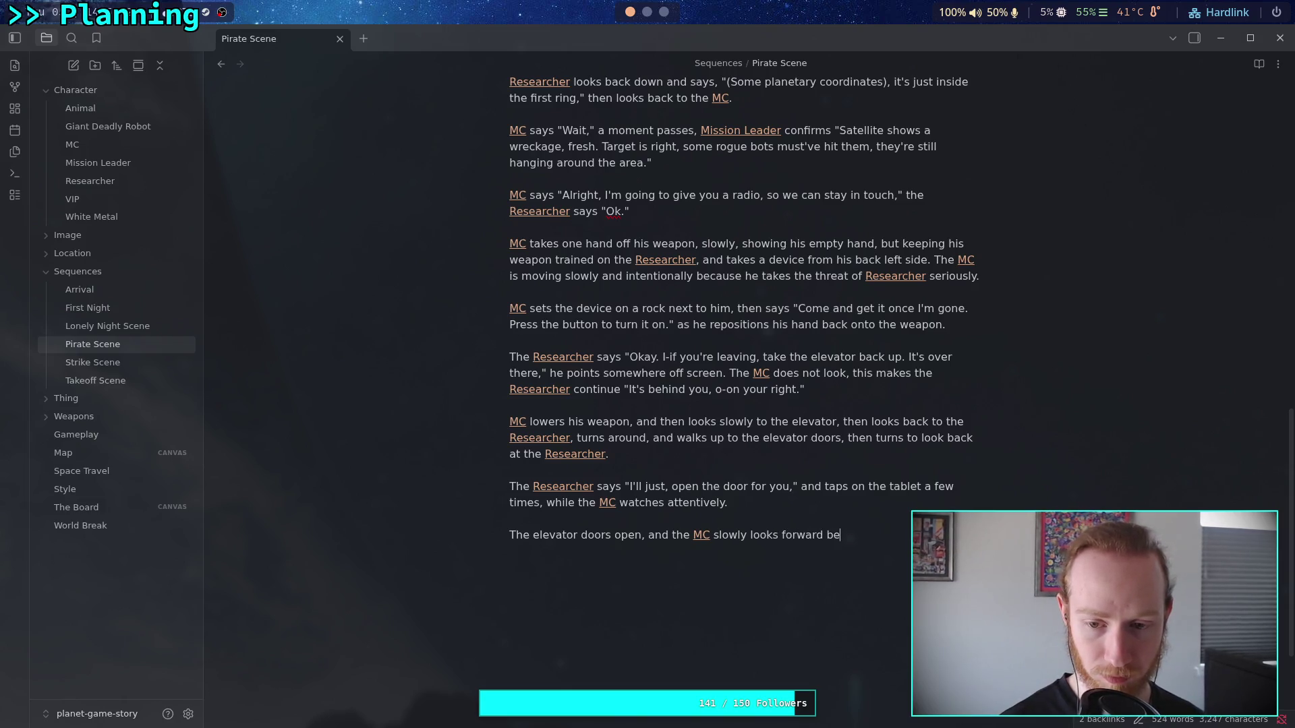
pyautogui.write('tepping')
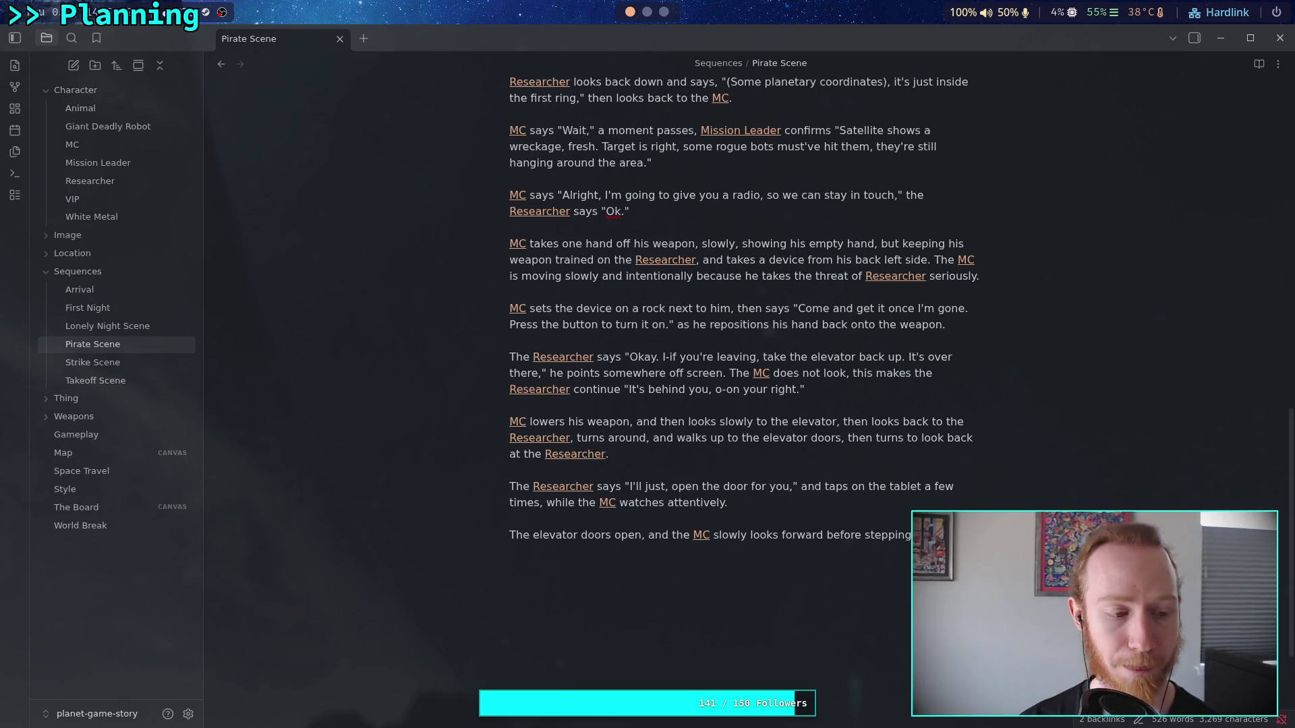
pyautogui.scroll(-5, 731, 507)
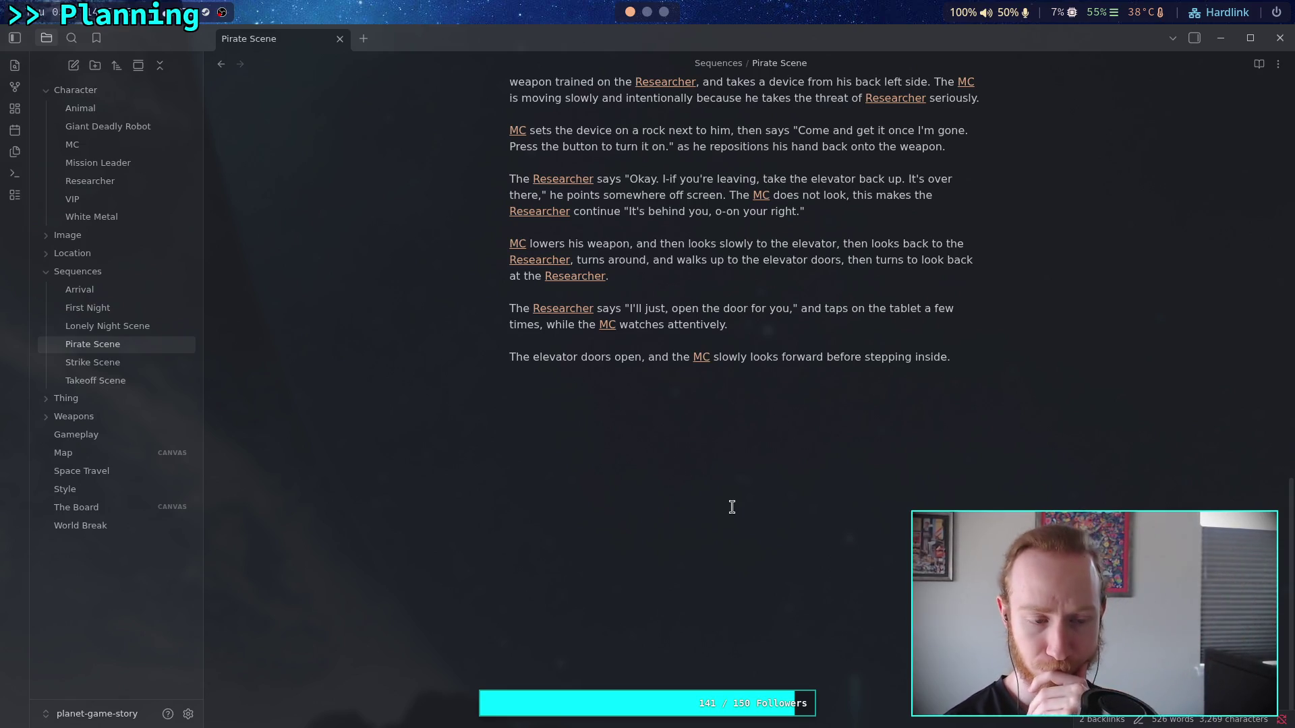
pyautogui.click(702, 358)
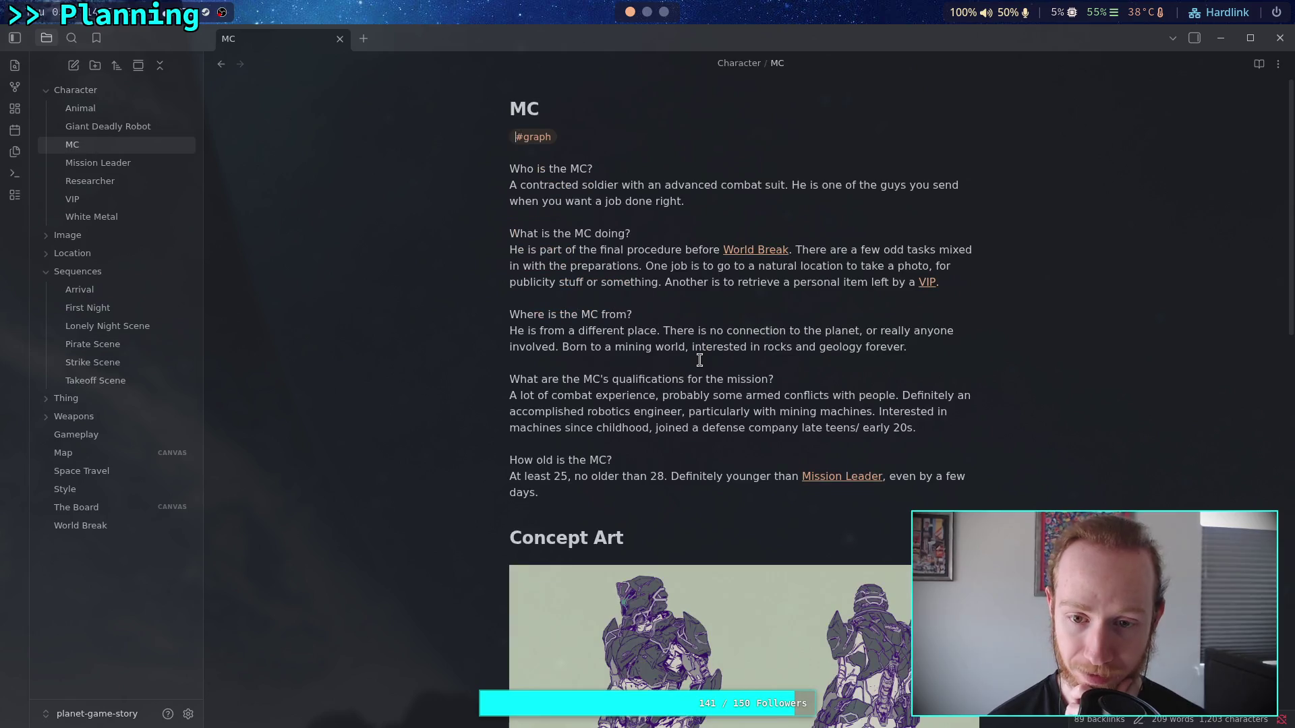
pyautogui.click(140, 293)
pyautogui.click(121, 345)
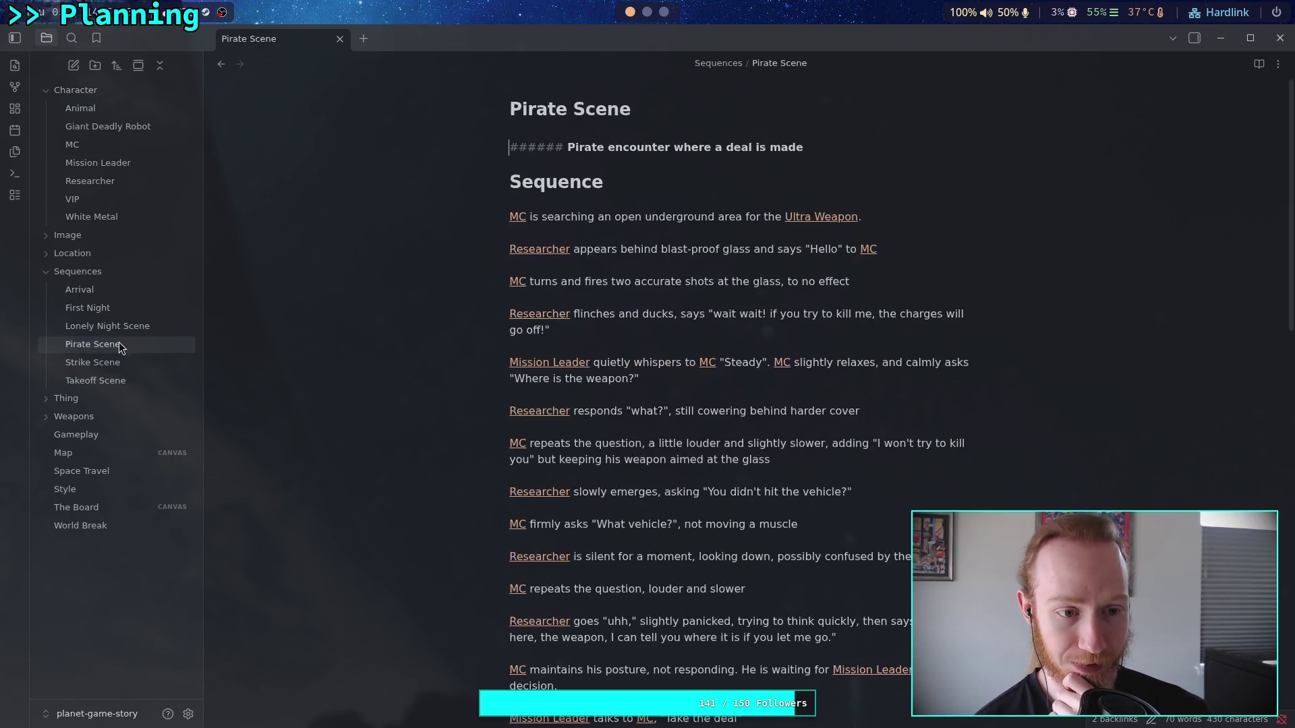
pyautogui.hotkey('ctrl', 'End')
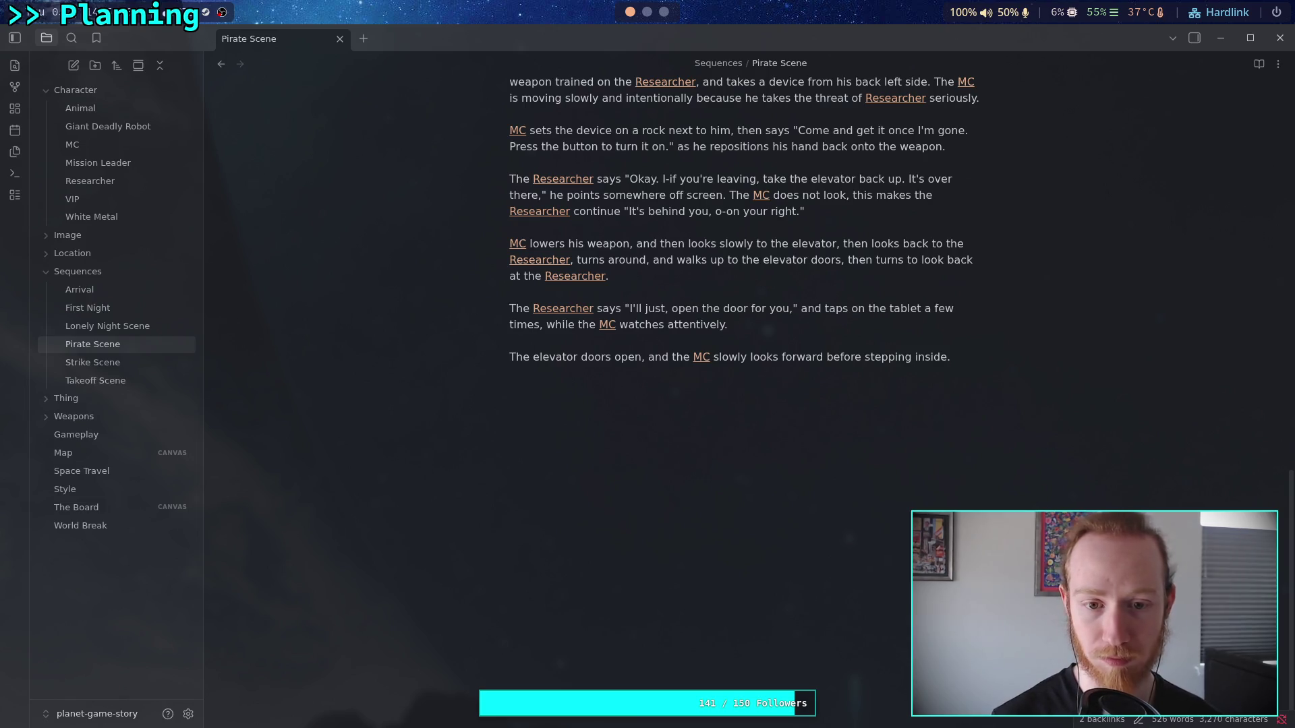
pyautogui.write('Th')
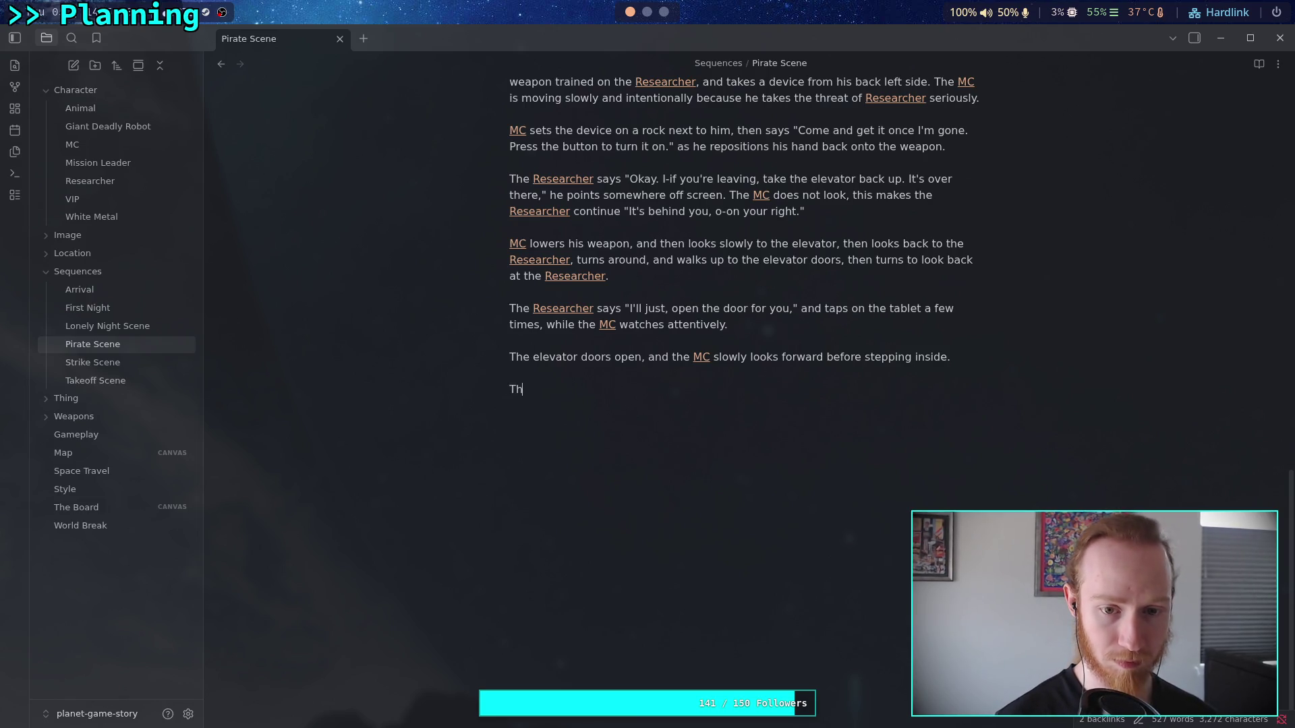
pyautogui.press('BackSpace')
pyautogui.press('BackSpace')
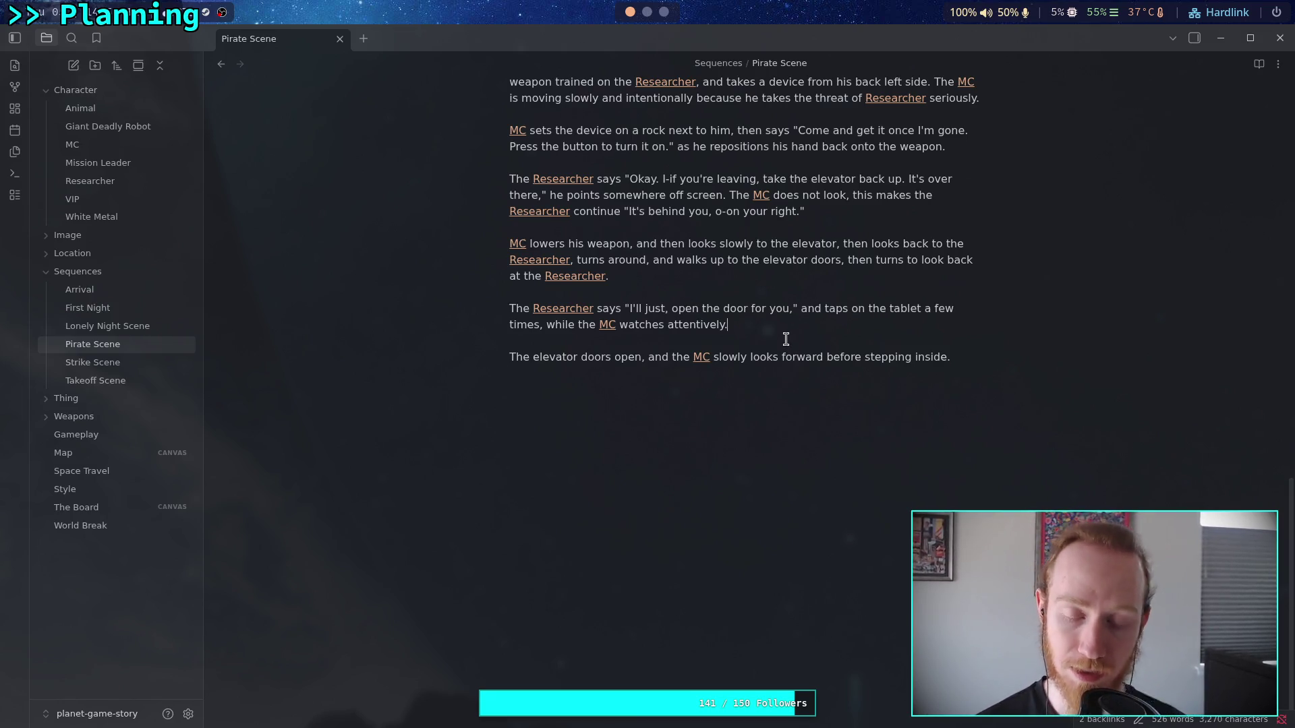
pyautogui.scroll(10, 783, 337)
pyautogui.scroll(2, 742, 375)
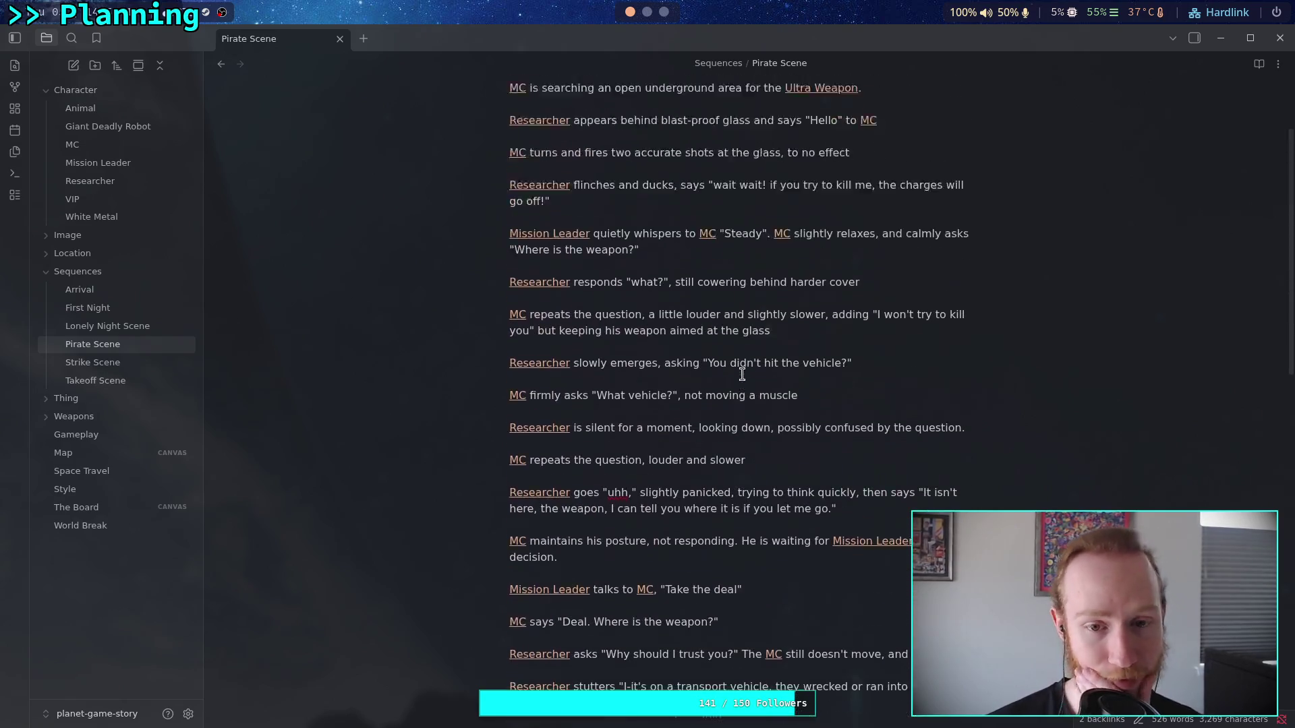
pyautogui.scroll(-6, 754, 371)
pyautogui.scroll(-3, 757, 368)
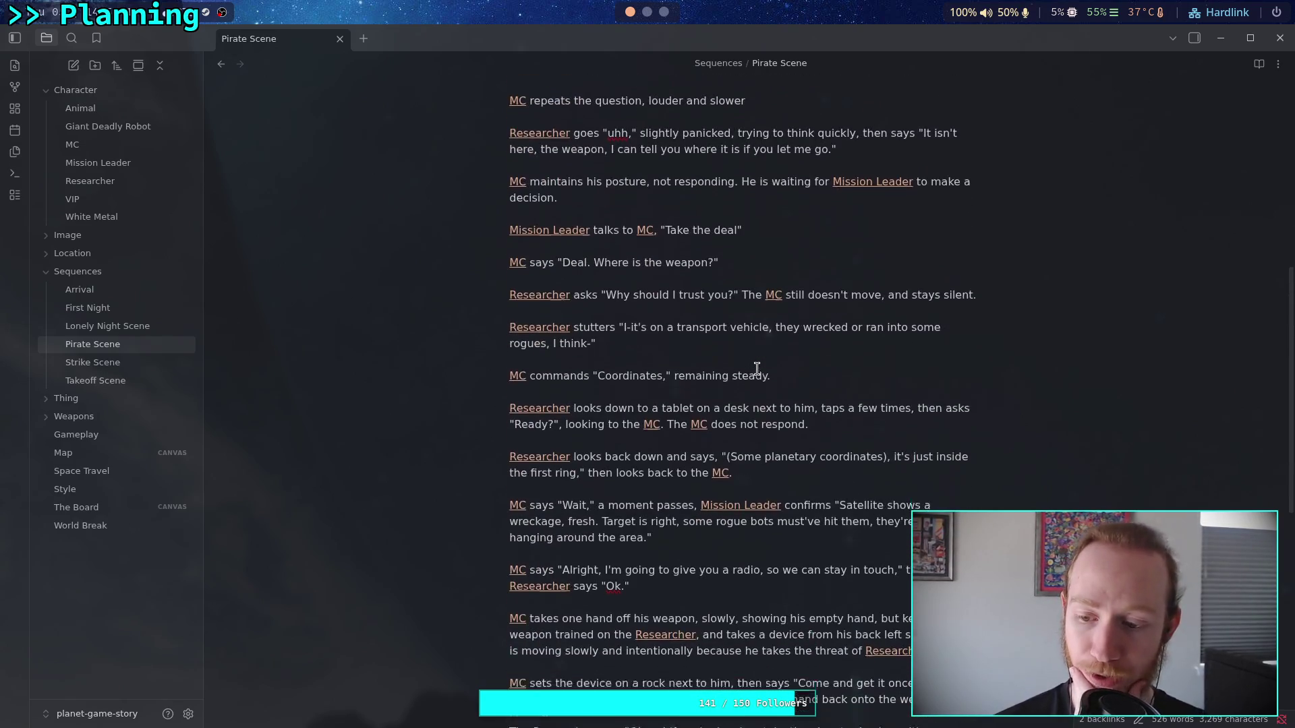
pyautogui.scroll(-1, 762, 365)
pyautogui.scroll(10, 755, 368)
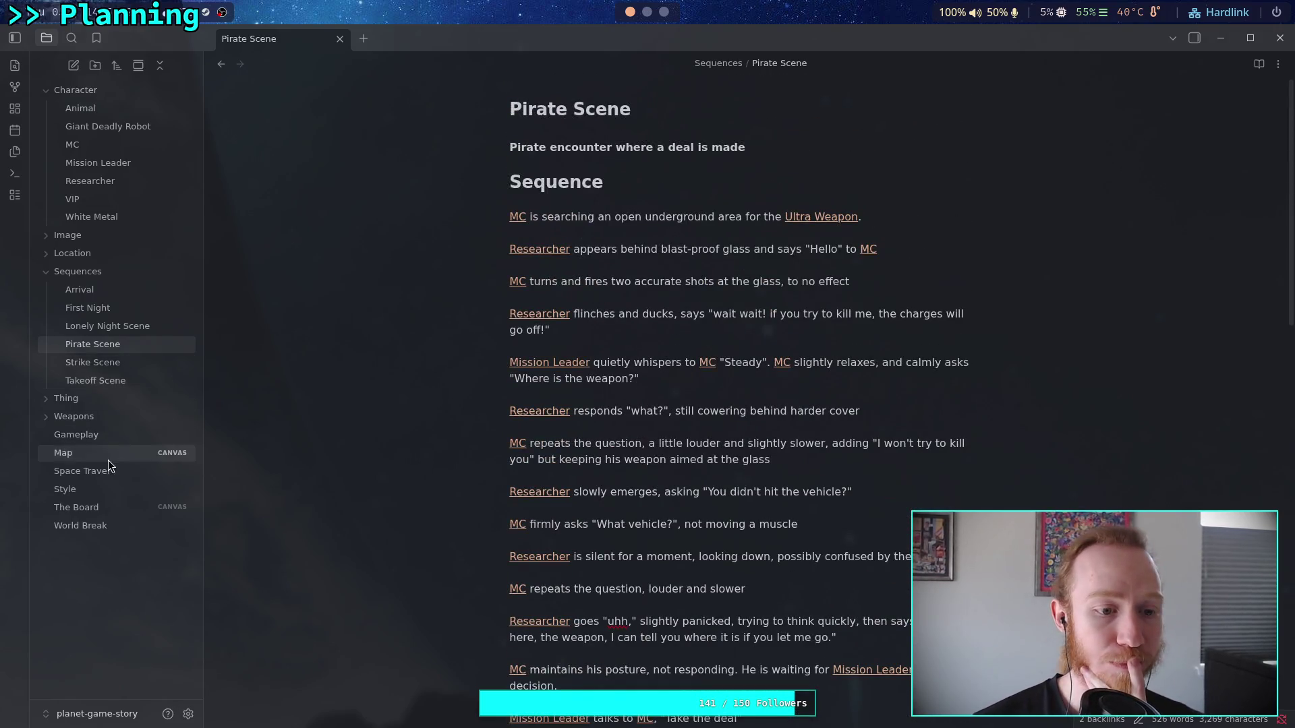
pyautogui.click(77, 507)
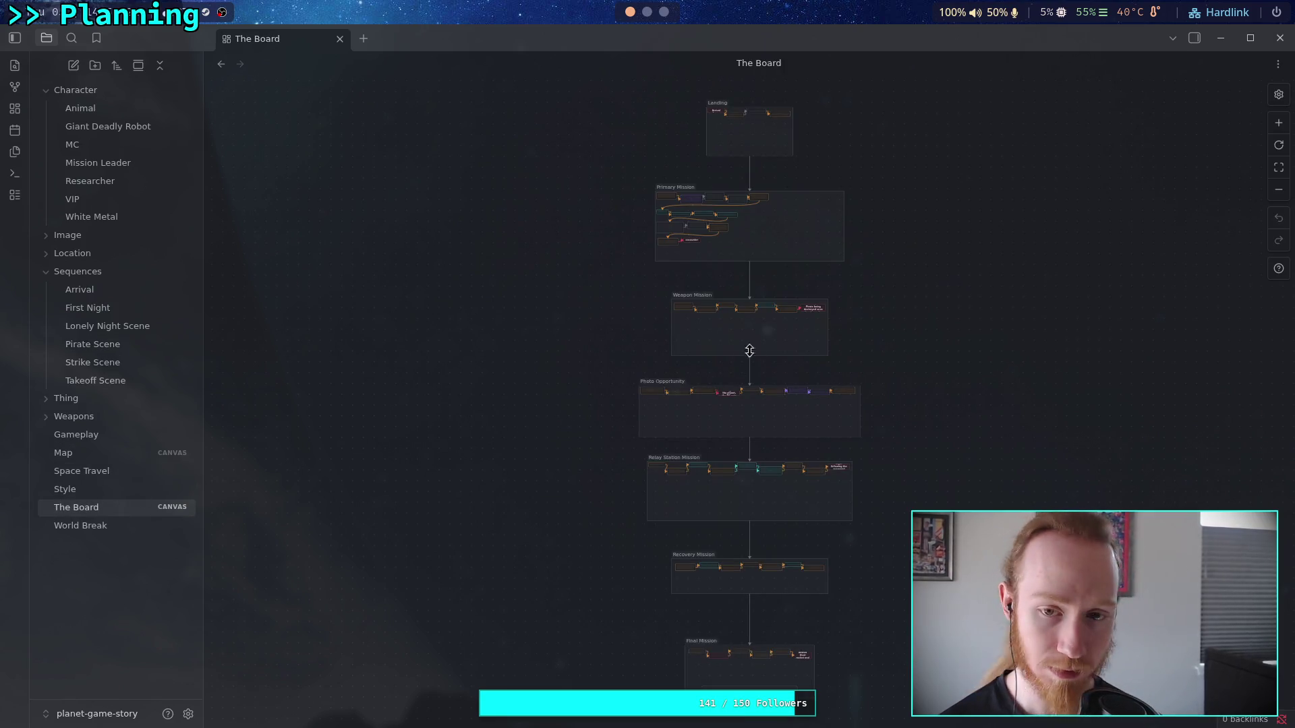
pyautogui.scroll(10, 698, 317)
pyautogui.scroll(10, 582, 264)
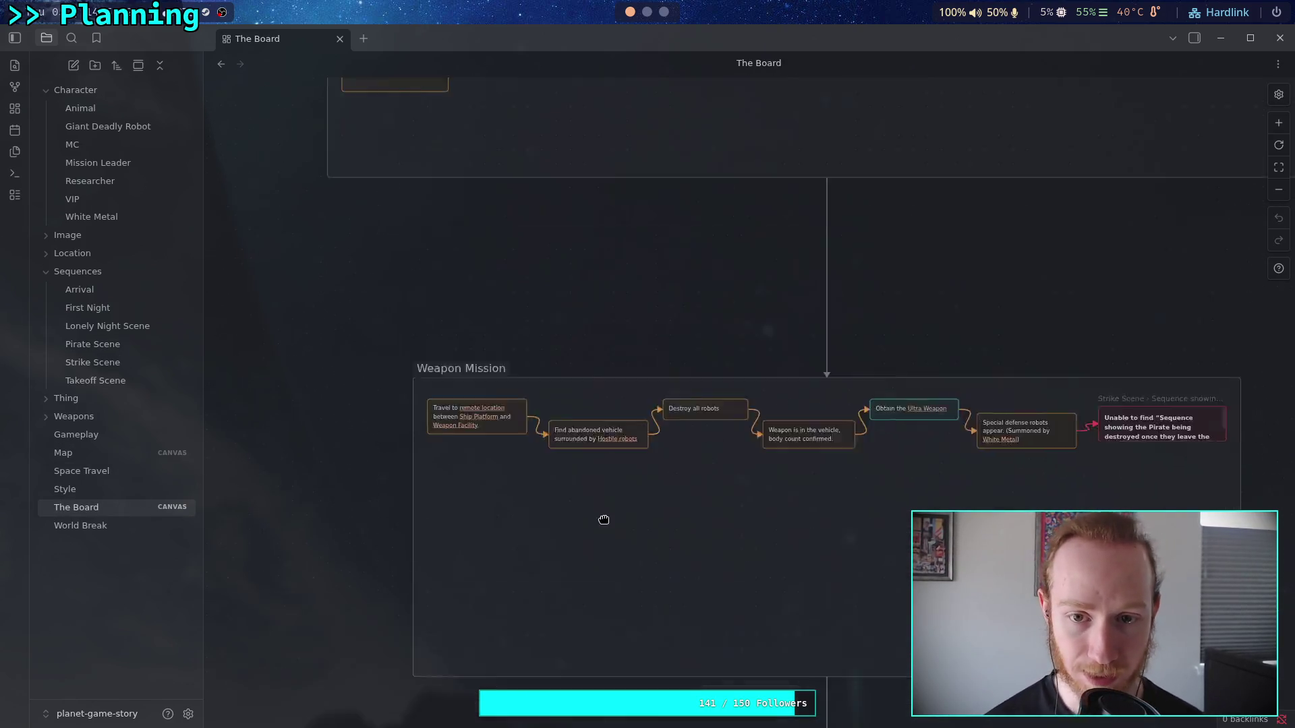
pyautogui.scroll(3, 586, 399)
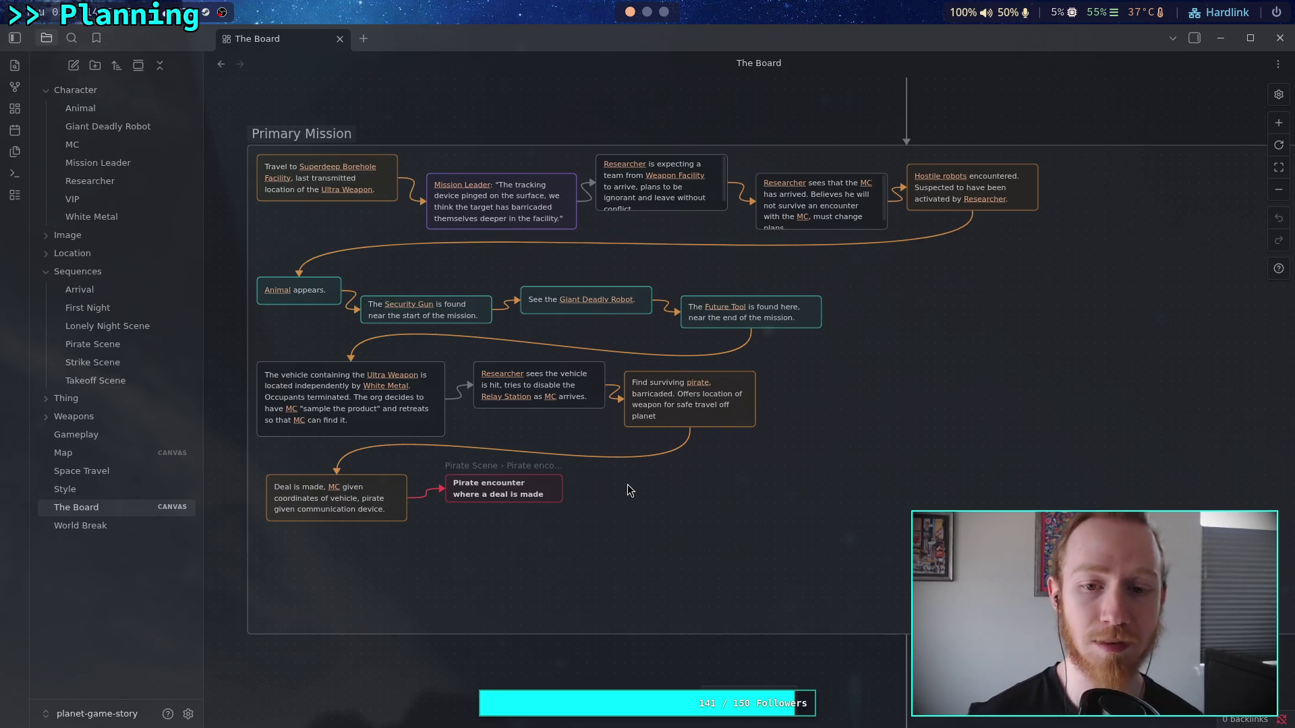
pyautogui.click(93, 344)
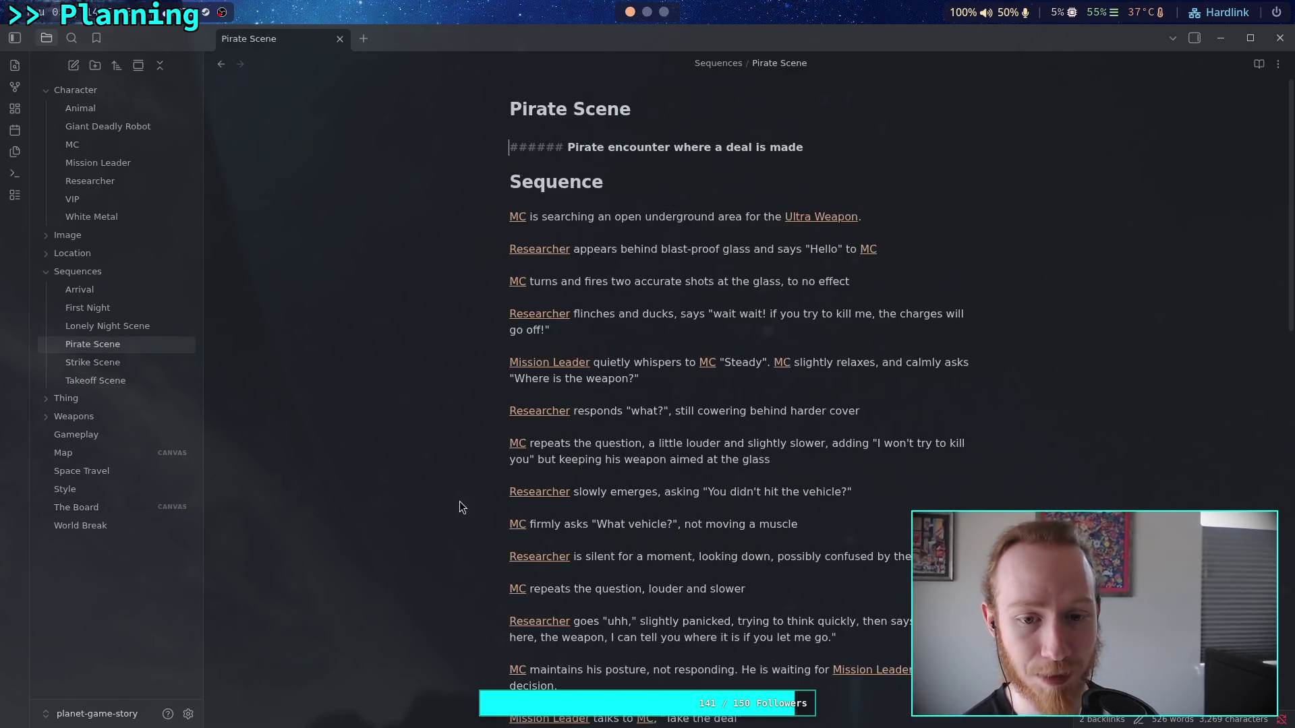
# - Begin a new closing paragraph with 'As the [[MC]] turned around'
pyautogui.scroll(-8, 553, 506)
pyautogui.scroll(8, 607, 507)
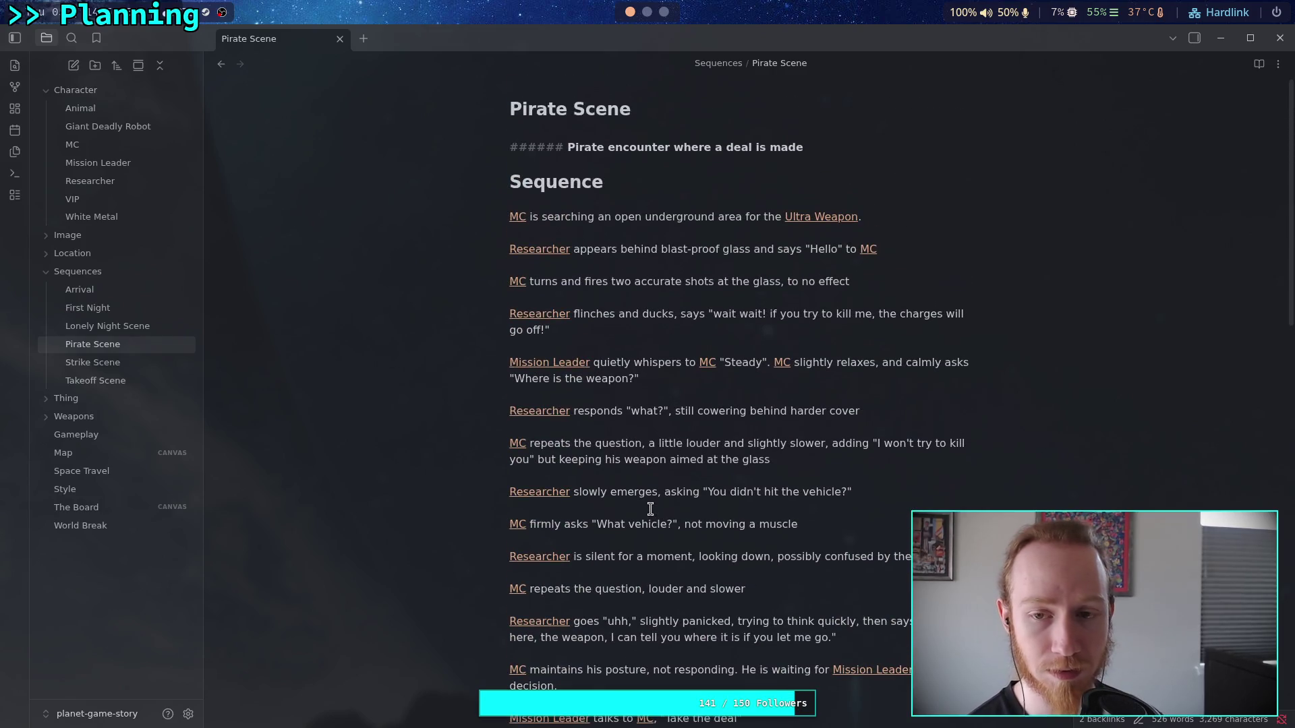
pyautogui.scroll(-10, 650, 509)
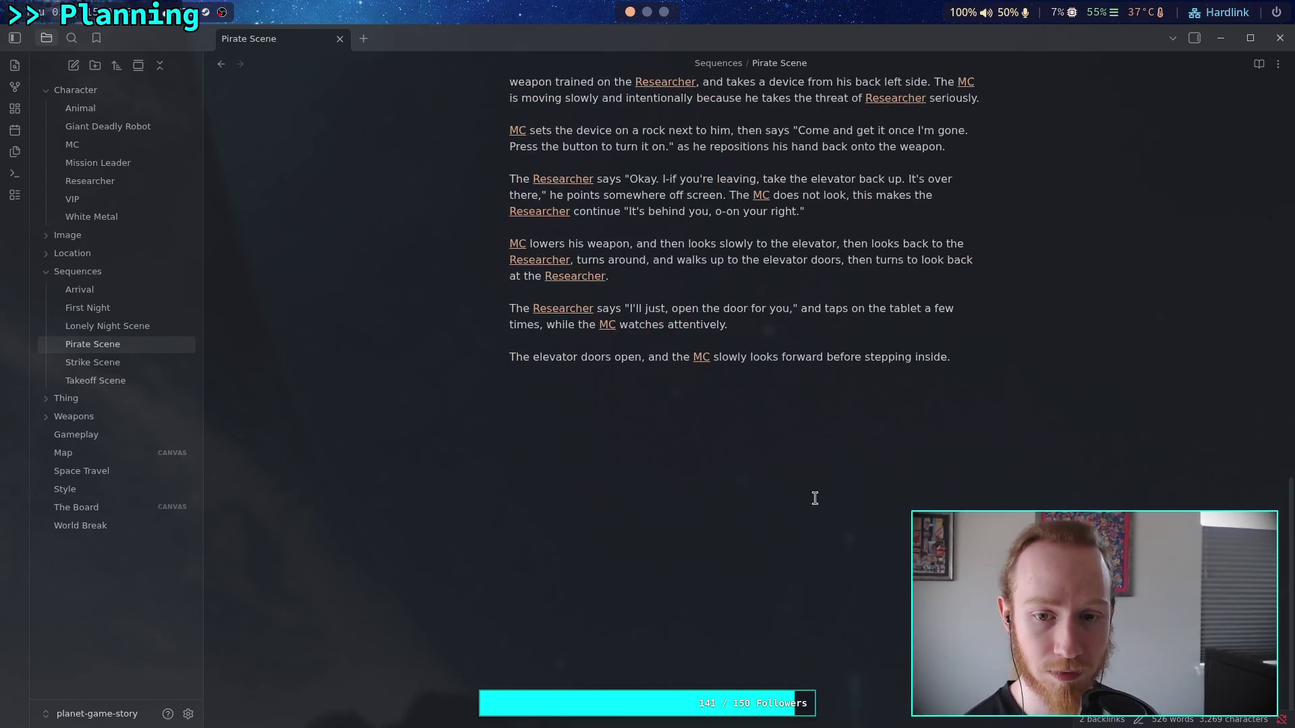
pyautogui.click(943, 418)
pyautogui.press('Return')
pyautogui.press('Return')
pyautogui.write('As t')
pyautogui.press('BackSpace')
pyautogui.press('BackSpace')
pyautogui.press('BackSpace')
pyautogui.write('s the [[MC')
pyautogui.press('Return')
pyautogui.write('turns around')
pyautogui.press('BackSpace')
# - Continue with the [[Animal]] entering the elevator and the doors cutting off the [[Researcher]]'s "That's a-"
pyautogui.write('d, the [[')
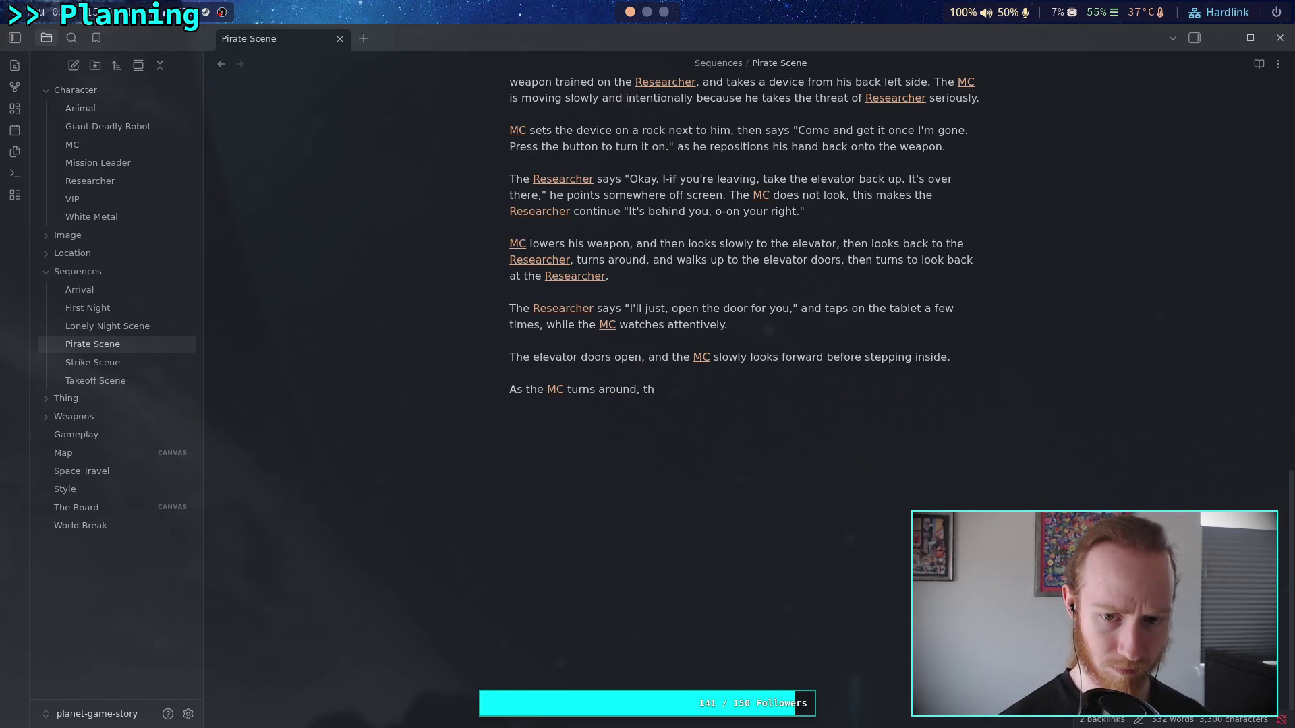
pyautogui.write('an')
pyautogui.press('Return')
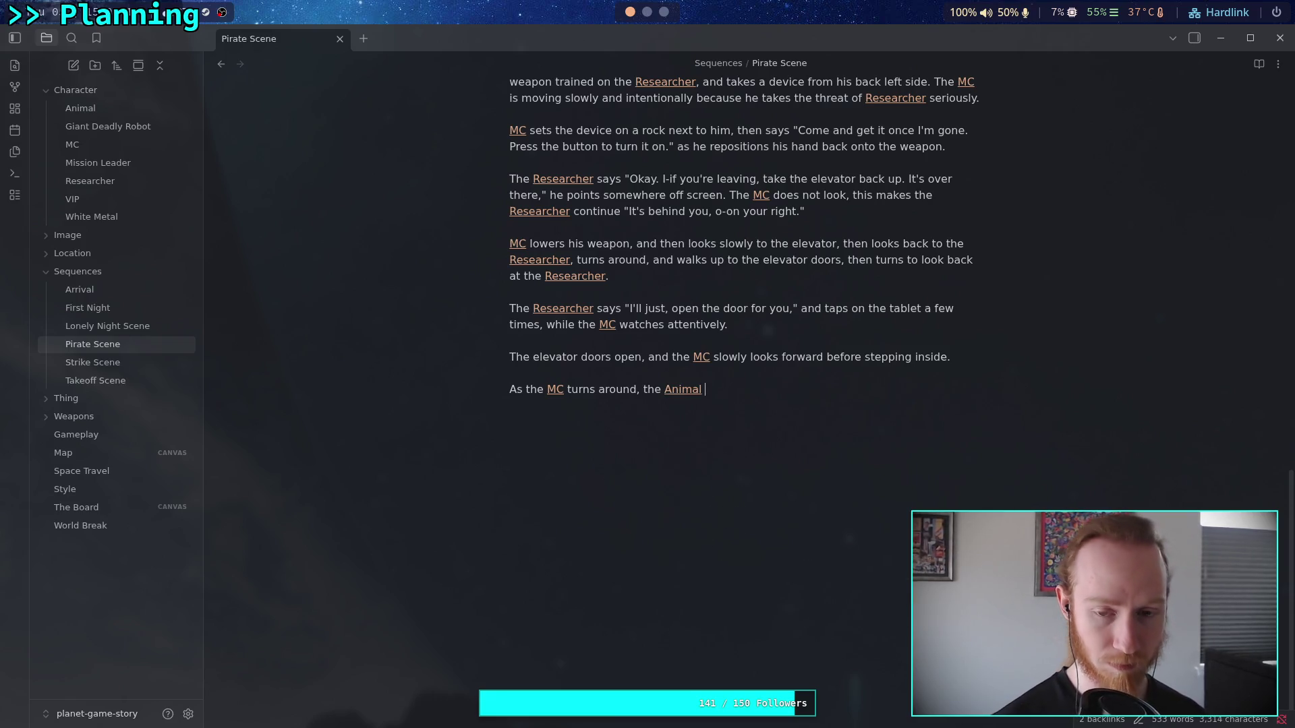
pyautogui.write('appears and ent')
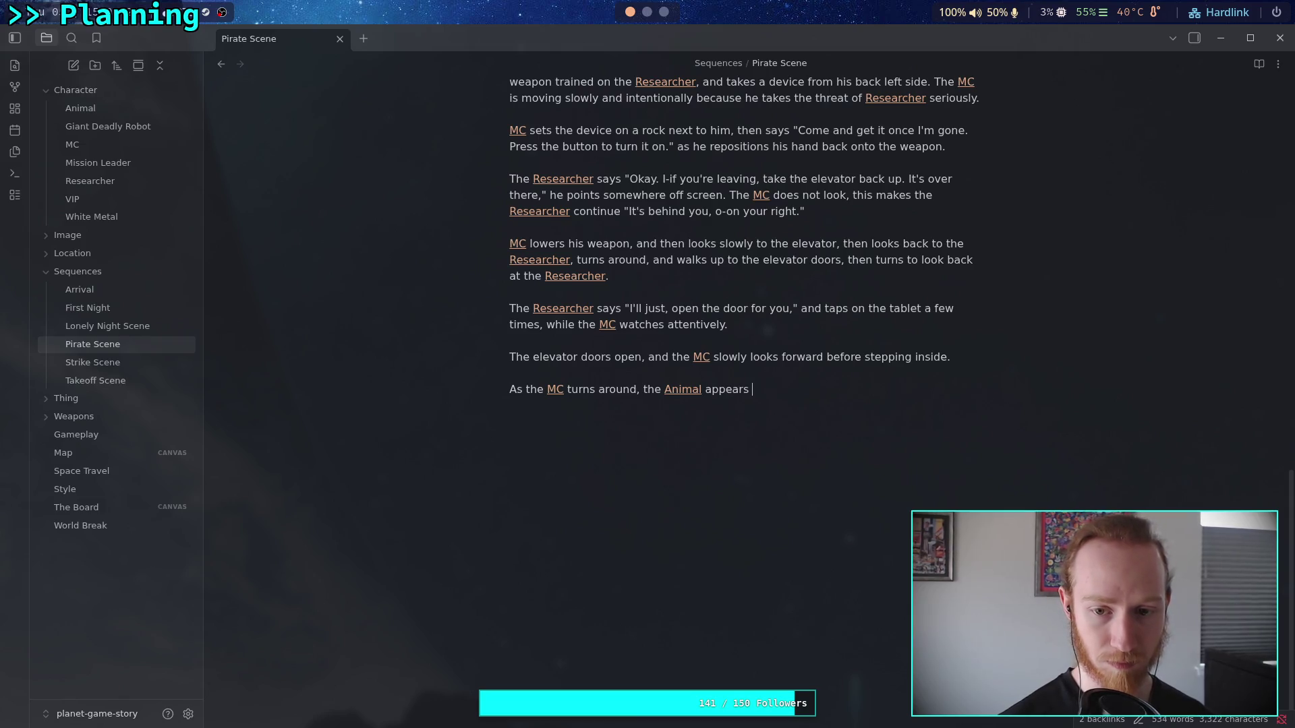
pyautogui.write('ers the el')
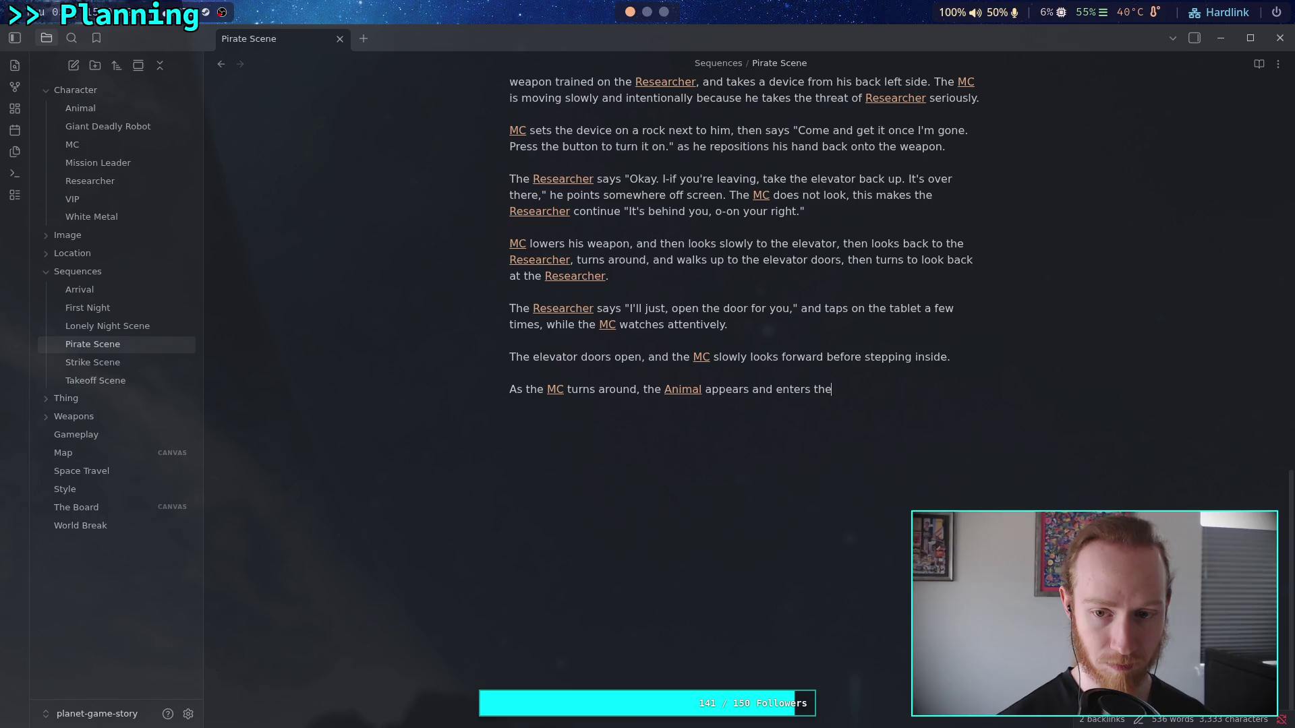
pyautogui.write('evator. ')
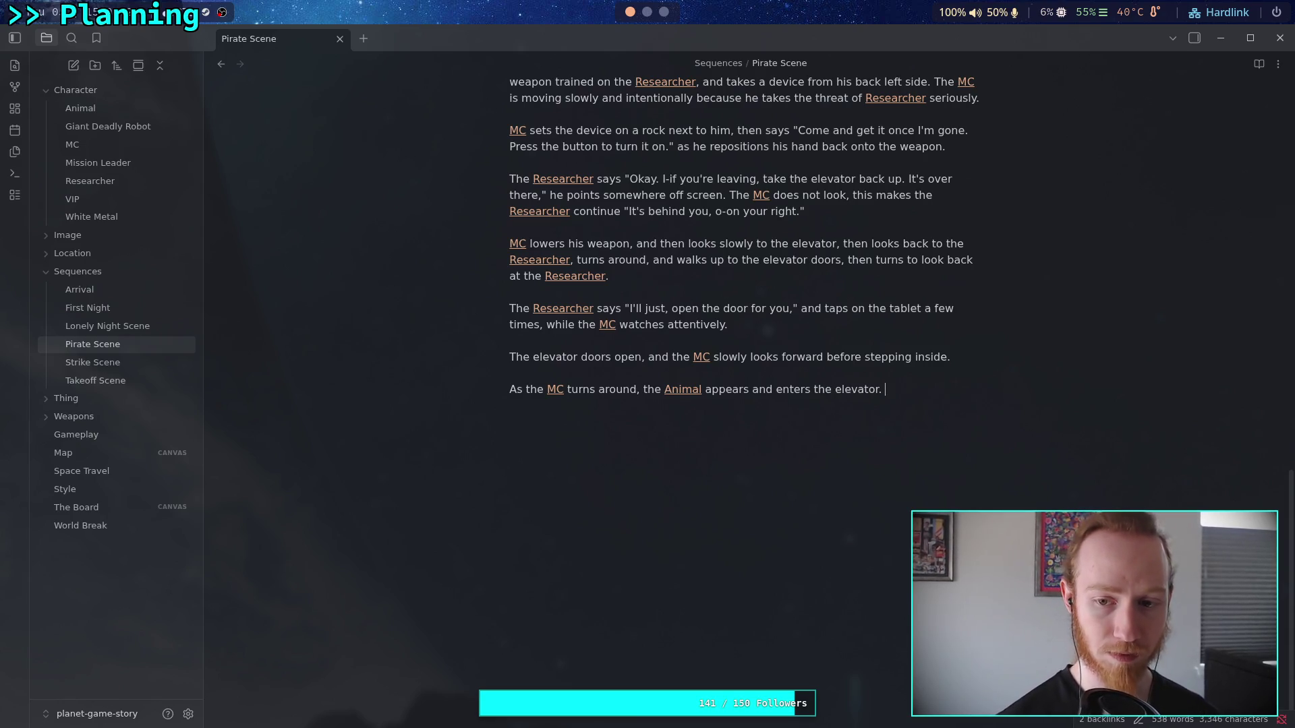
pyautogui.write('The [[Re')
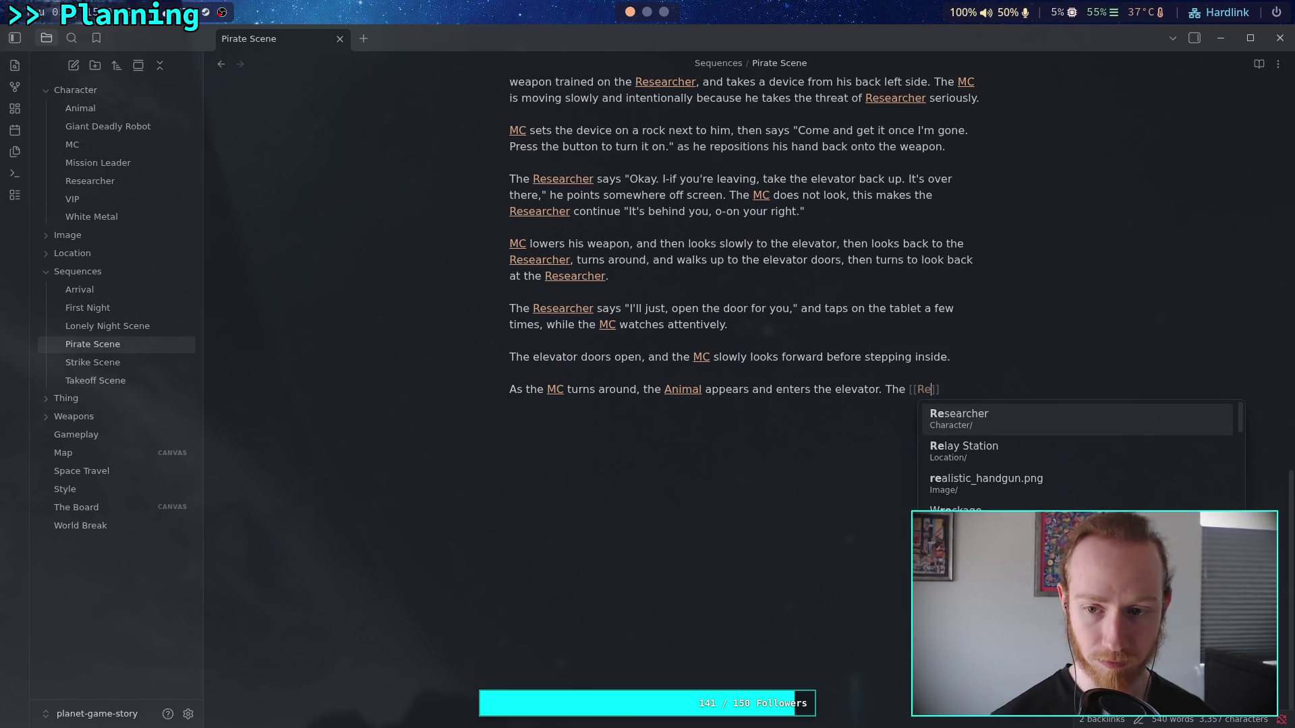
pyautogui.press('Return')
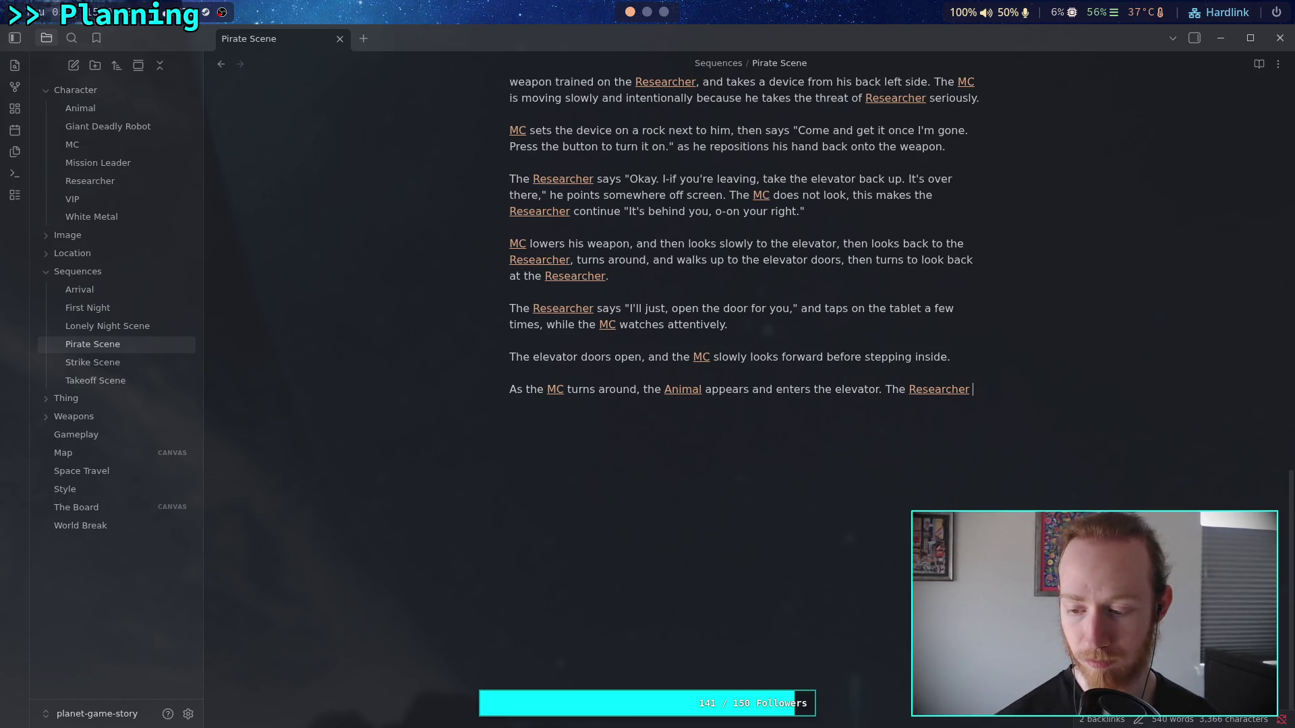
pyautogui.write('starts to ')
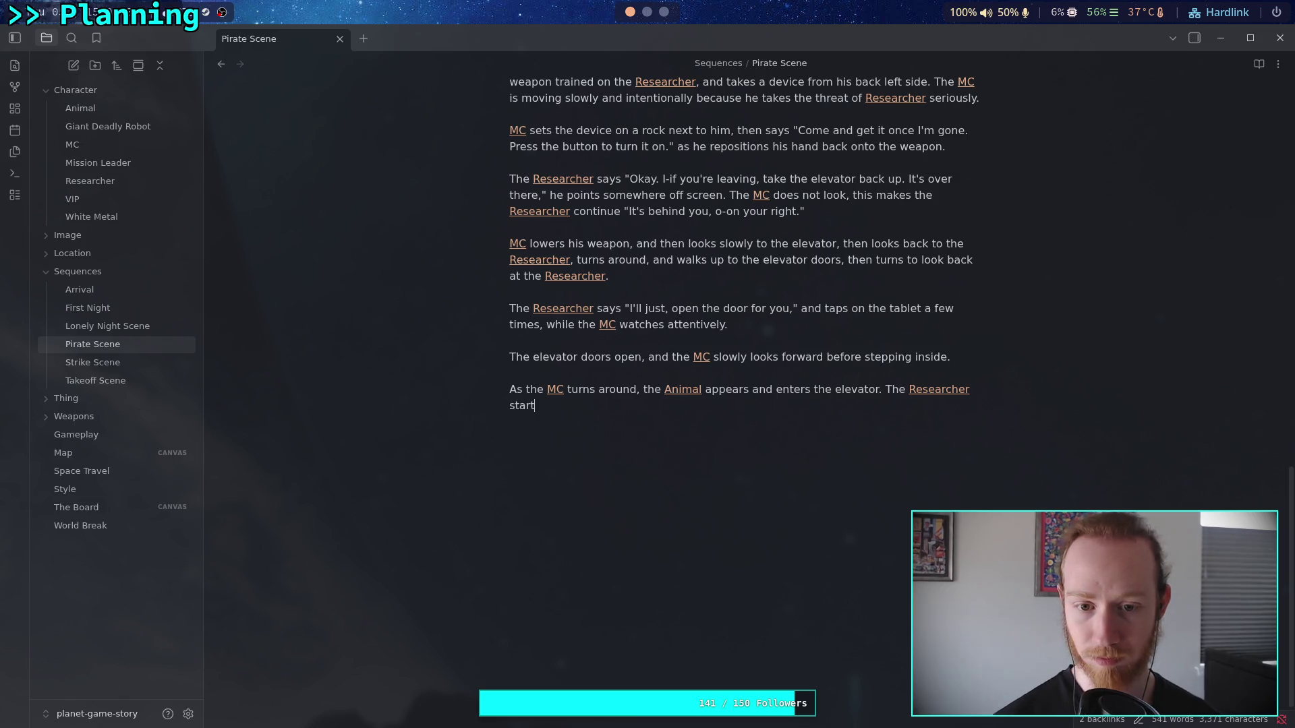
pyautogui.write('say "T')
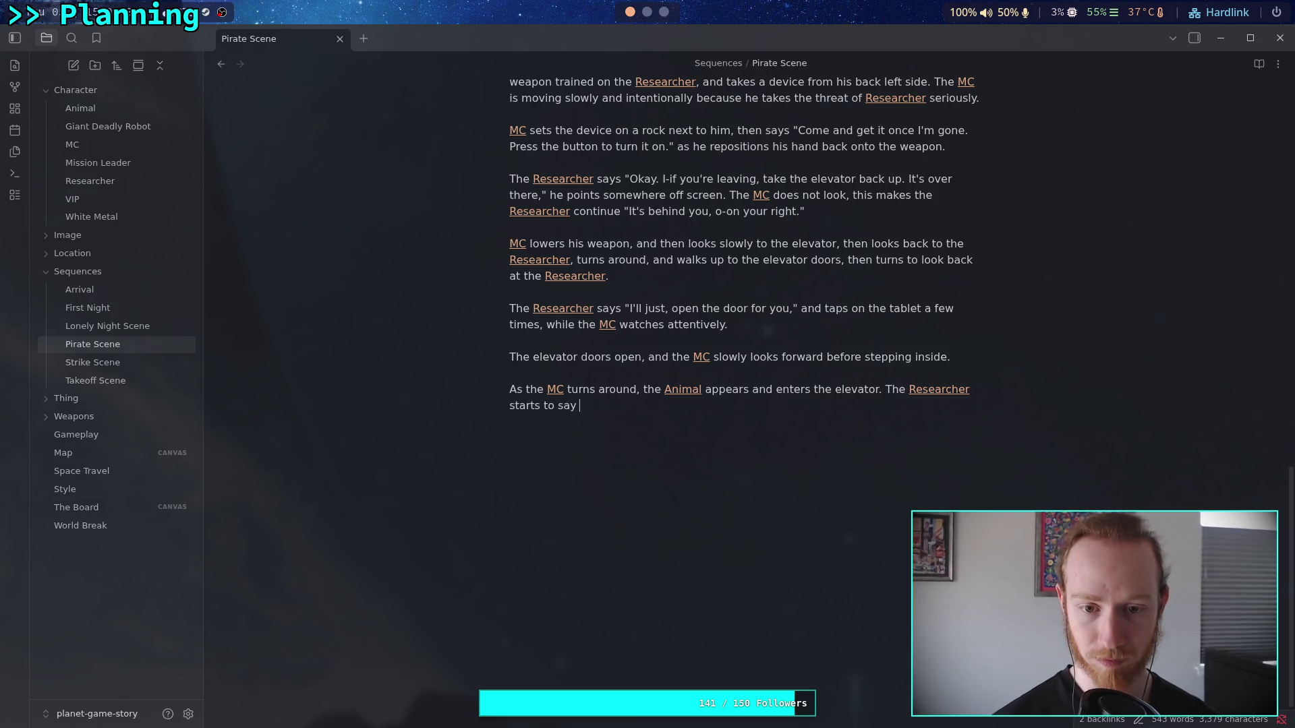
pyautogui.write("hat's ")
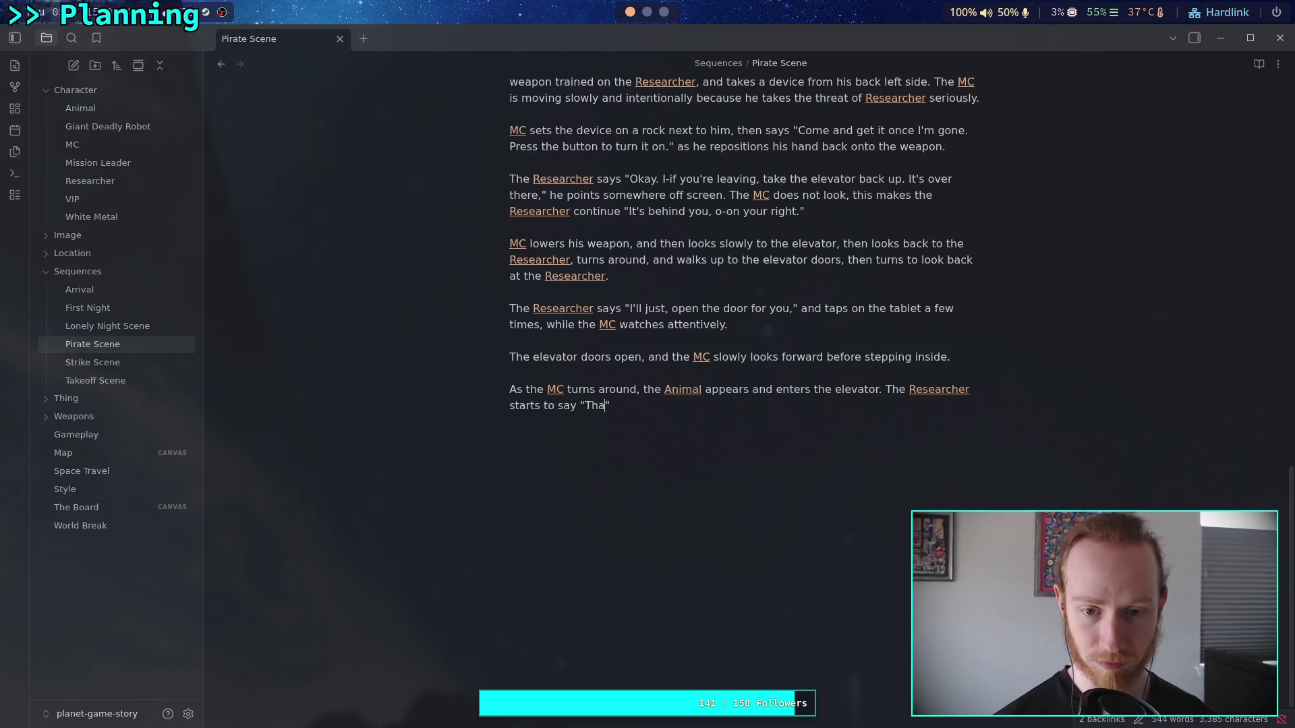
pyautogui.write('a-"')
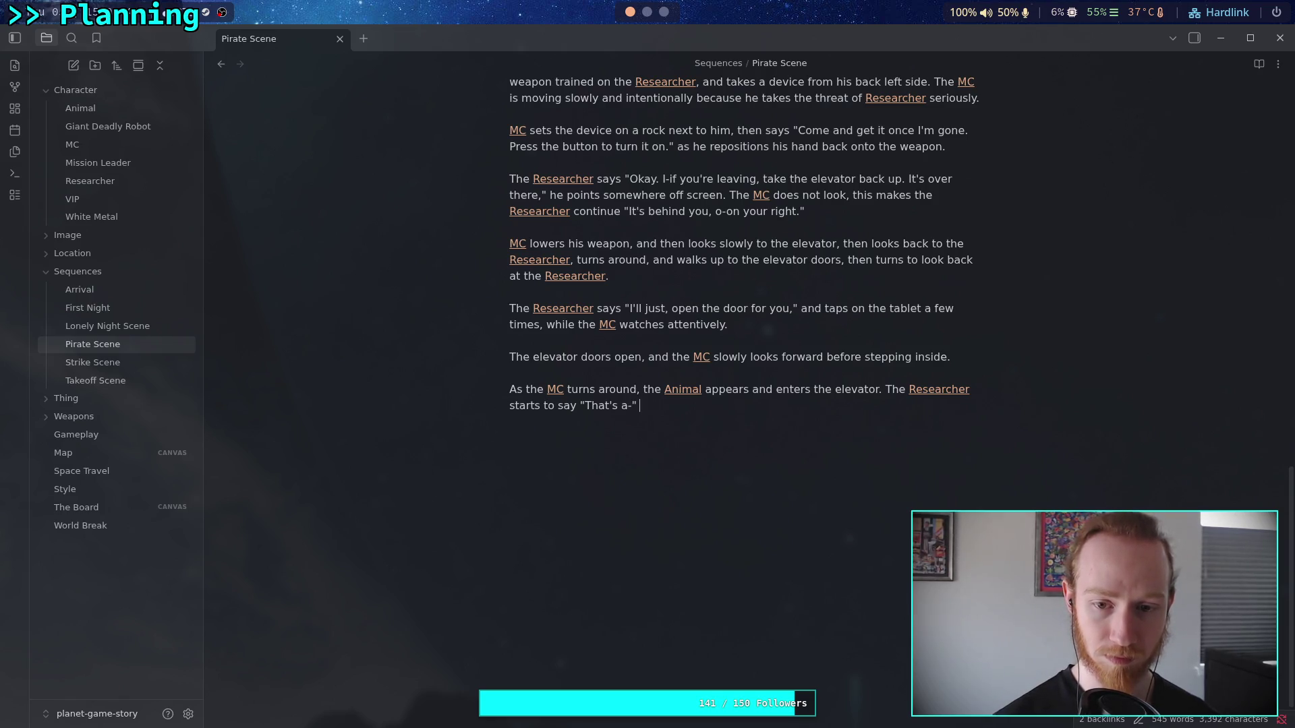
pyautogui.write(' before the')
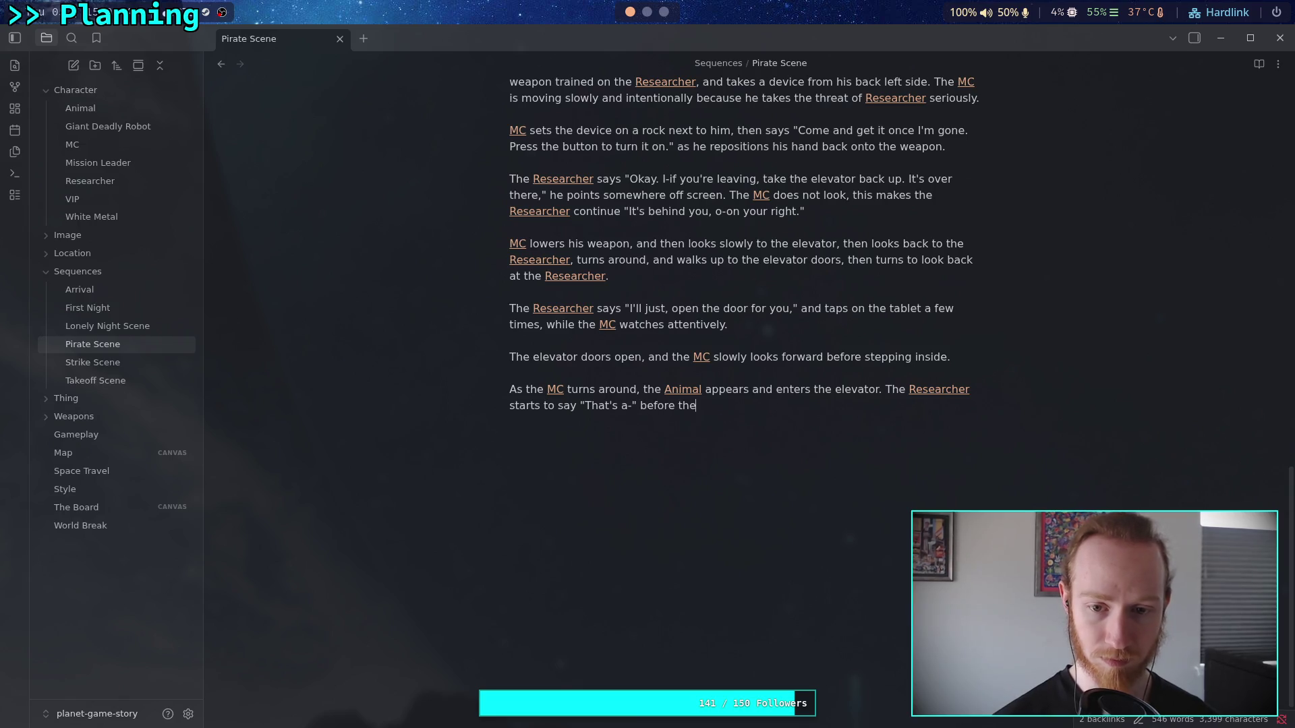
pyautogui.write(' doors clos')
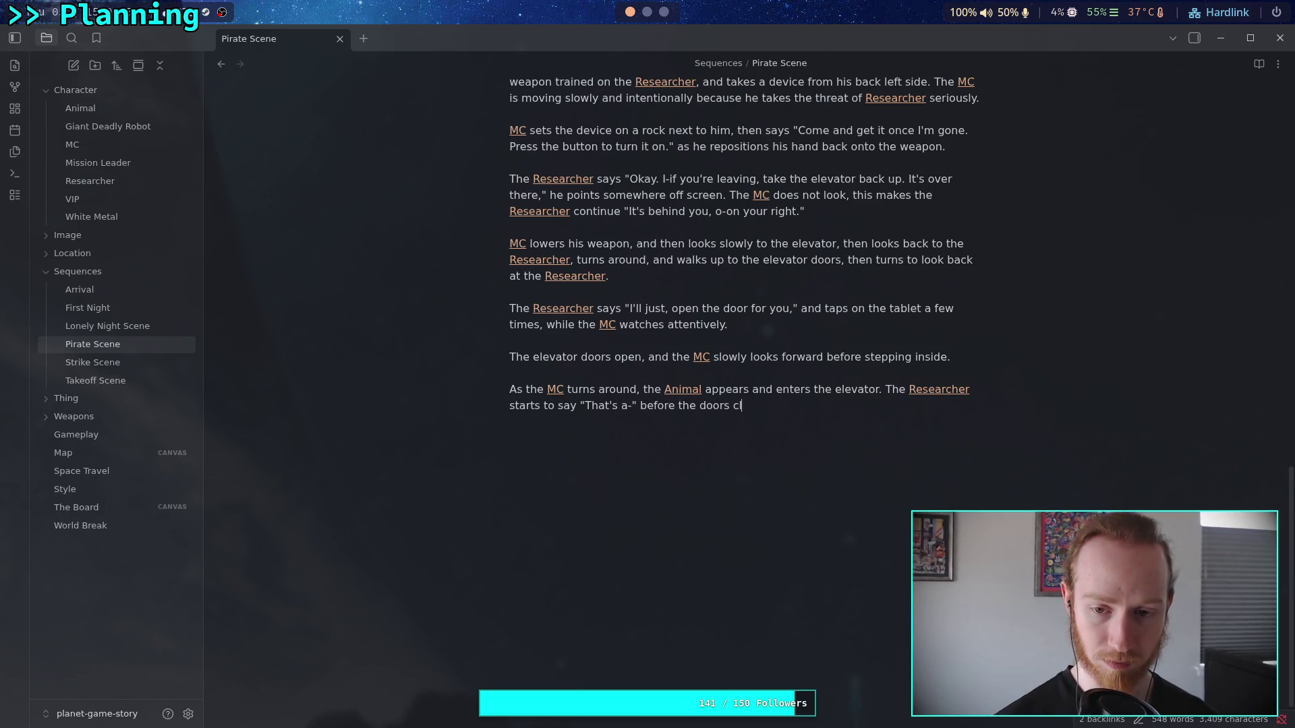
pyautogui.write('e ')
pyautogui.write('and cut ')
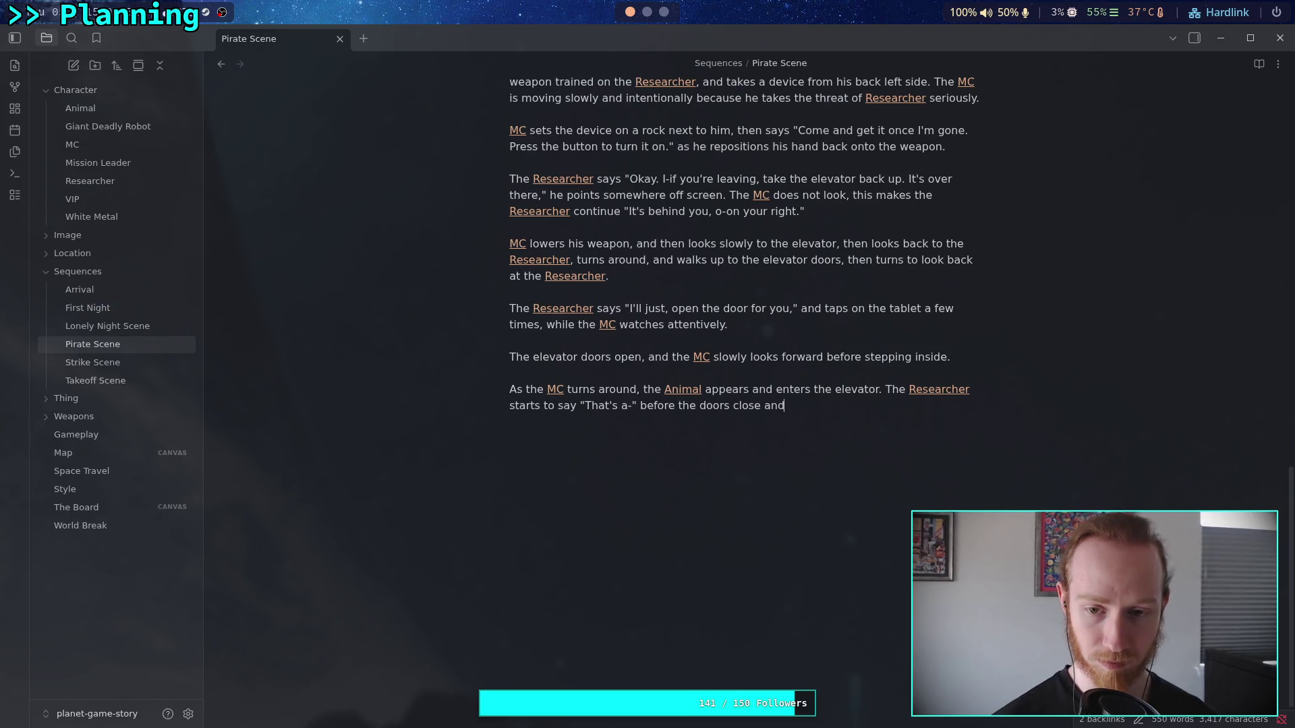
pyautogui.write('him off.')
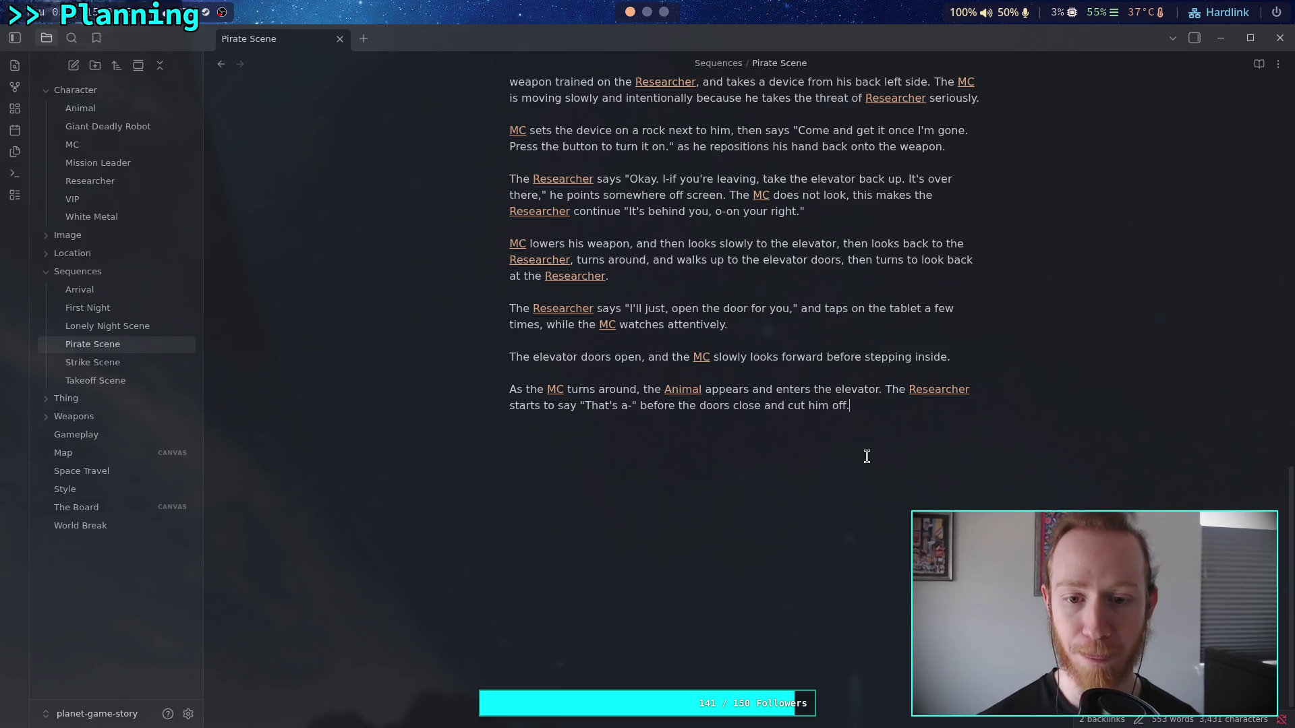
pyautogui.click(885, 387)
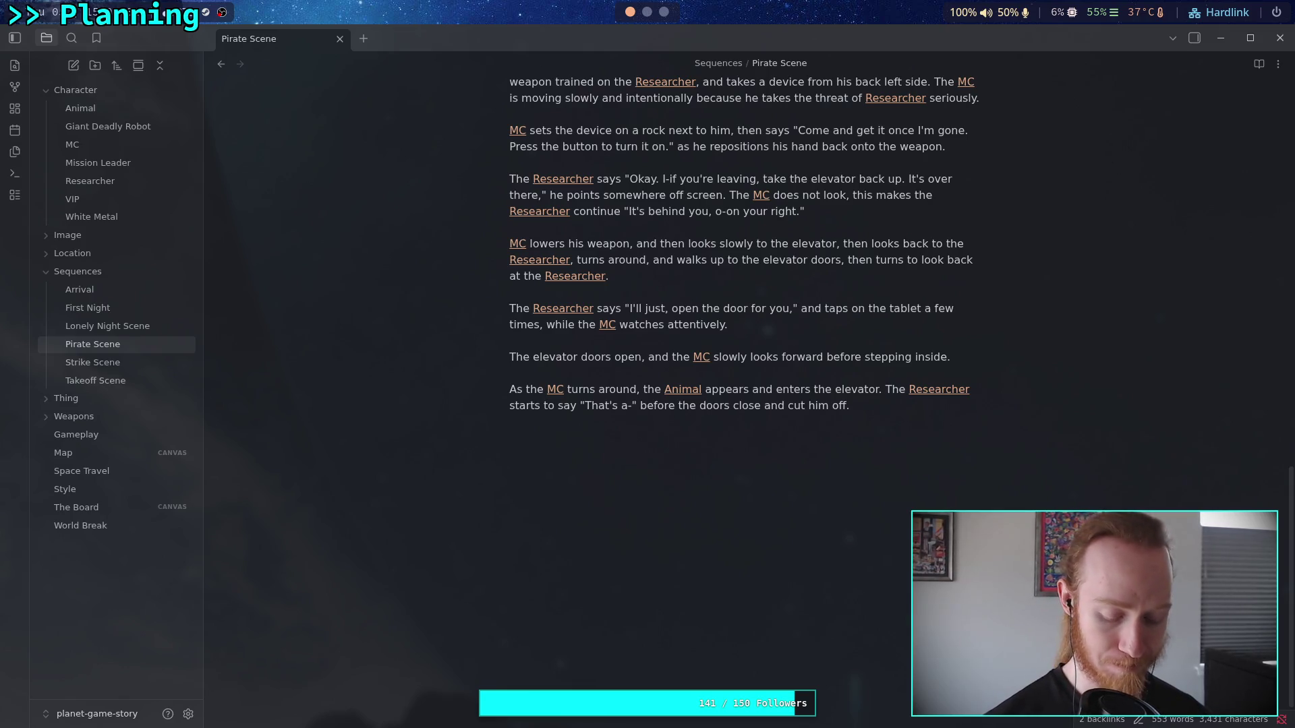
# - Insert 'Shot cuts inside the elevator where the [[MC]] is standing and the [[Animal]] is looking at him.'
pyautogui.write('The shot c')
pyautogui.press('BackSpace')
pyautogui.press('BackSpace')
pyautogui.press('BackSpace')
pyautogui.press('Return')
pyautogui.press('Return')
pyautogui.press('Return')
pyautogui.press('Return')
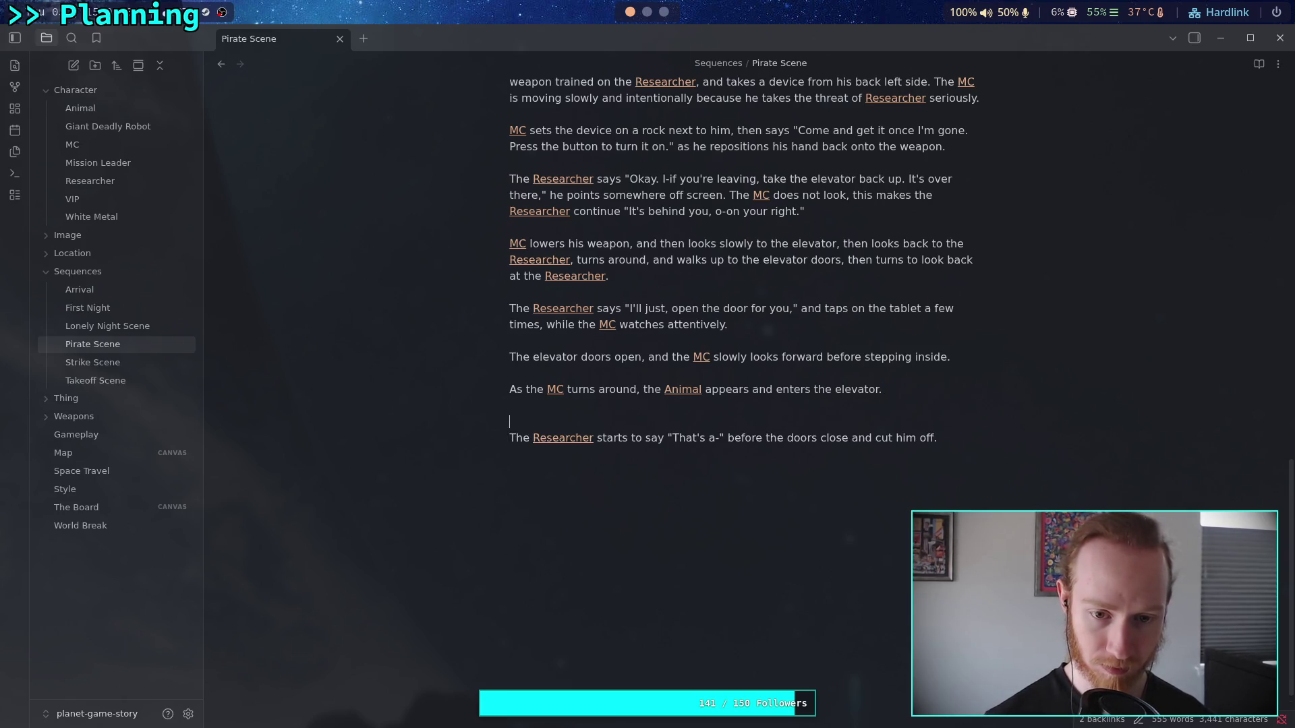
pyautogui.press('Up')
pyautogui.press('Up')
pyautogui.write('Shot cuts ins')
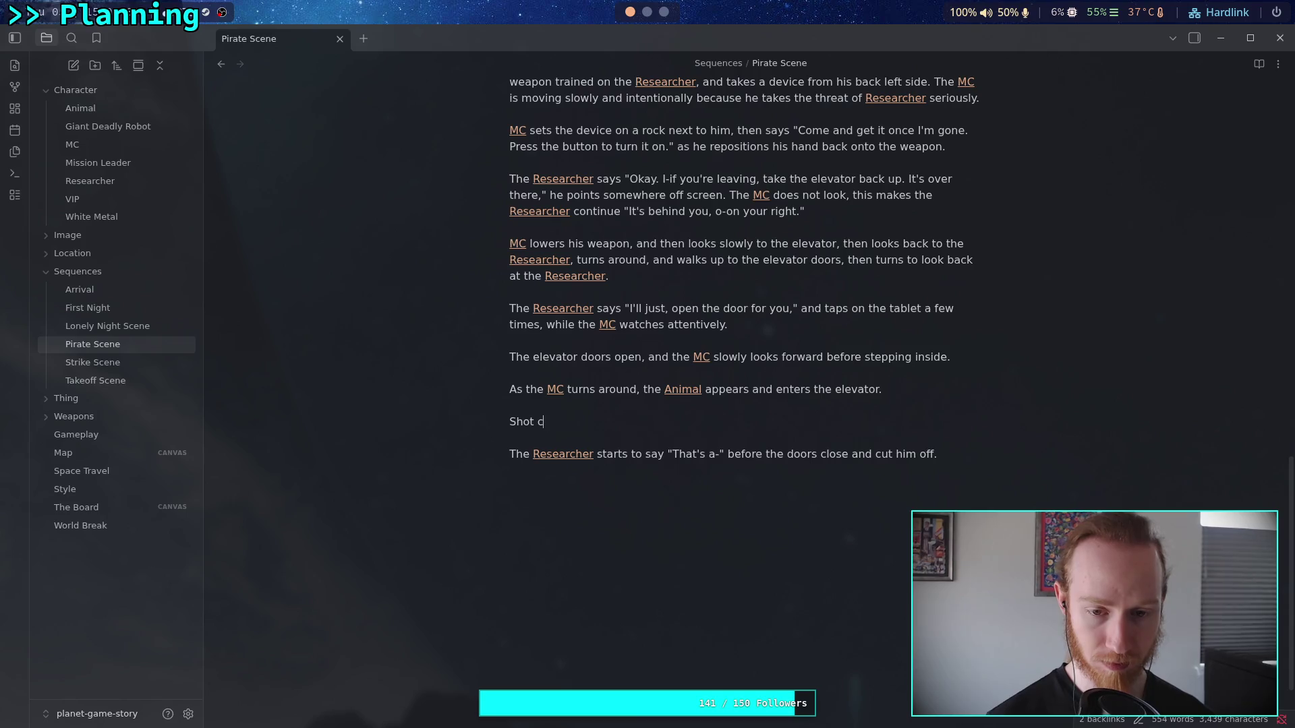
pyautogui.write('ide the')
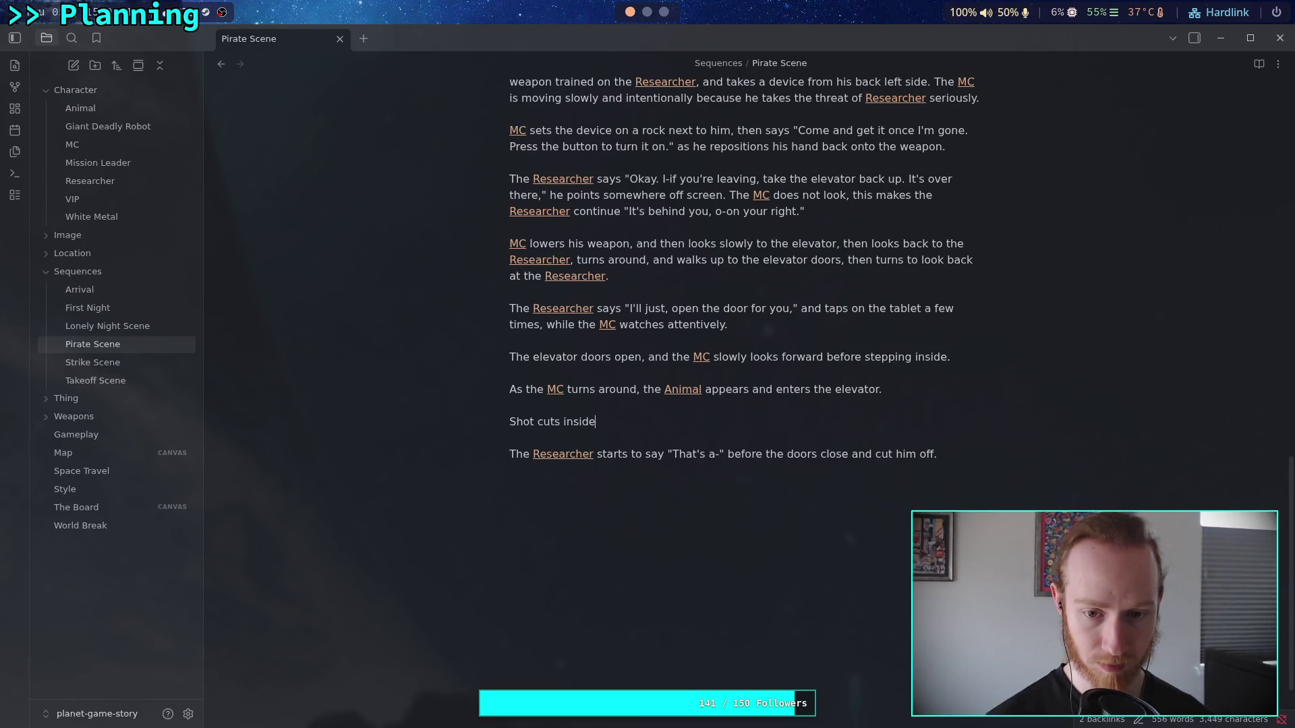
pyautogui.write(' elevator')
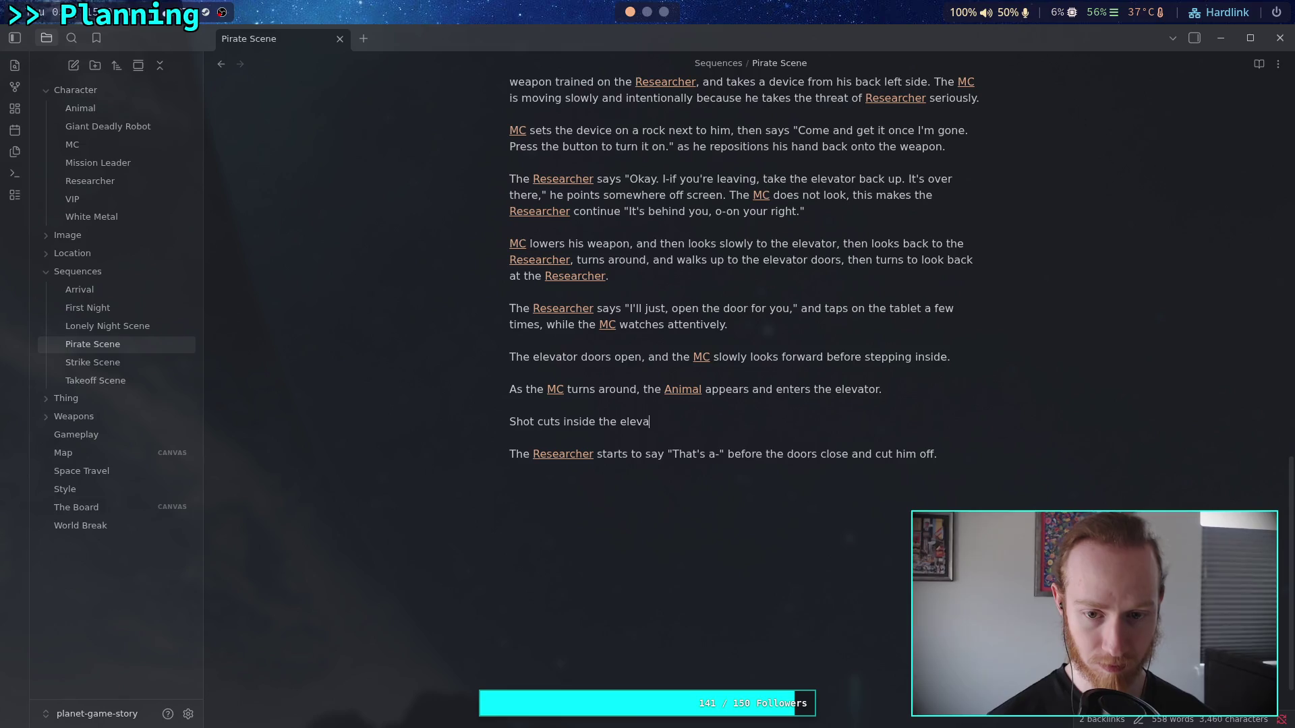
pyautogui.write('where the [[MC')
pyautogui.press('Return')
pyautogui.write('is standing and ')
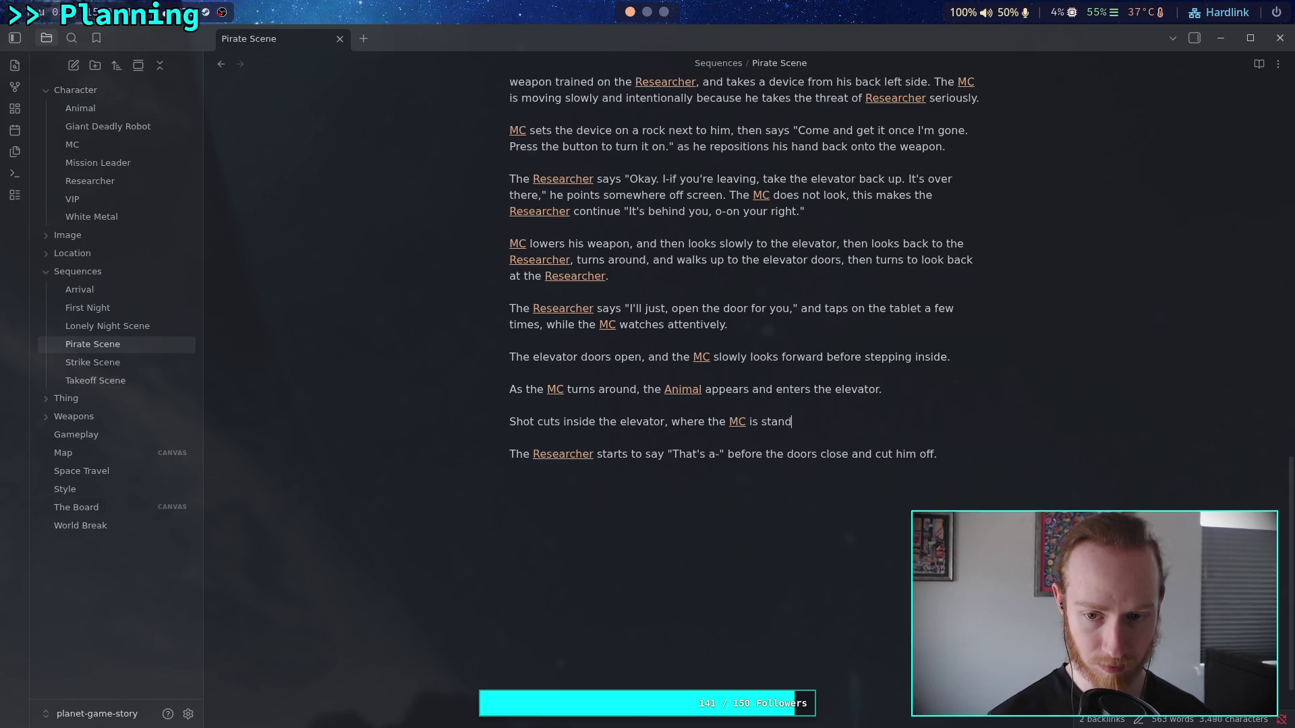
pyautogui.write('the ')
pyautogui.write('[[An')
pyautogui.press('Return')
pyautogui.write('is looking at ')
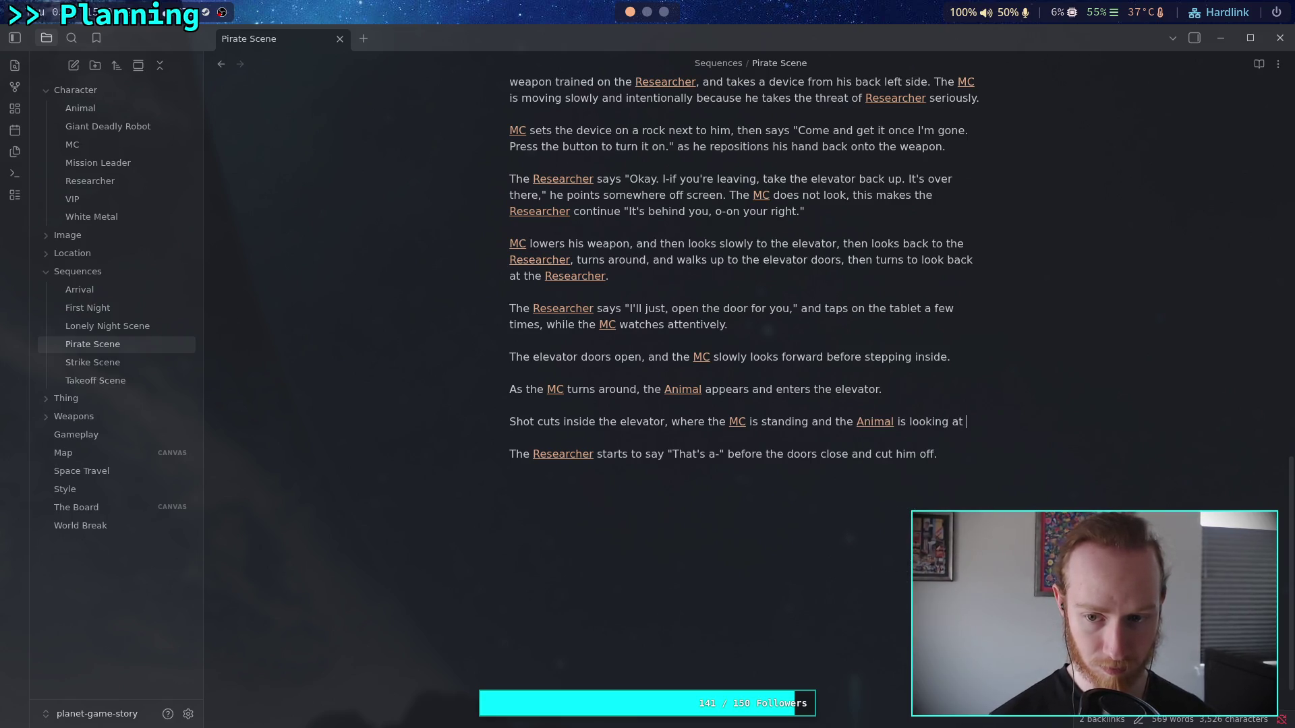
pyautogui.write('him.')
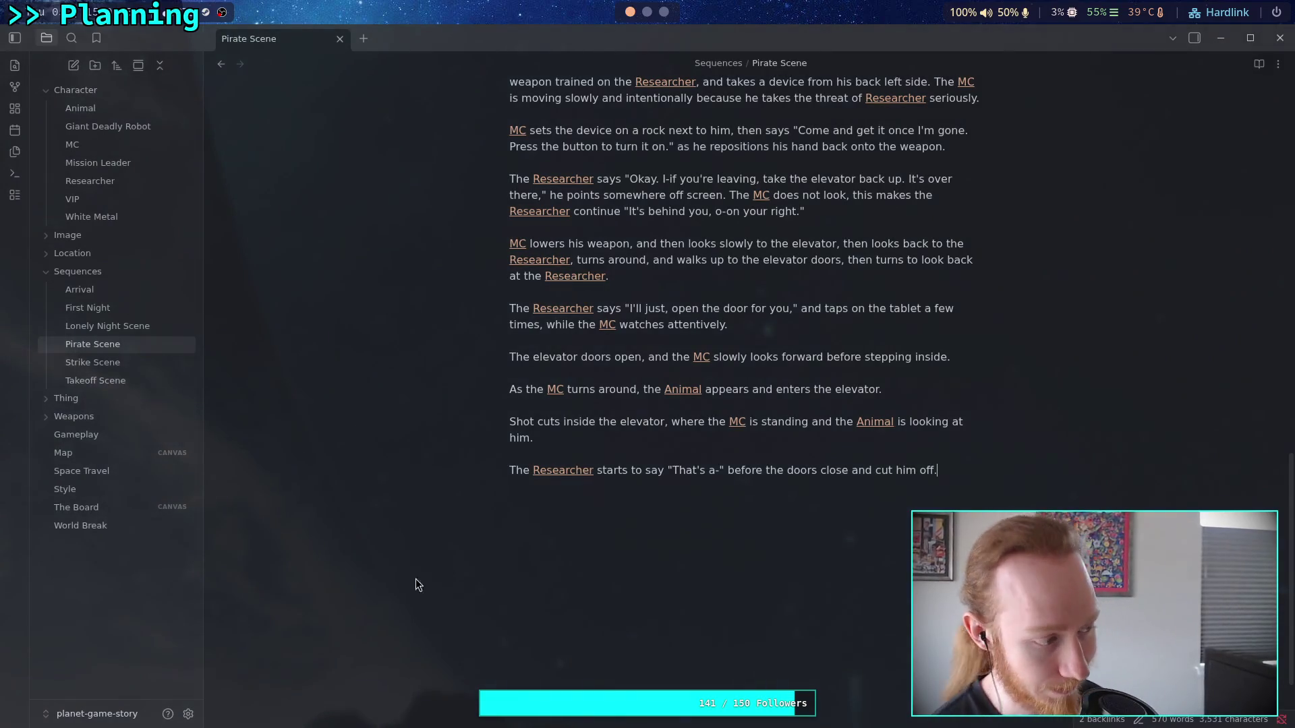
pyautogui.click(675, 563)
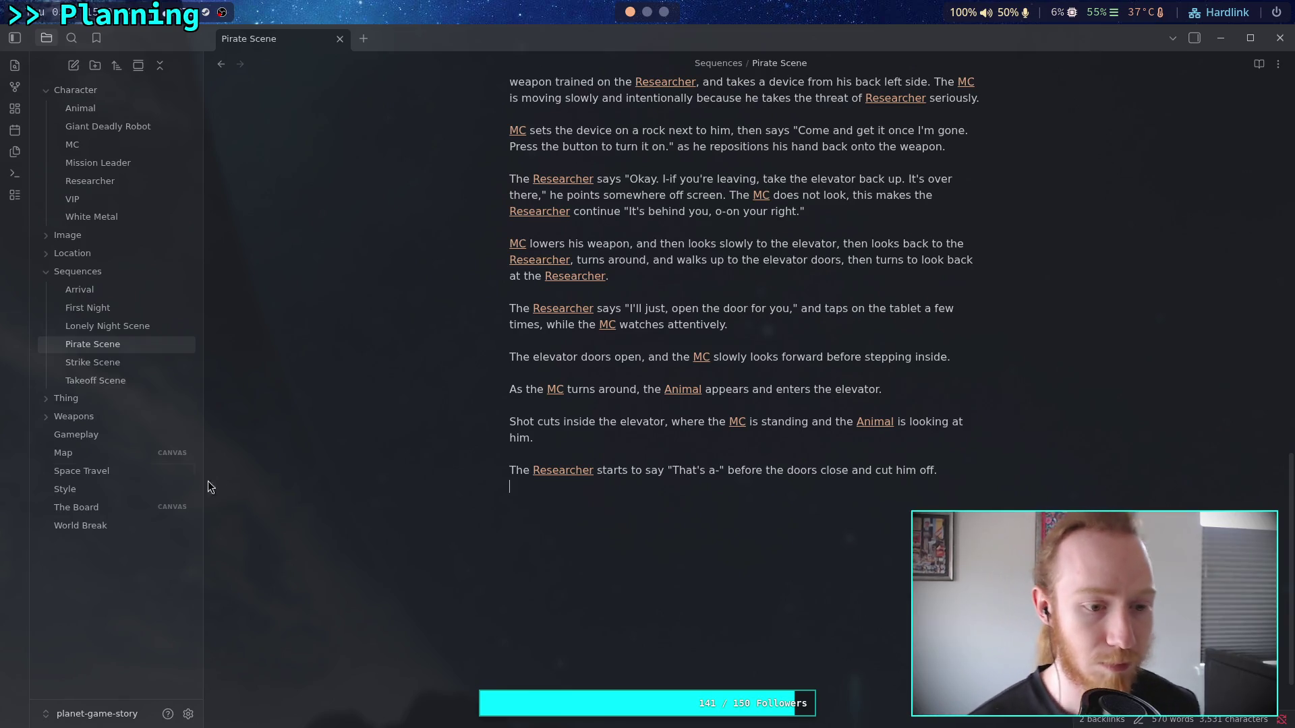
pyautogui.click(114, 509)
# - Zoom The Board canvas to the Primary Mission group and enlarge the Researcher-expecting-a-team card
pyautogui.scroll(5, 749, 387)
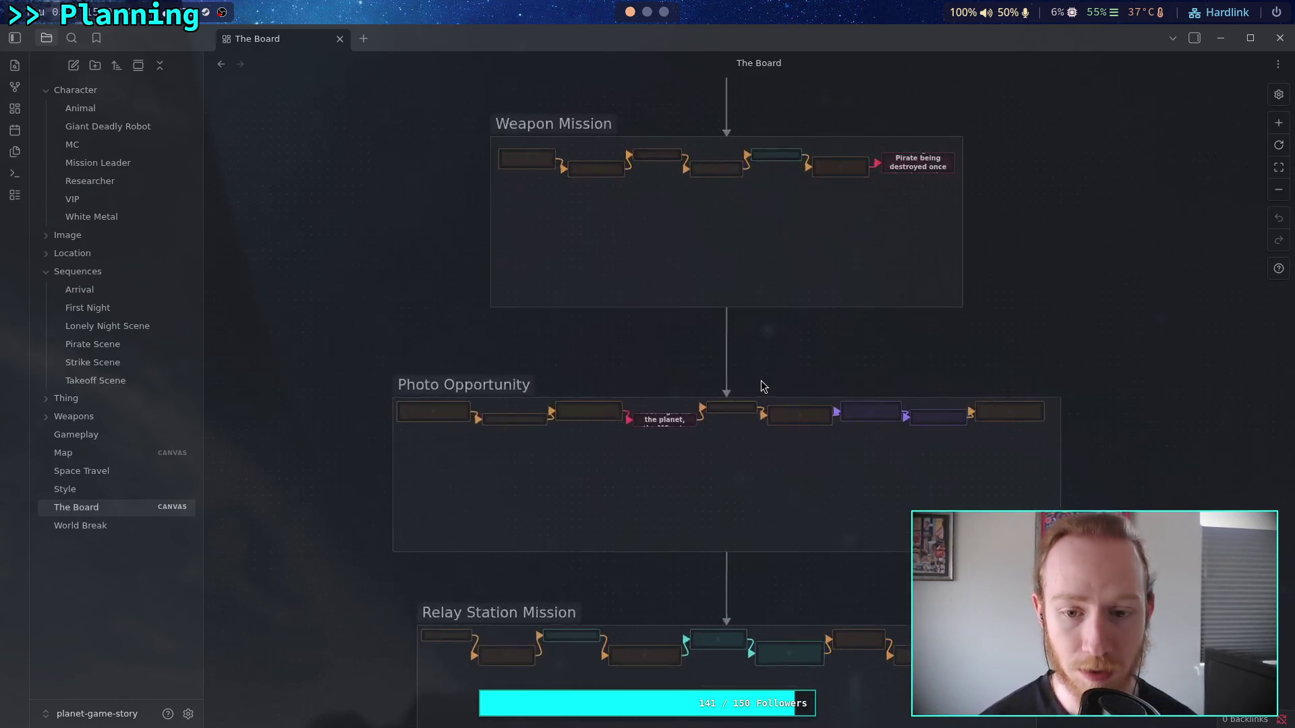
pyautogui.scroll(2, 626, 355)
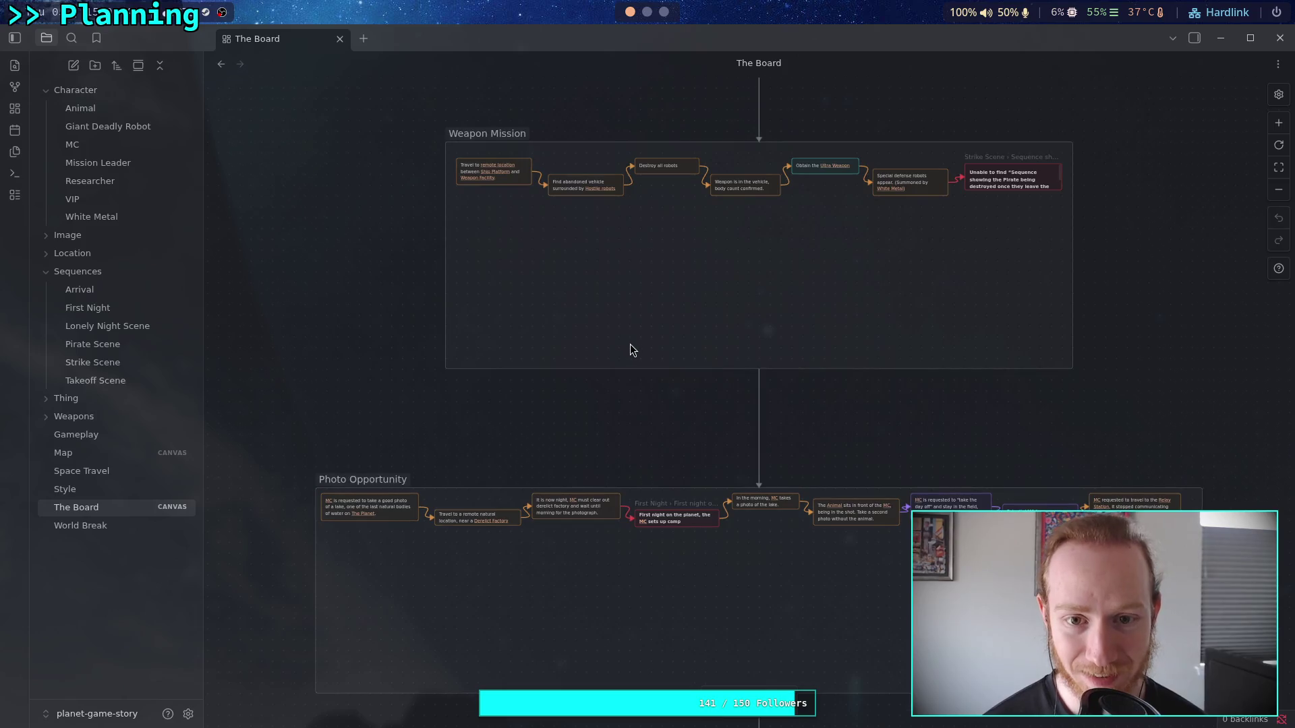
pyautogui.scroll(10, 630, 347)
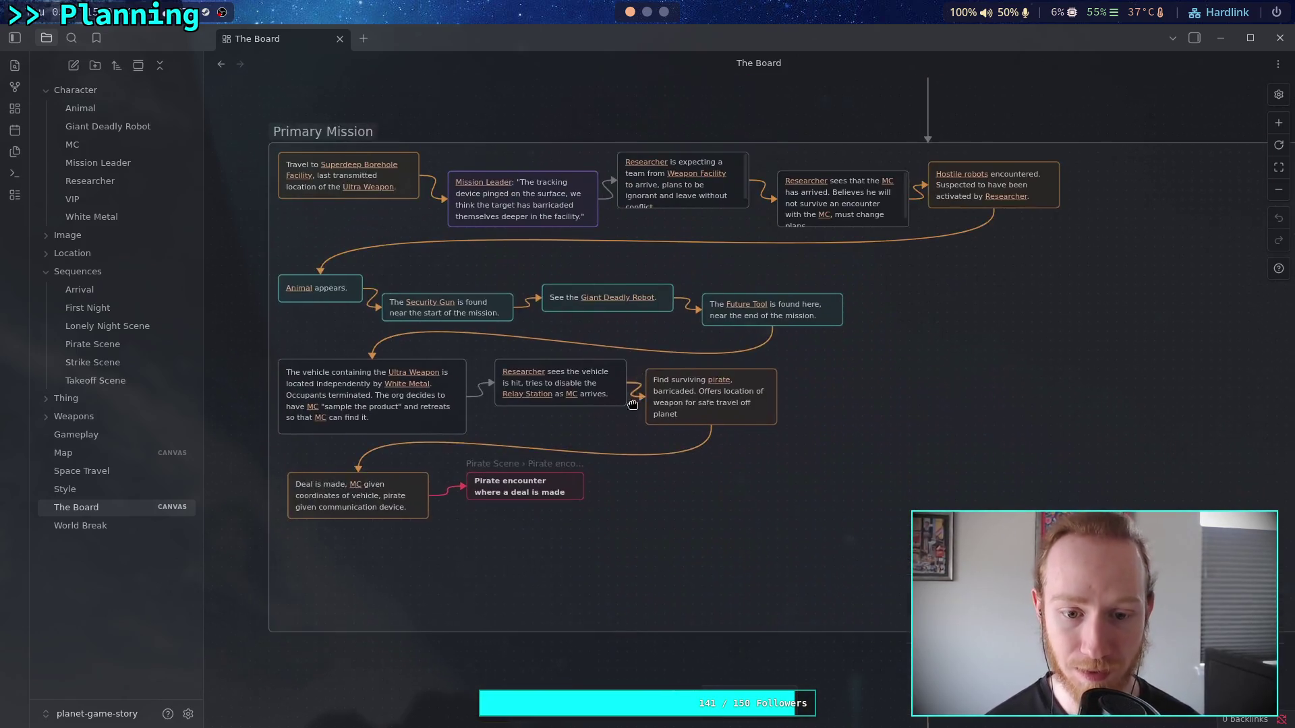
pyautogui.scroll(2, 638, 390)
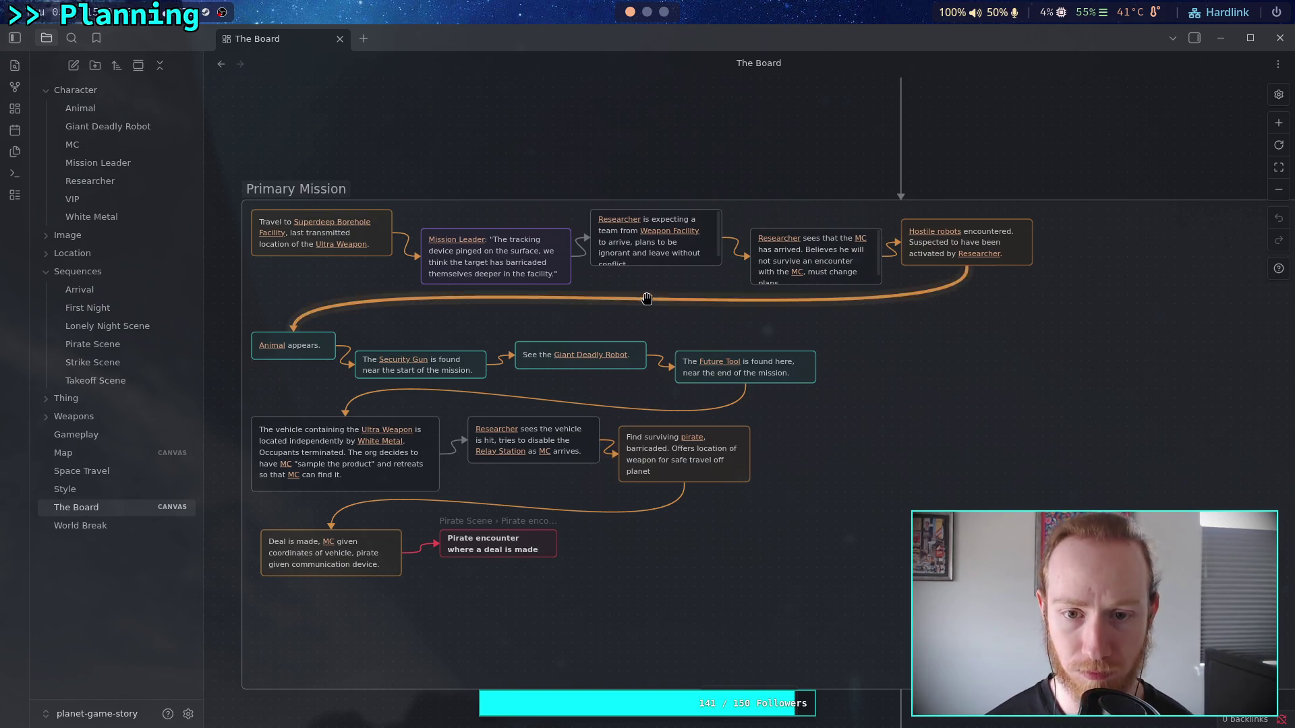
pyautogui.moveTo(675, 265); pyautogui.dragTo(674, 282)
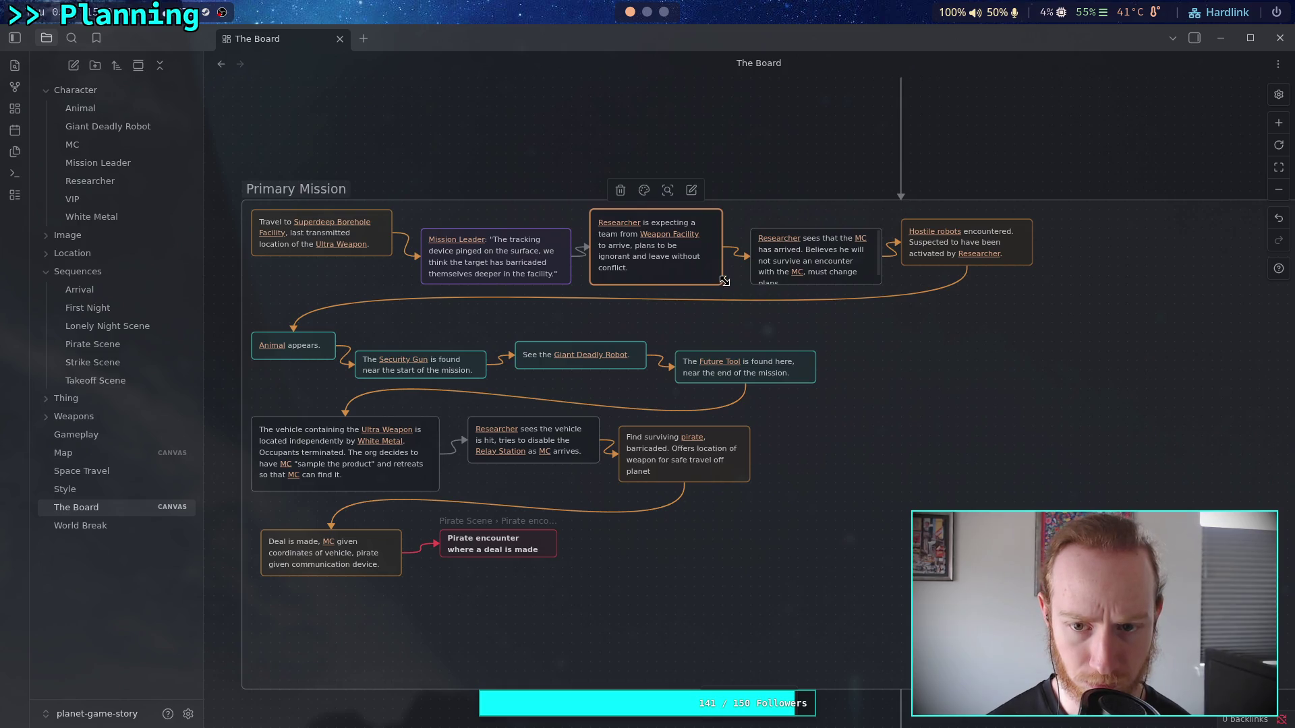
# - Resize the Researcher card until its full text fits without extra height
pyautogui.moveTo(722, 281); pyautogui.dragTo(732, 274)
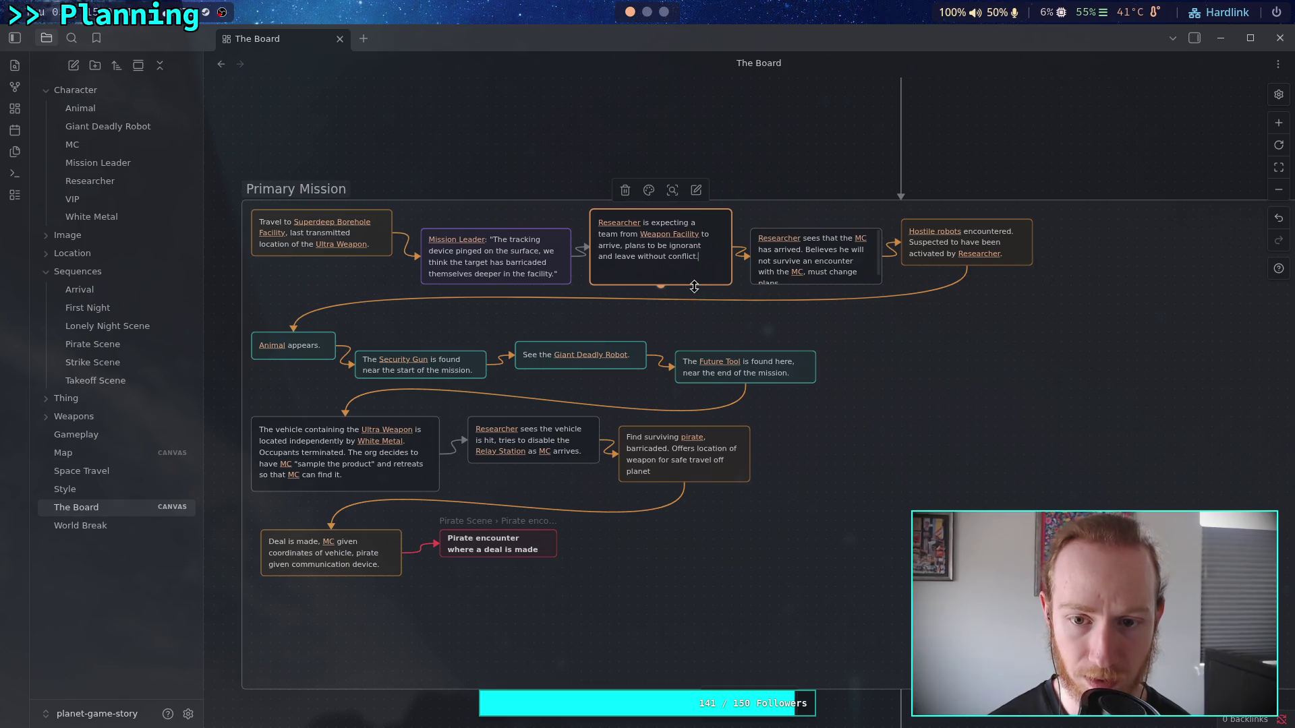
pyautogui.moveTo(698, 274); pyautogui.dragTo(748, 166)
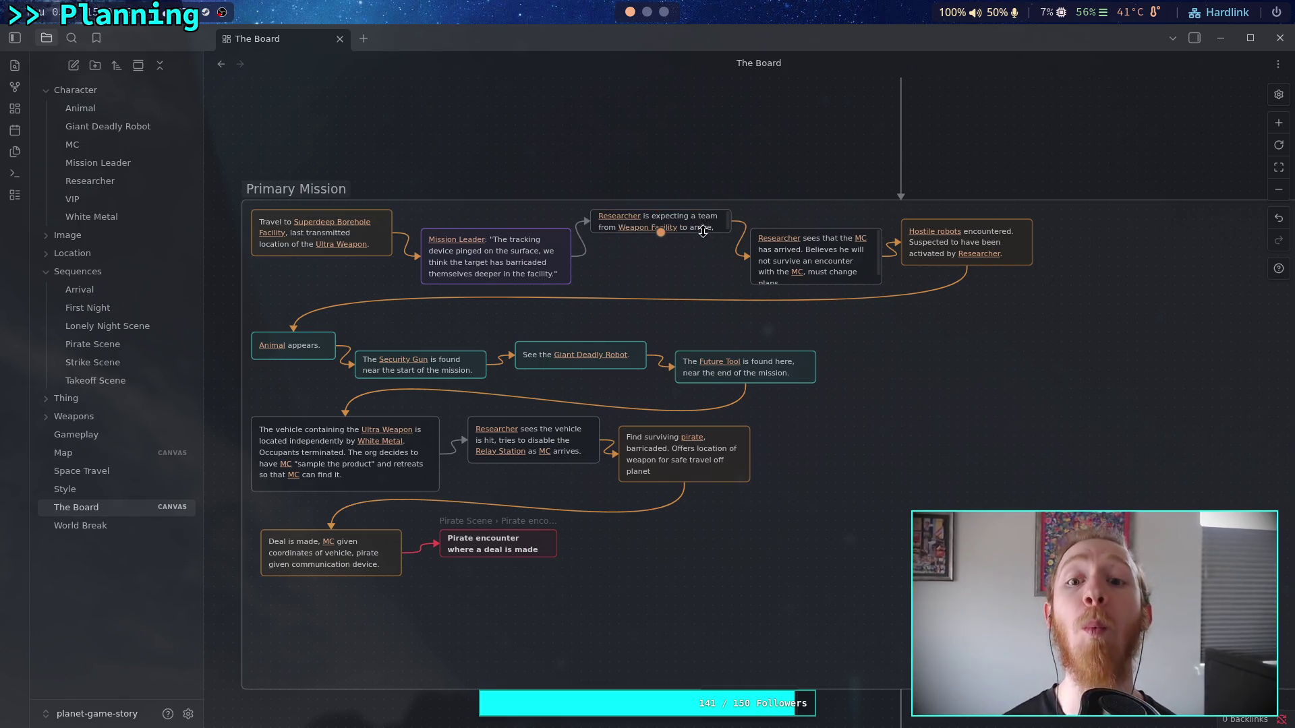
pyautogui.moveTo(710, 233)
pyautogui.mouseDown()
pyautogui.moveTo(709, 269)
pyautogui.moveTo(693, 237)
pyautogui.mouseUp()
pyautogui.click(719, 115)
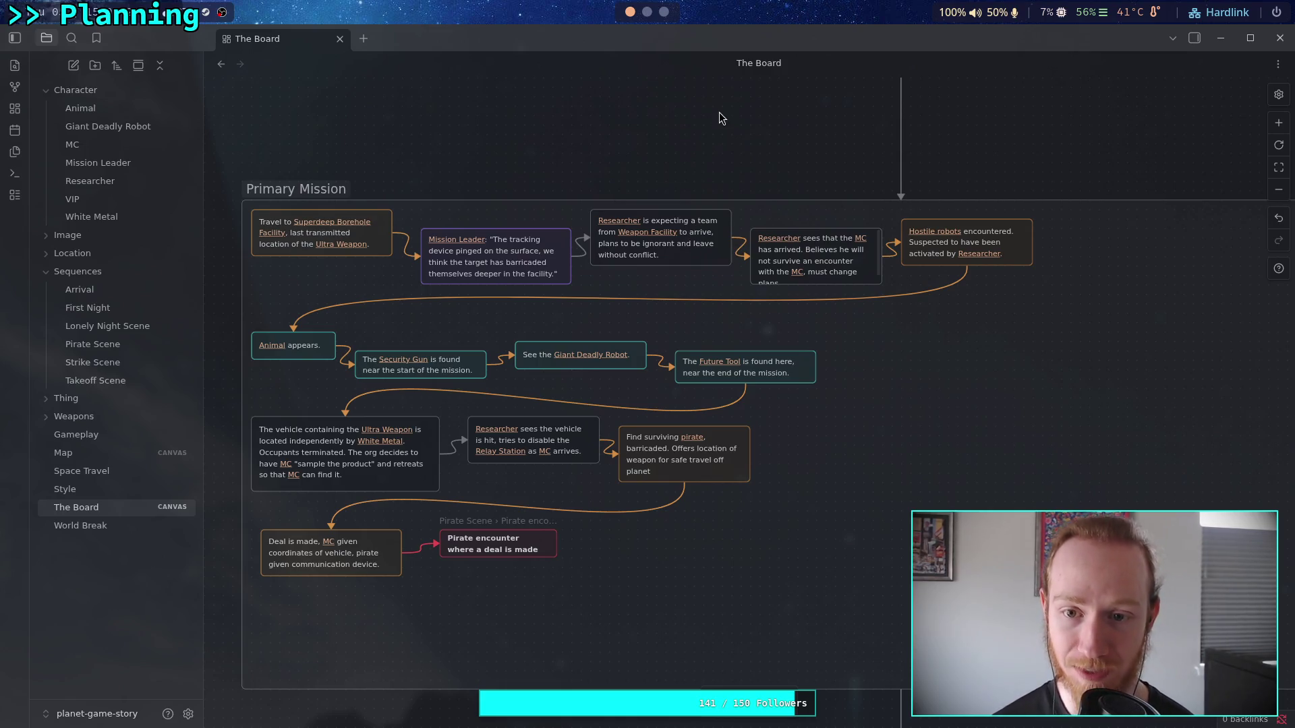
pyautogui.moveTo(880, 283); pyautogui.dragTo(891, 303)
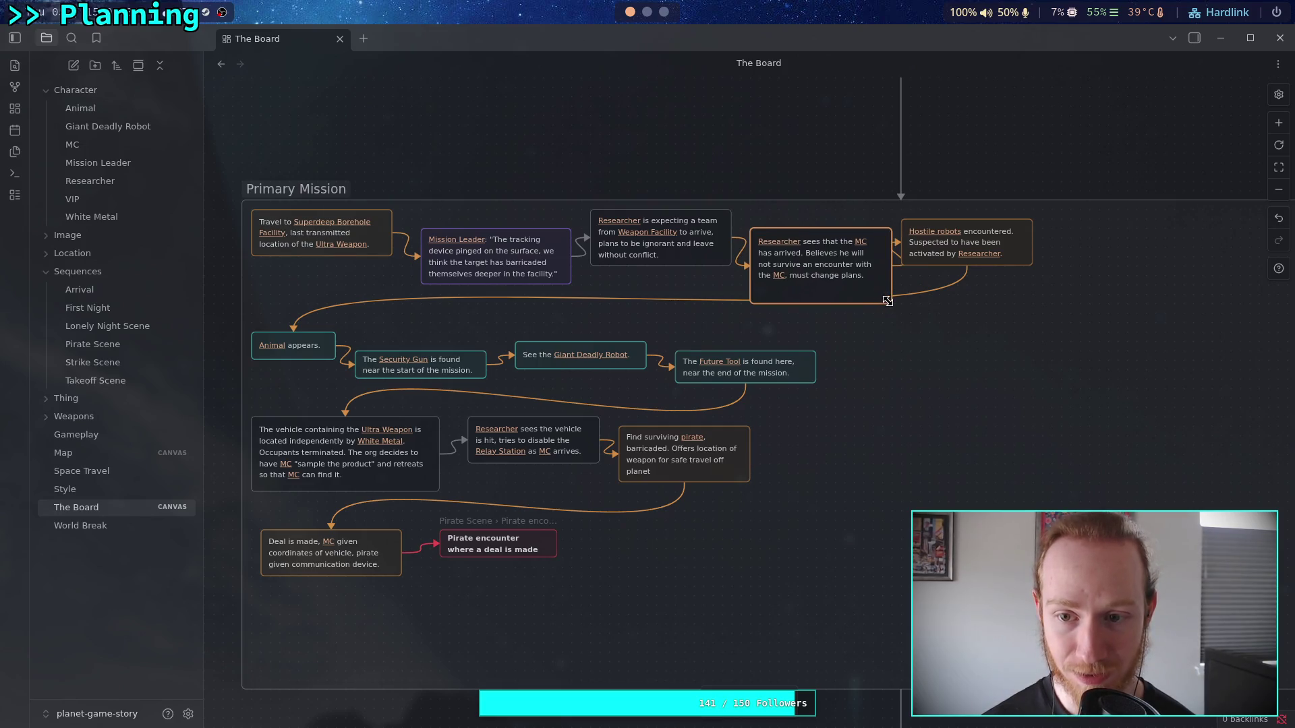
pyautogui.moveTo(755, 224); pyautogui.dragTo(750, 228)
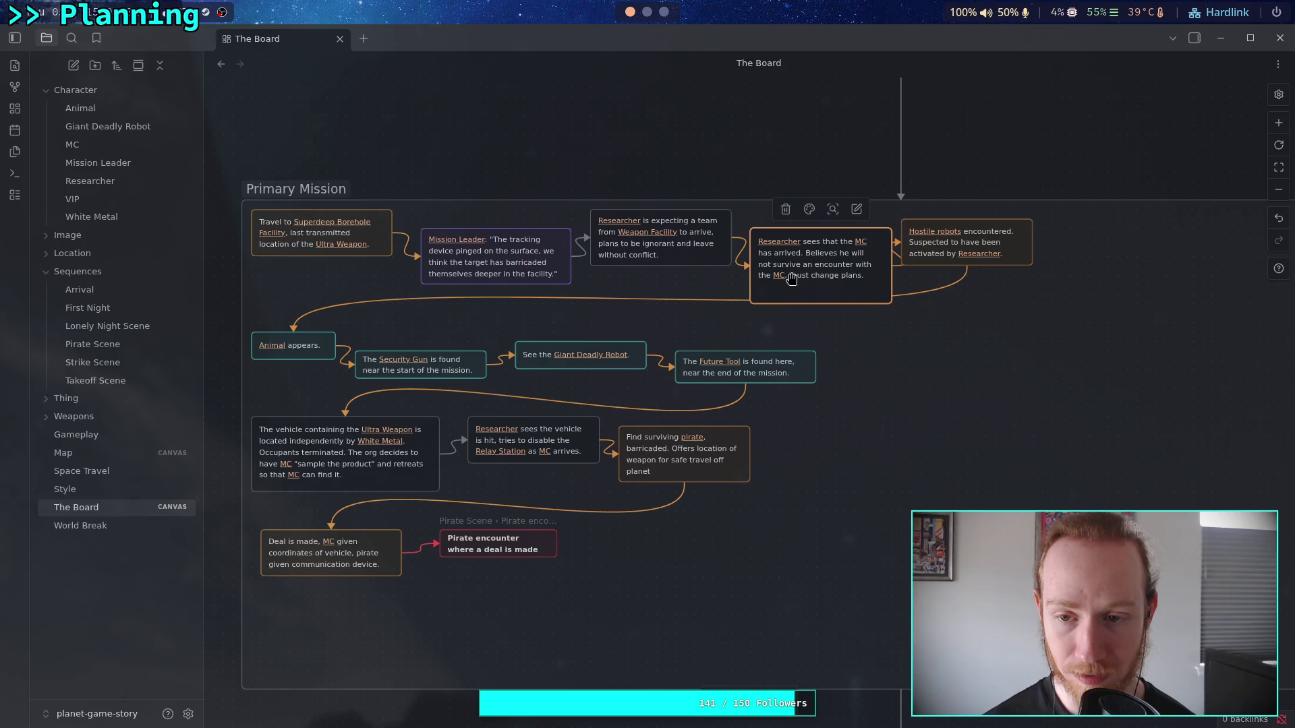
pyautogui.moveTo(865, 304)
pyautogui.mouseDown()
pyautogui.moveTo(876, 270)
pyautogui.moveTo(953, 248)
pyautogui.mouseUp()
# - Line up Security Gun, Giant Deadly Robot and Future Tool, then raise all lower cards together
pyautogui.click(814, 194)
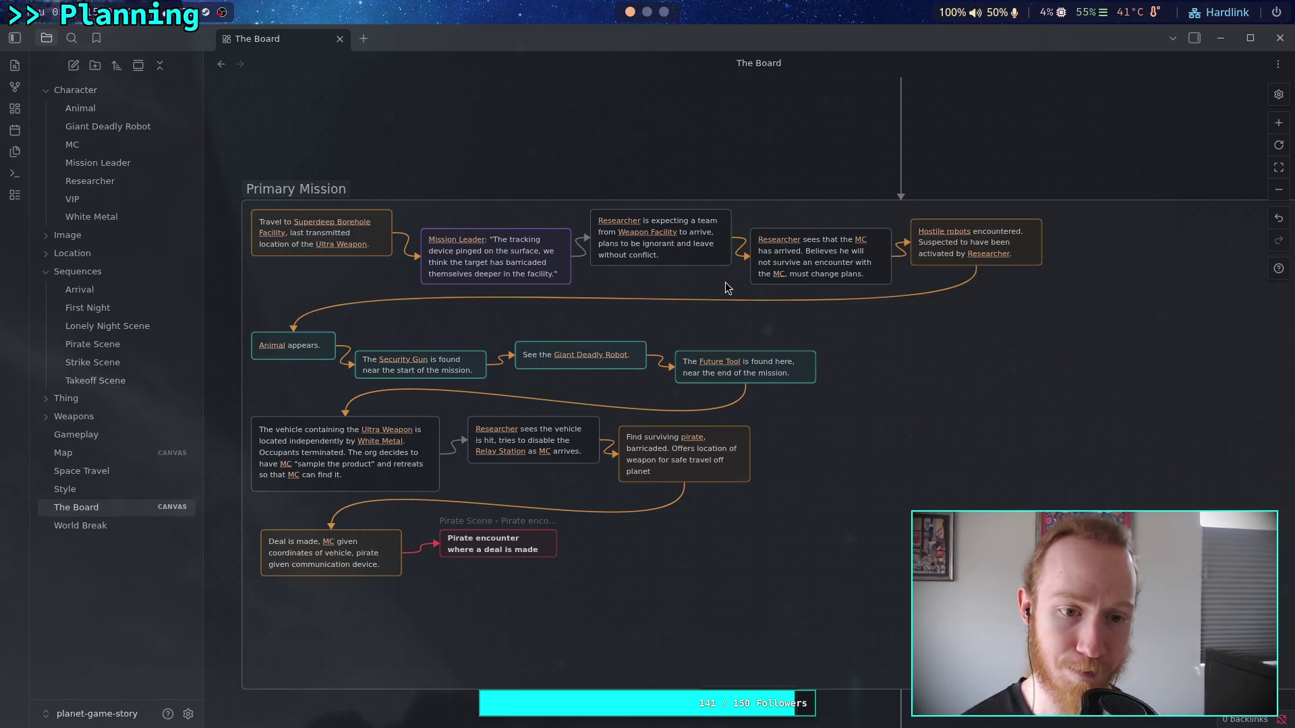
pyautogui.moveTo(479, 367); pyautogui.dragTo(488, 330)
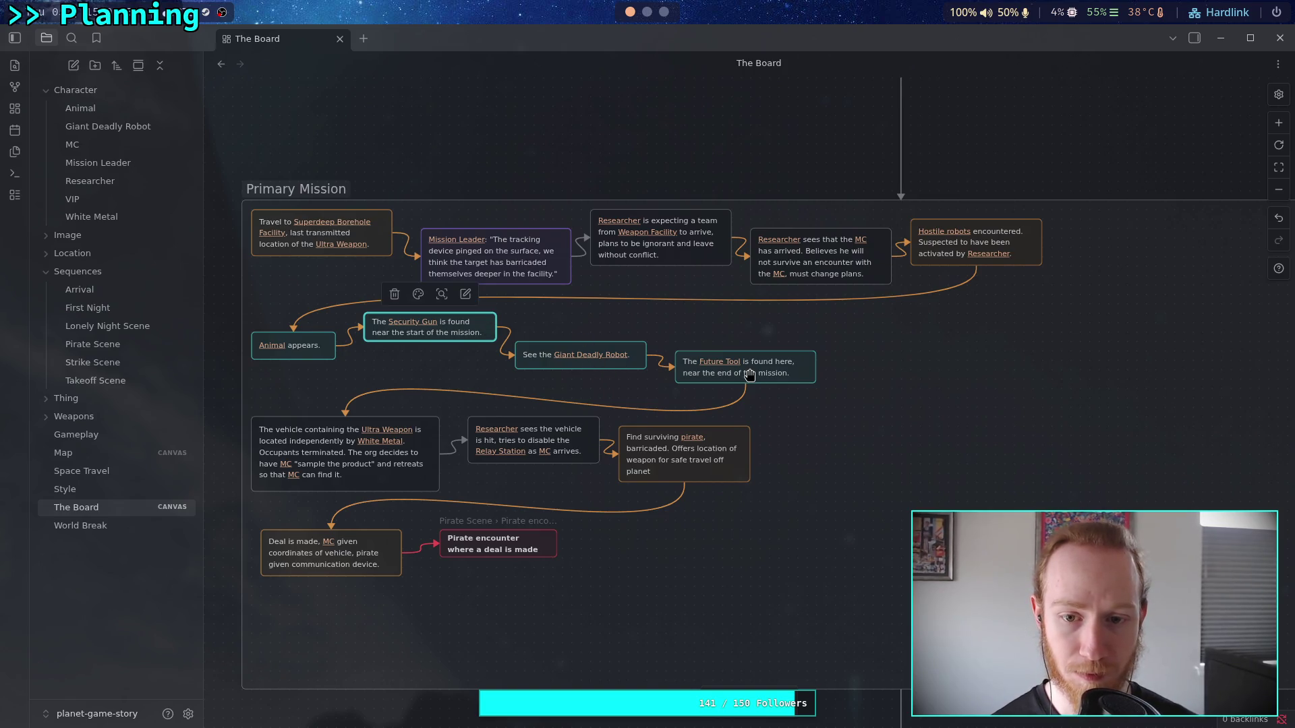
pyautogui.moveTo(582, 357)
pyautogui.mouseDown()
pyautogui.moveTo(589, 324)
pyautogui.moveTo(587, 343)
pyautogui.mouseUp()
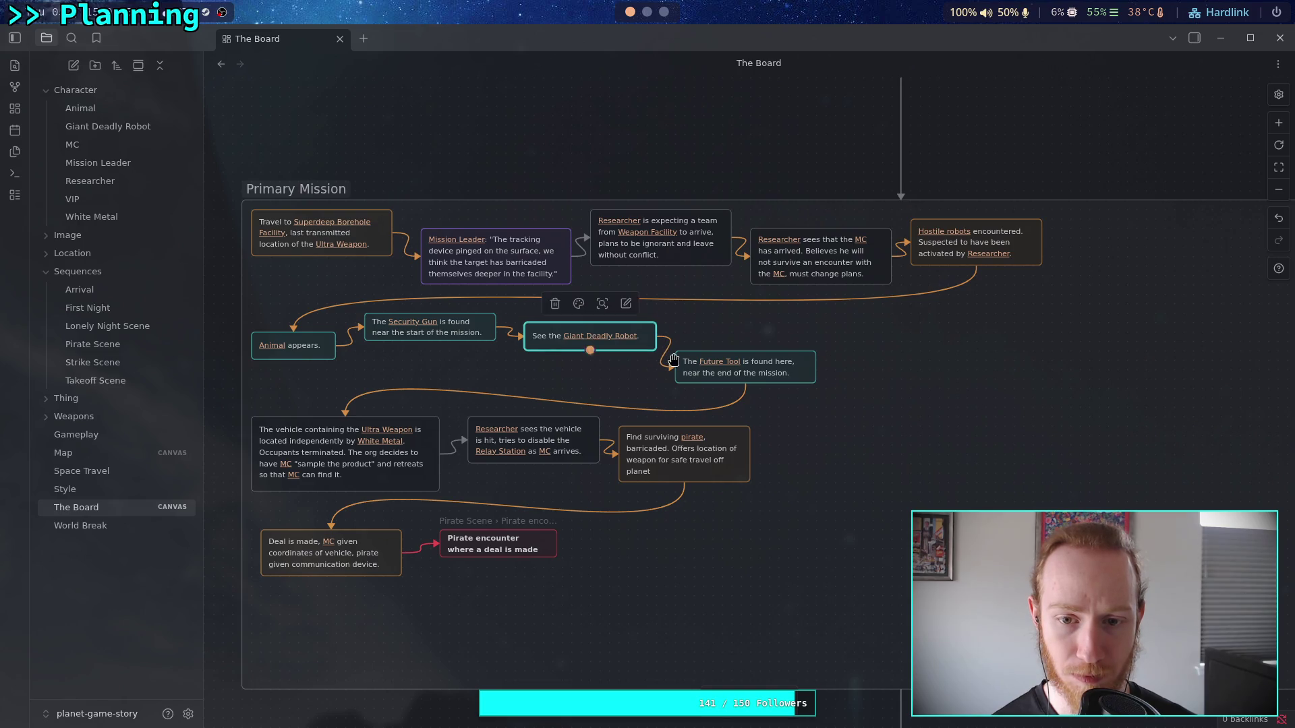
pyautogui.moveTo(742, 375)
pyautogui.mouseDown()
pyautogui.moveTo(776, 335)
pyautogui.moveTo(776, 354)
pyautogui.moveTo(759, 325)
pyautogui.moveTo(773, 336)
pyautogui.mouseUp()
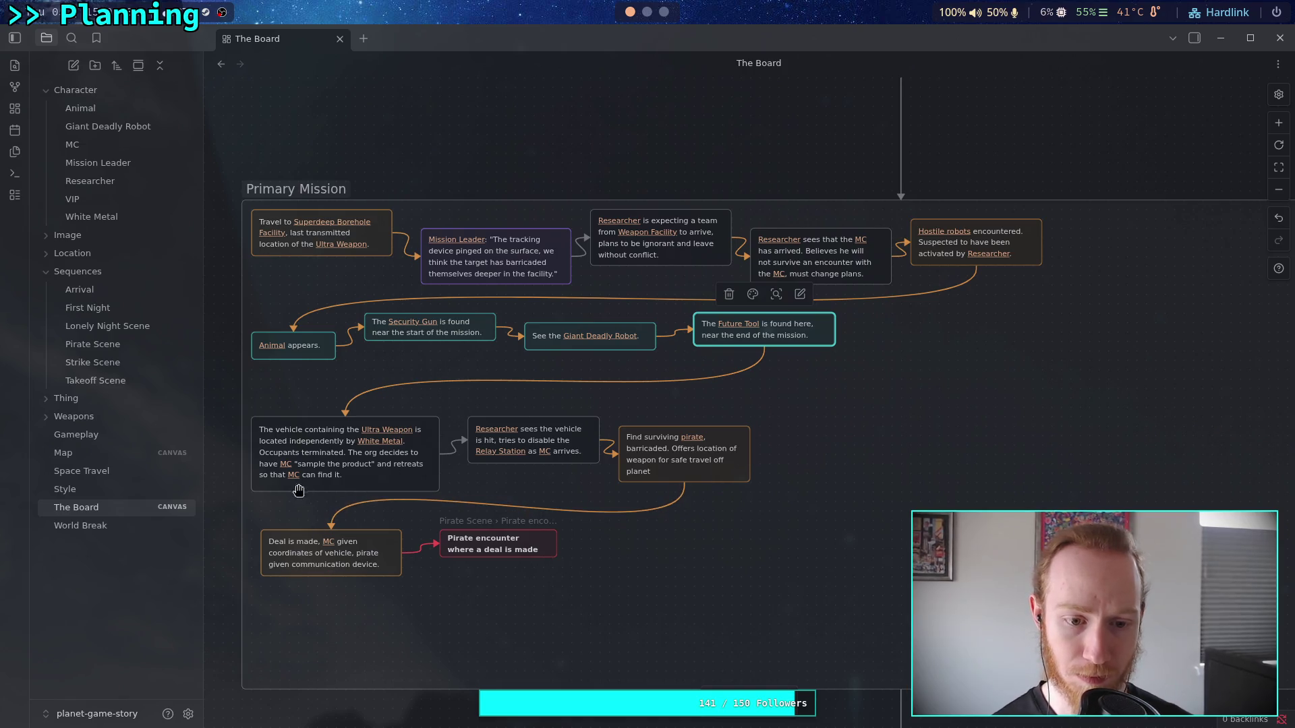
pyautogui.click(286, 622)
pyautogui.moveTo(286, 621); pyautogui.dragTo(677, 413)
pyautogui.moveTo(403, 439); pyautogui.dragTo(403, 411)
pyautogui.click(226, 342)
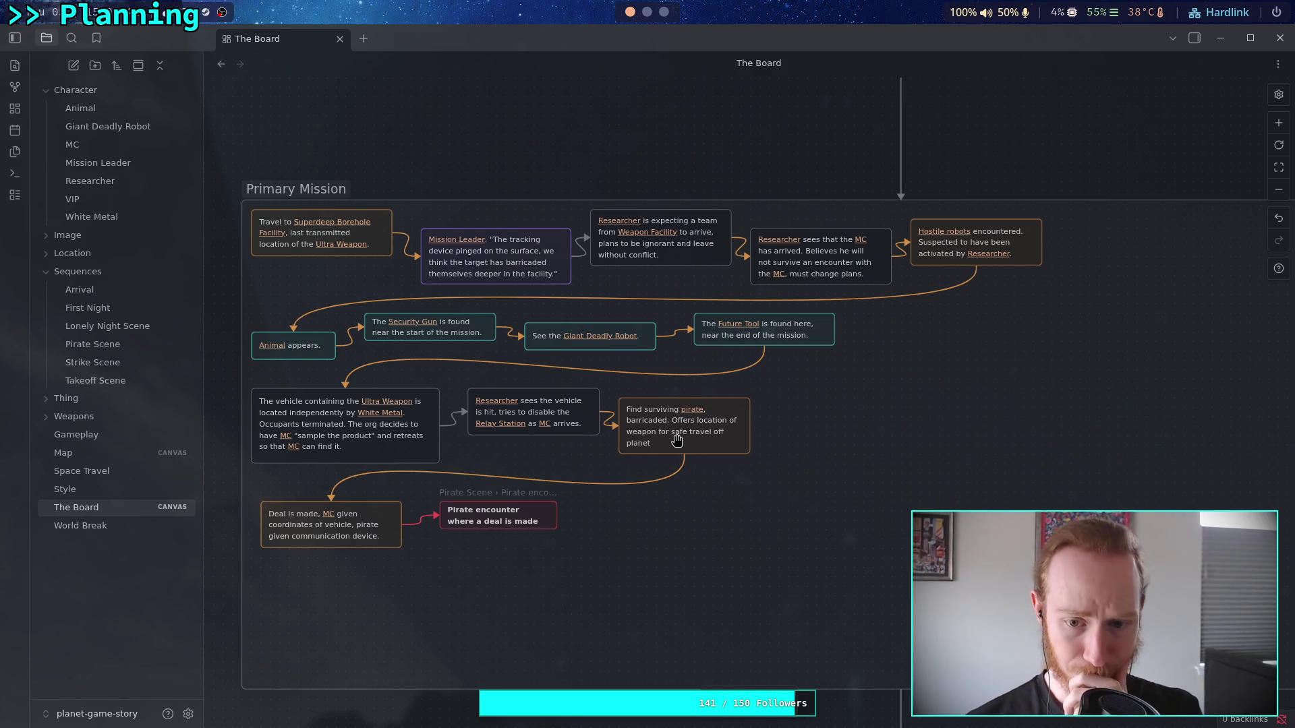
# - Create a blank text card on the canvas just above the Primary Mission group
pyautogui.doubleClick(569, 128)
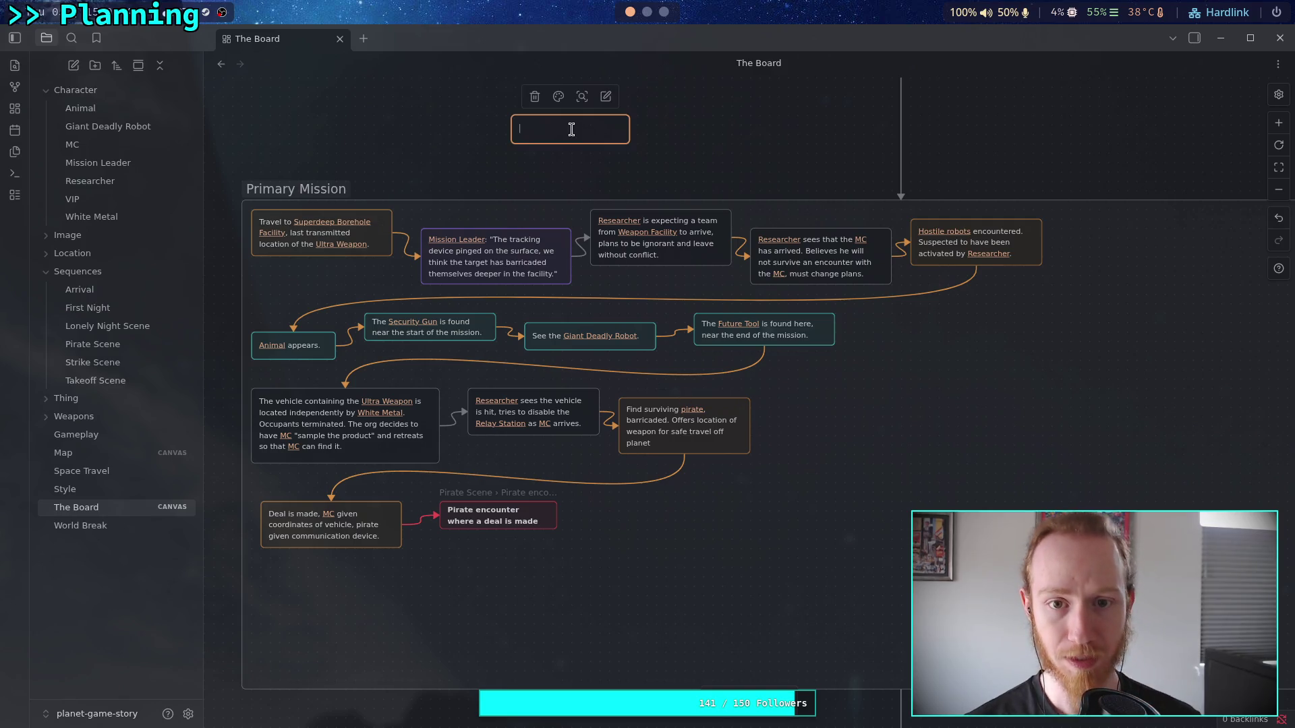
# - Make the card orange and type 'Travel down a series of stairs, reaching an open shaft that [[MC]]'
pyautogui.click(559, 97)
pyautogui.click(552, 123)
pyautogui.write('Travel')
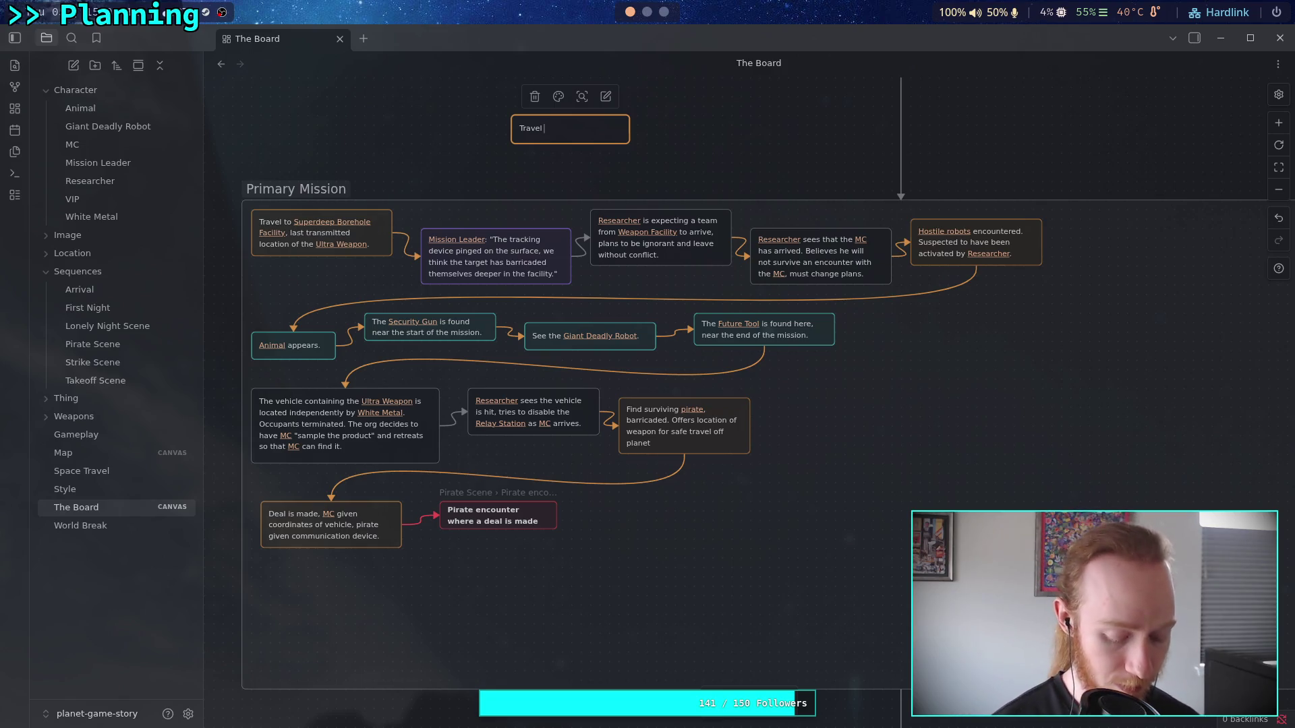
pyautogui.write('own a seri')
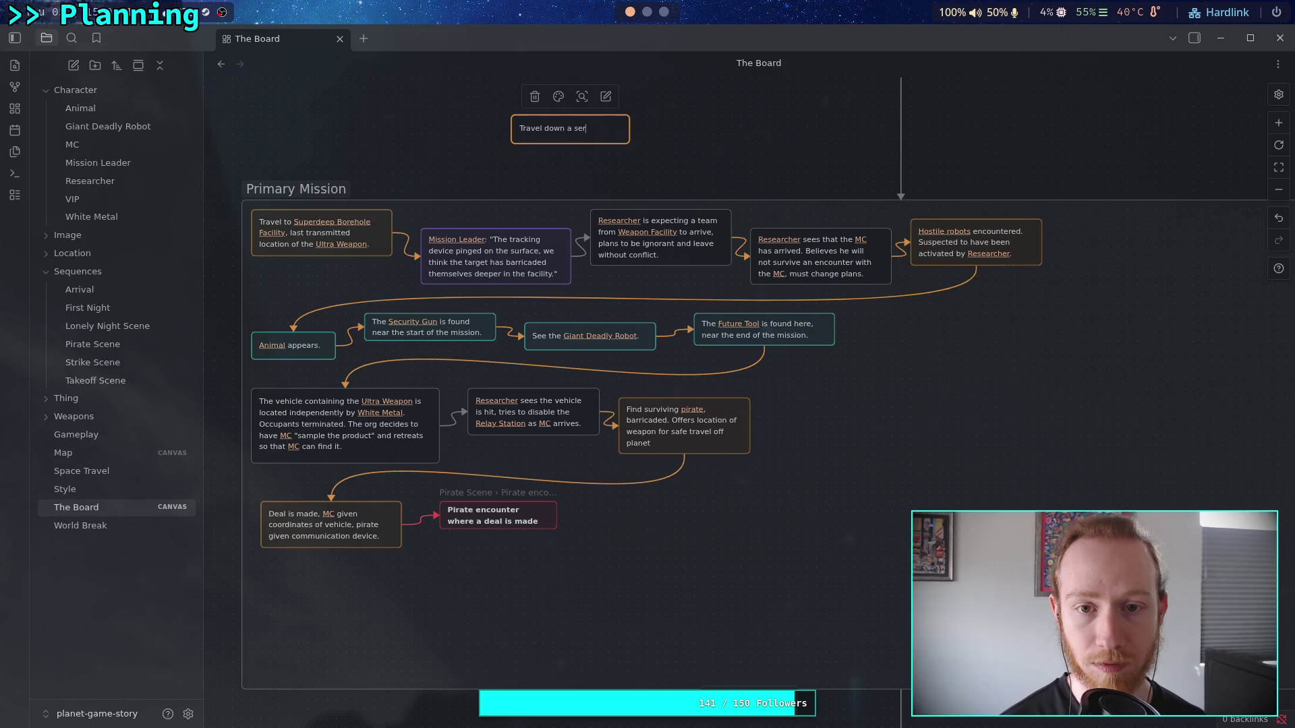
pyautogui.write('es of ')
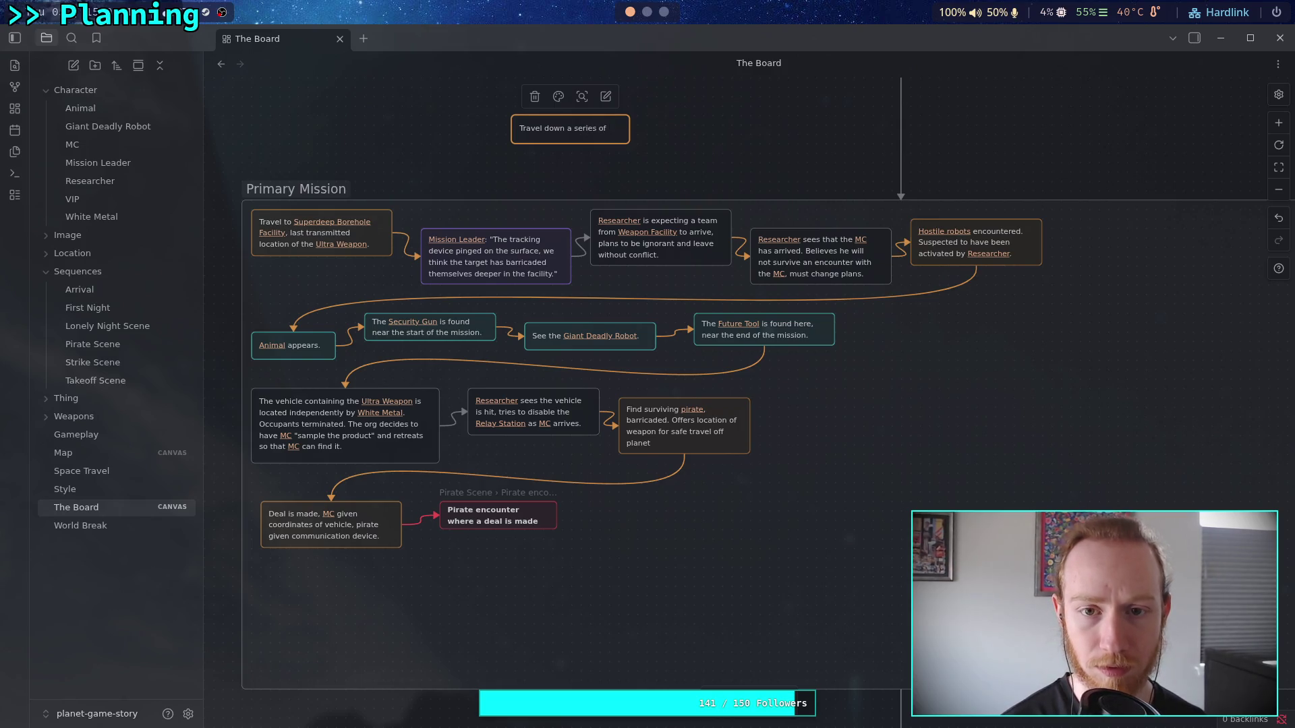
pyautogui.write('stairs')
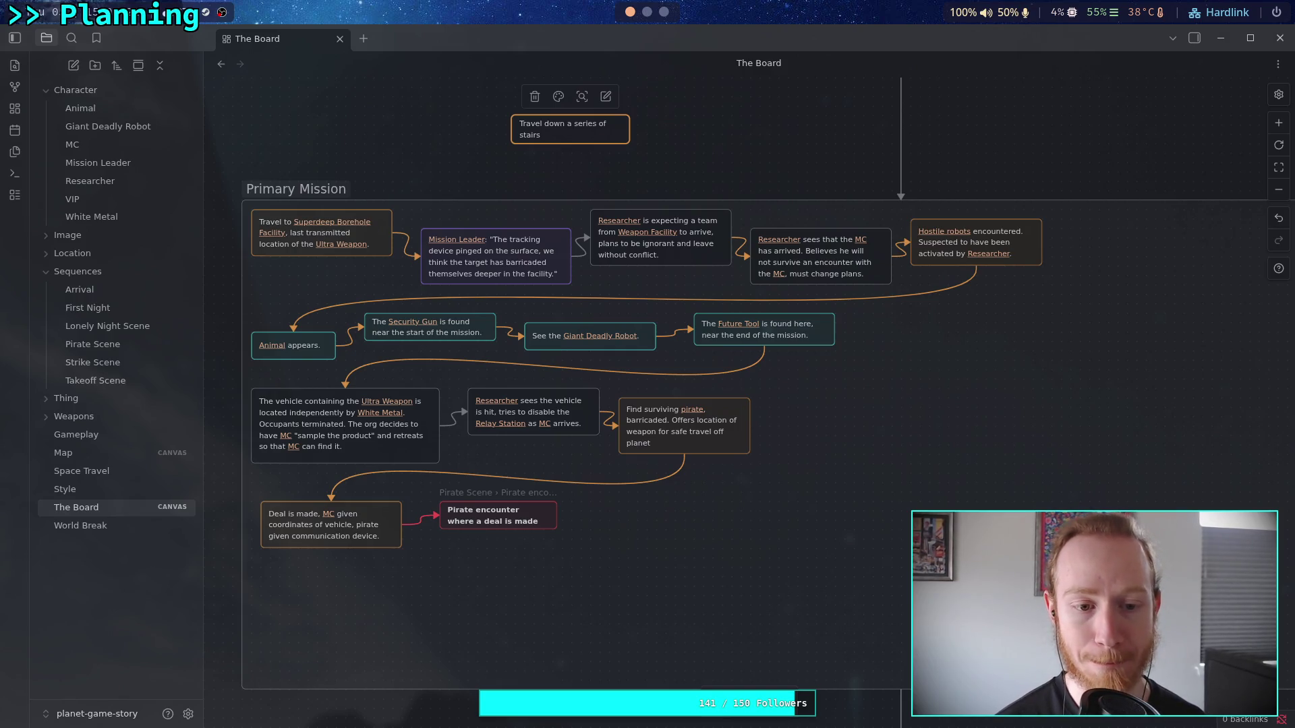
pyautogui.write(', reaching an a')
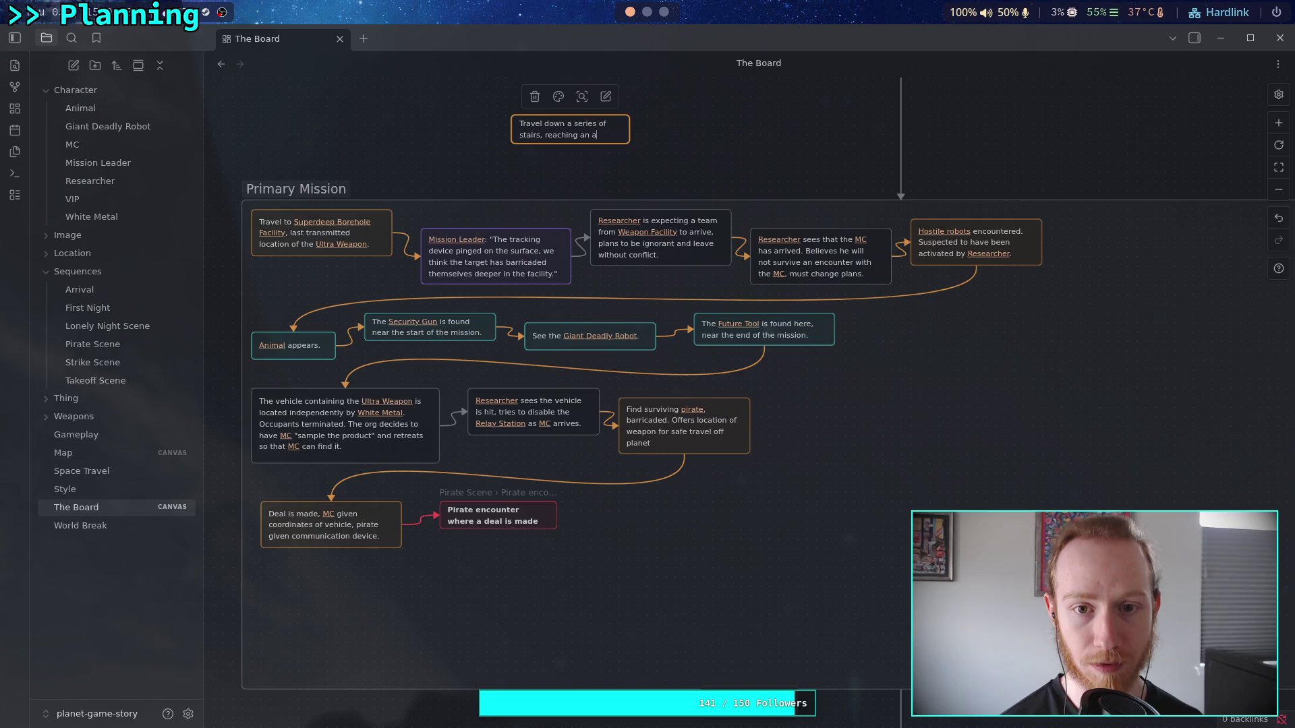
pyautogui.press('BackSpace')
pyautogui.write('open')
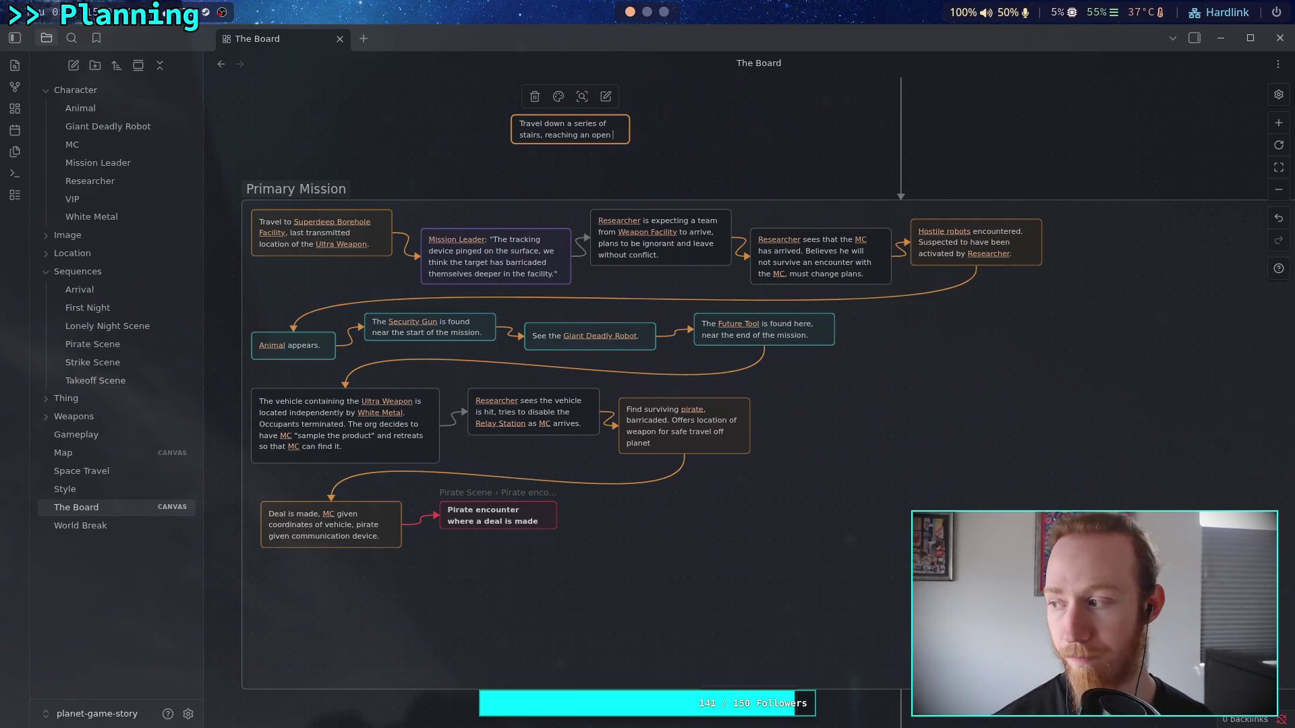
pyautogui.write('shaf')
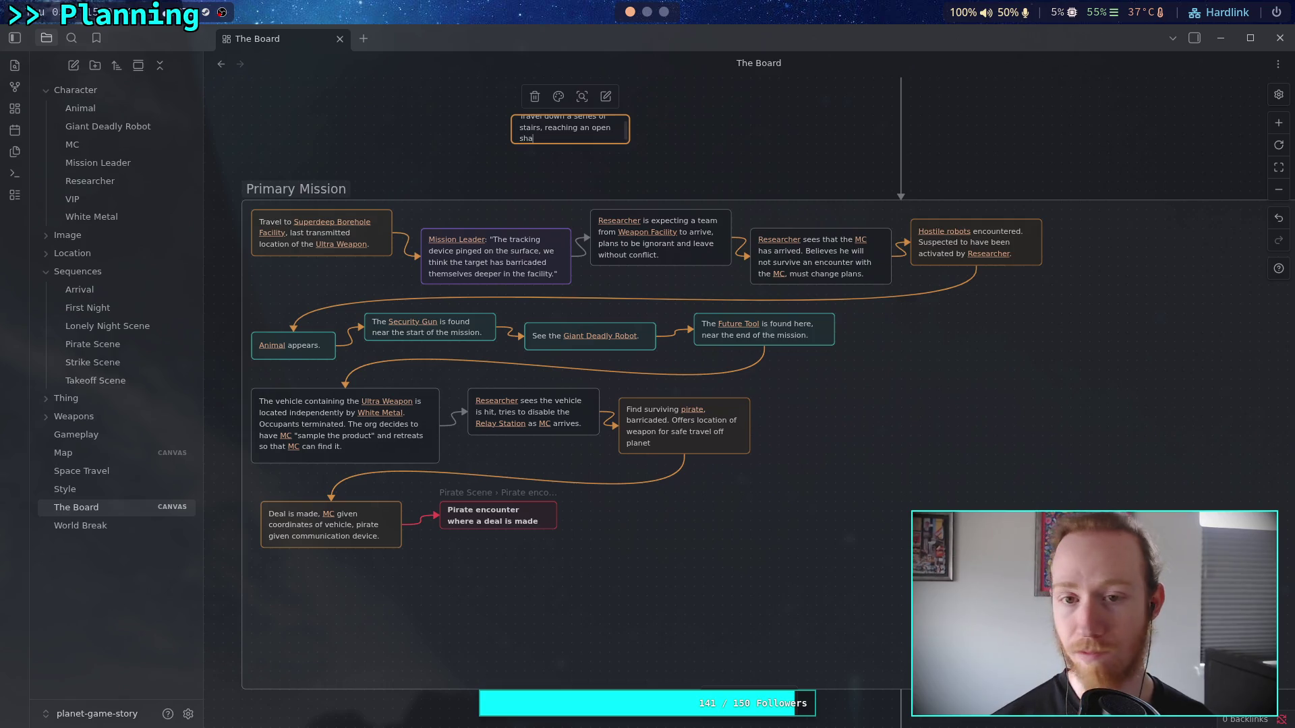
pyautogui.write('t that [[M')
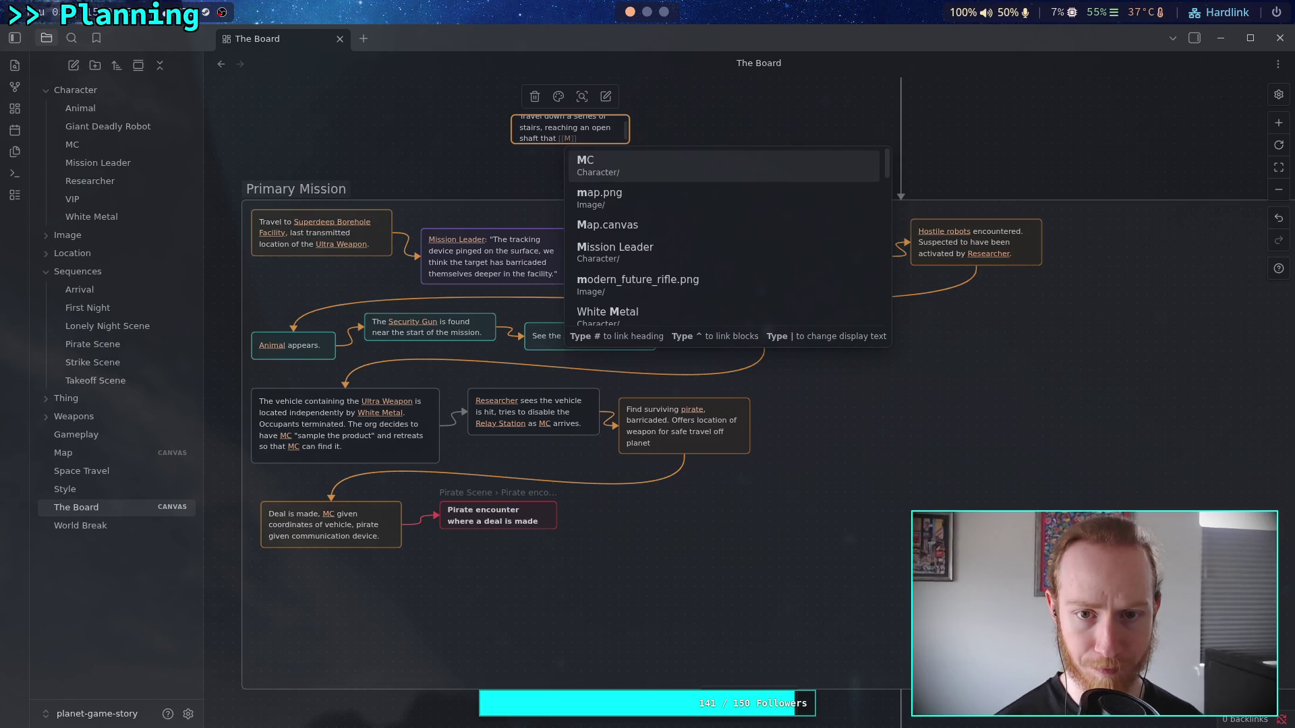
pyautogui.press('Return')
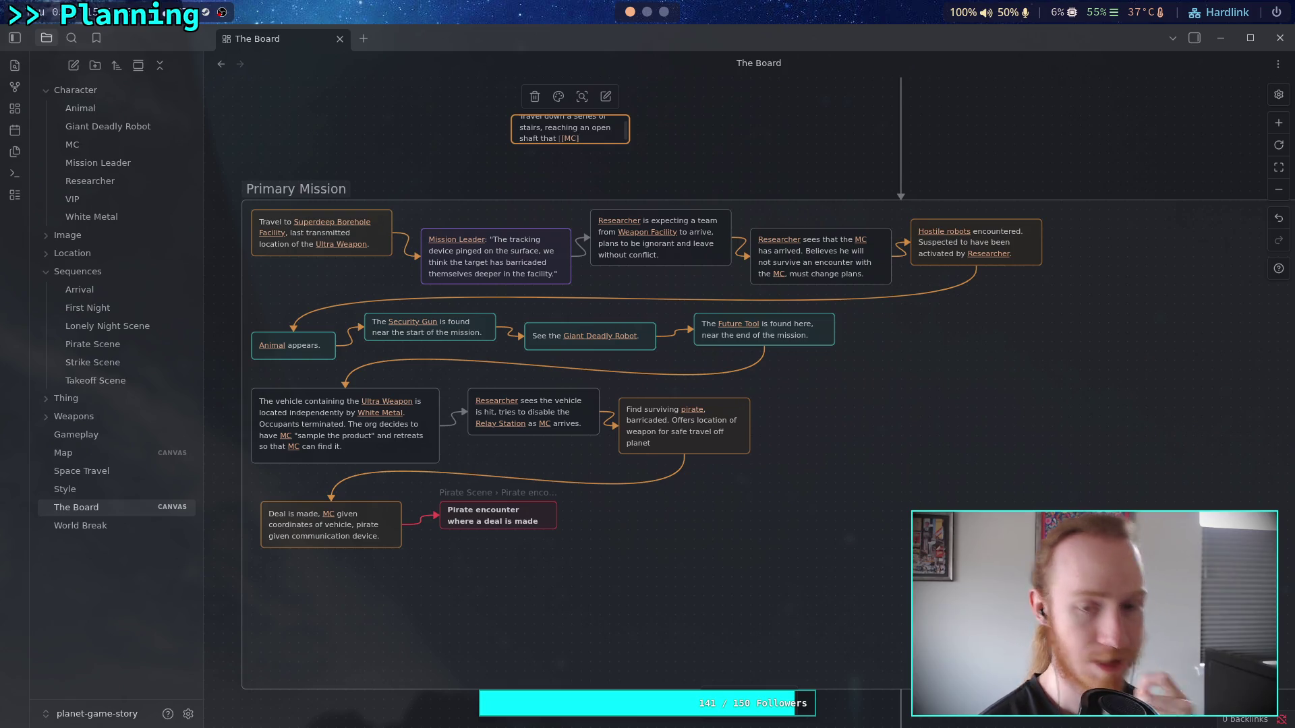
pyautogui.press('BackSpace')
pyautogui.press('BackSpace')
pyautogui.press('BackSpace')
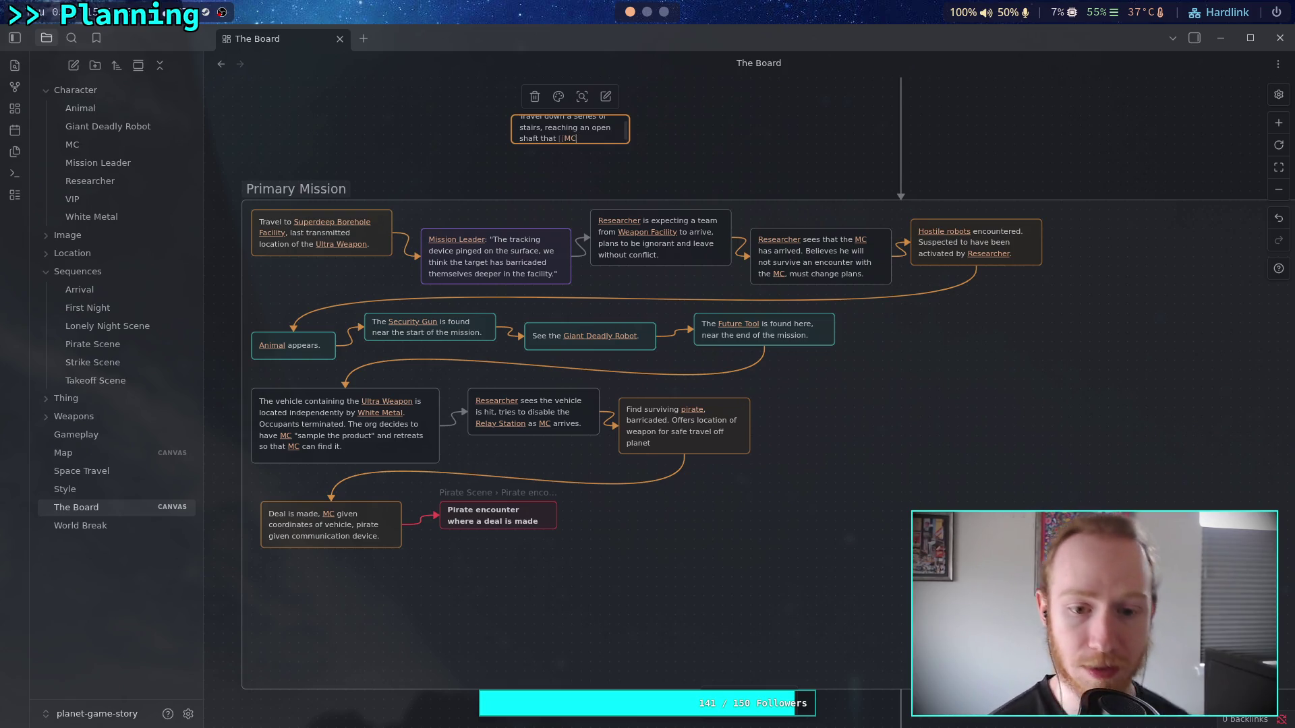
# - Clear the stairs text and enter 'After clearing a few areas, the tracking device is located.'
pyautogui.press('BackSpace')
pyautogui.press('BackSpace')
pyautogui.press('BackSpace')
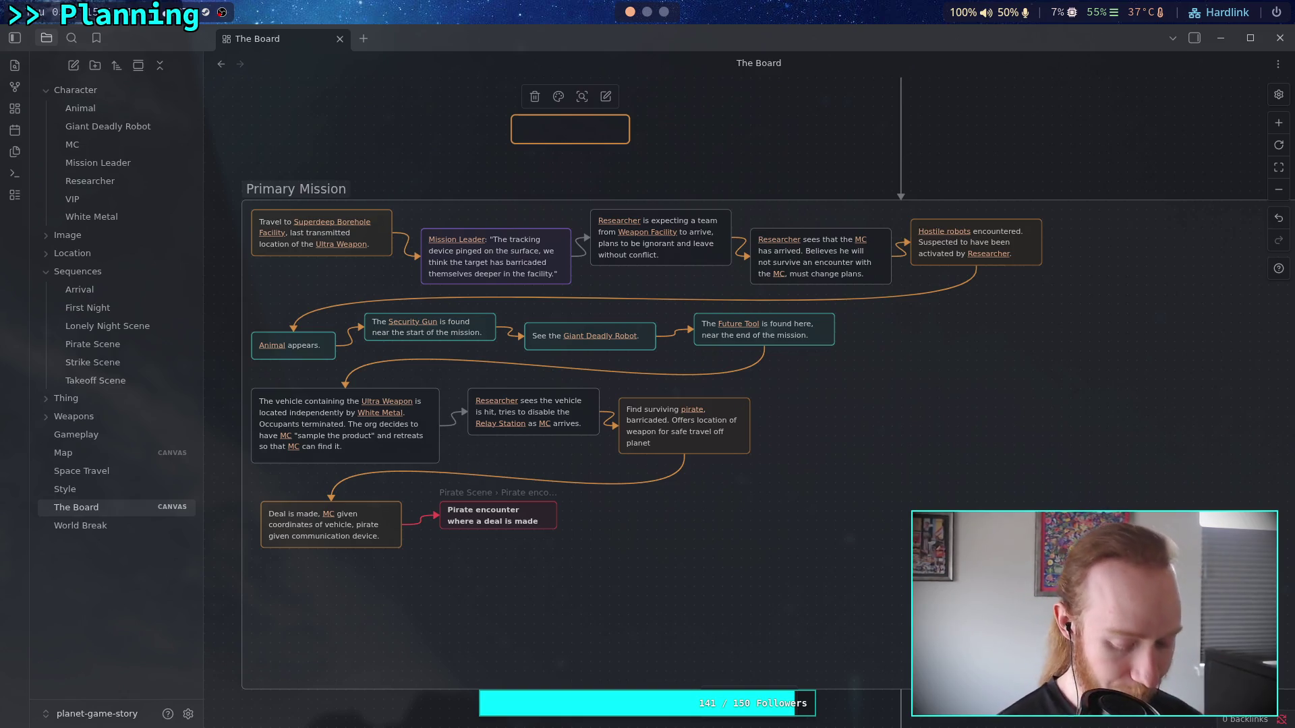
pyautogui.write('AF')
pyautogui.press('BackSpace')
pyautogui.press('BackSpace')
pyautogui.write('ft')
pyautogui.press('BackSpace')
pyautogui.press('BackSpace')
pyautogui.write('fter clear')
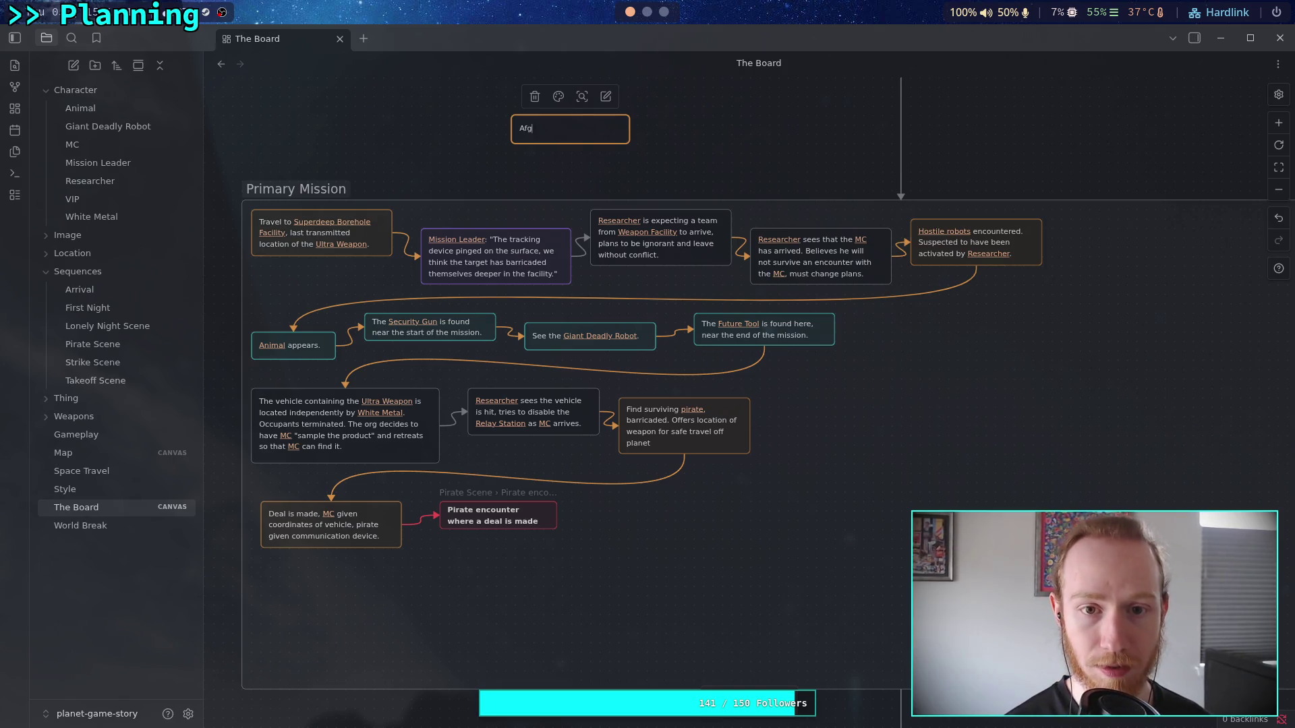
pyautogui.write('ing a few ')
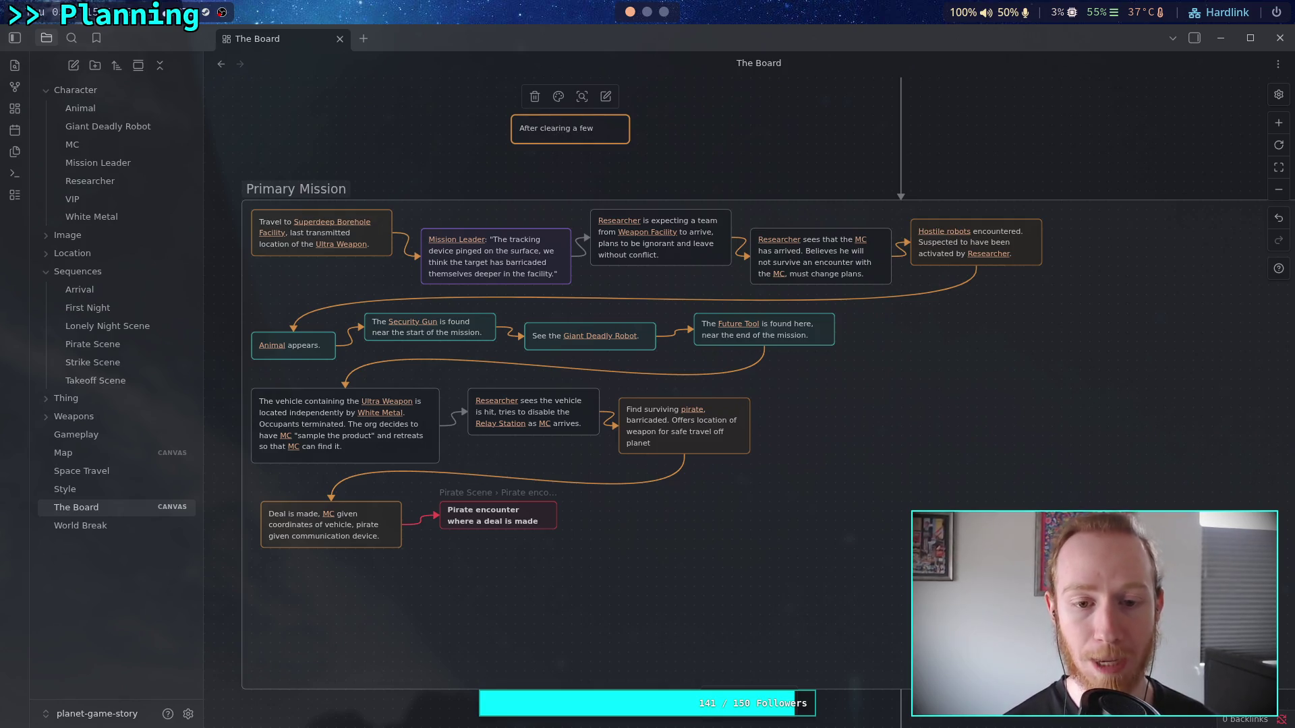
pyautogui.write('areas,')
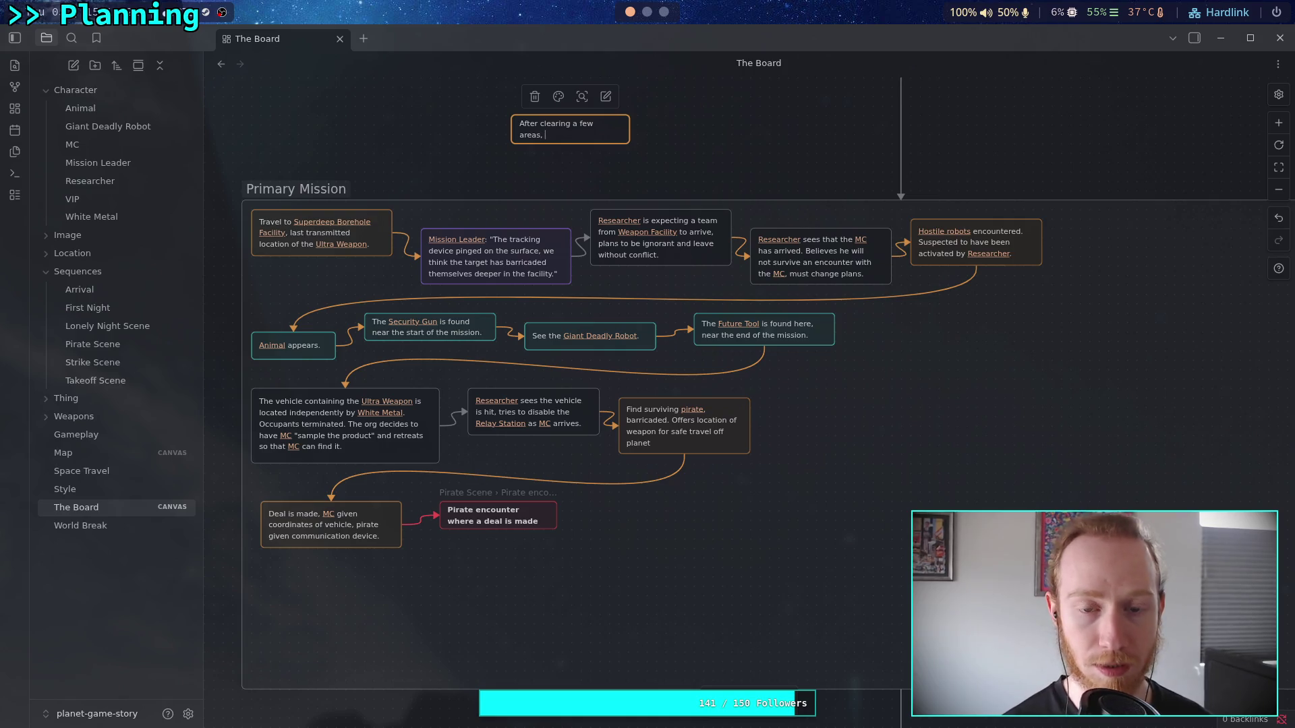
pyautogui.write(' the tracking d')
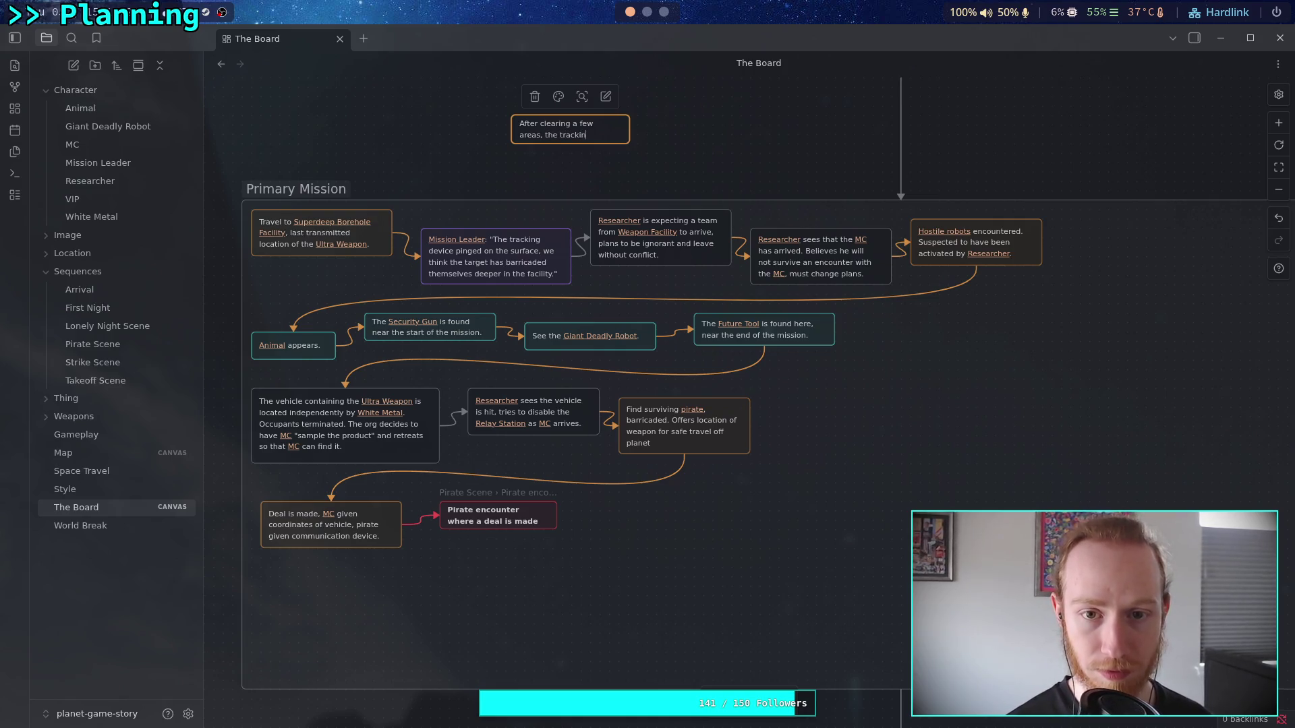
pyautogui.write('evice is locati')
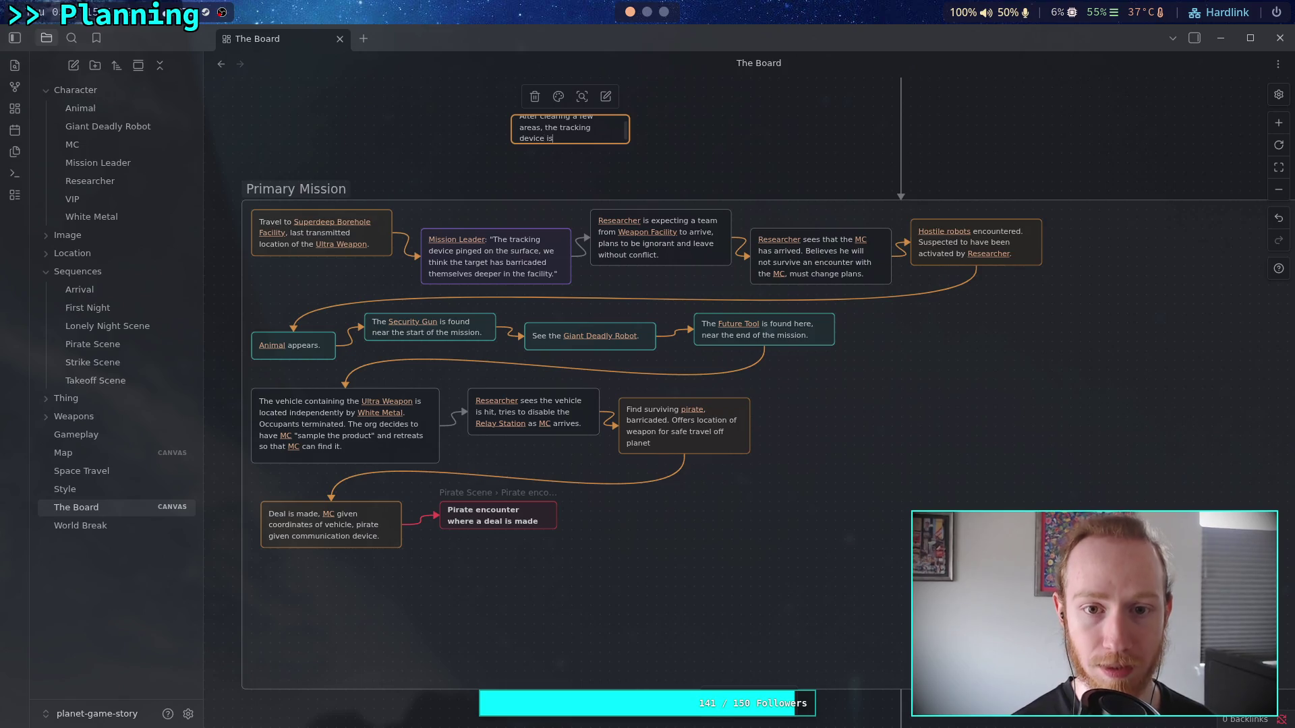
pyautogui.write('o')
pyautogui.press('BackSpace')
pyautogui.press('BackSpace')
pyautogui.write('ed.')
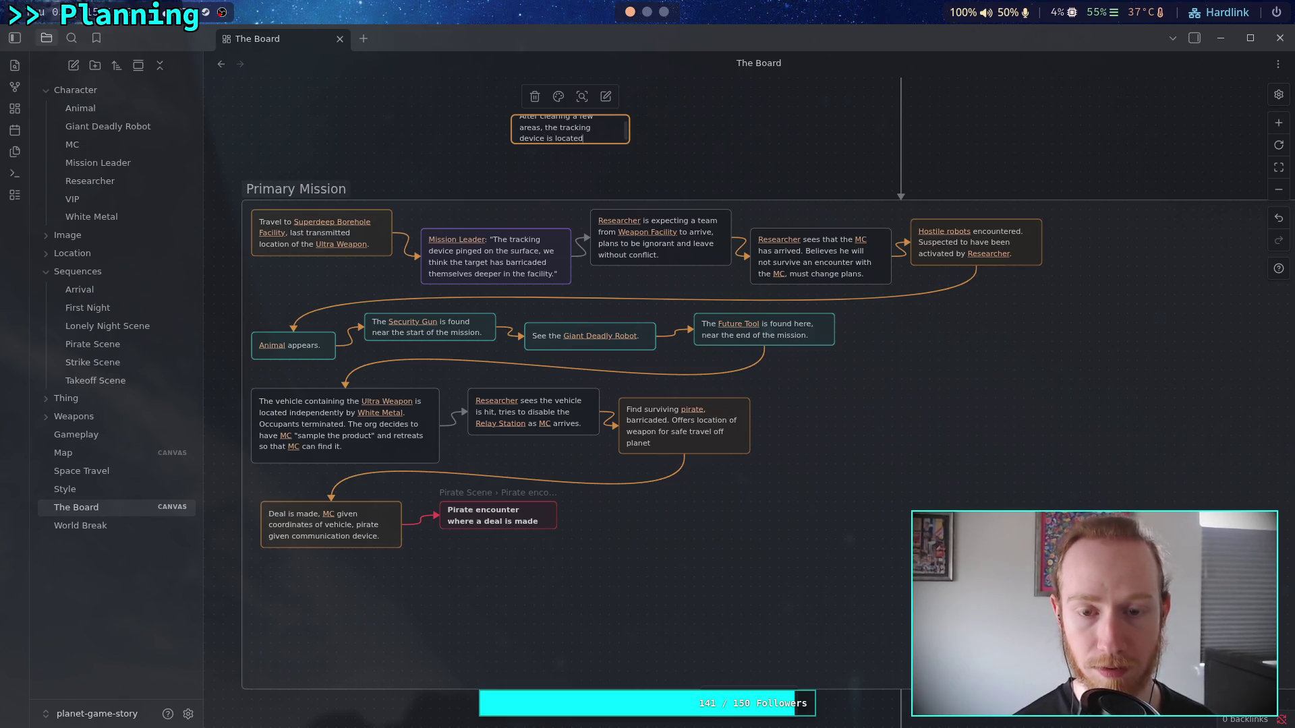
pyautogui.click(646, 159)
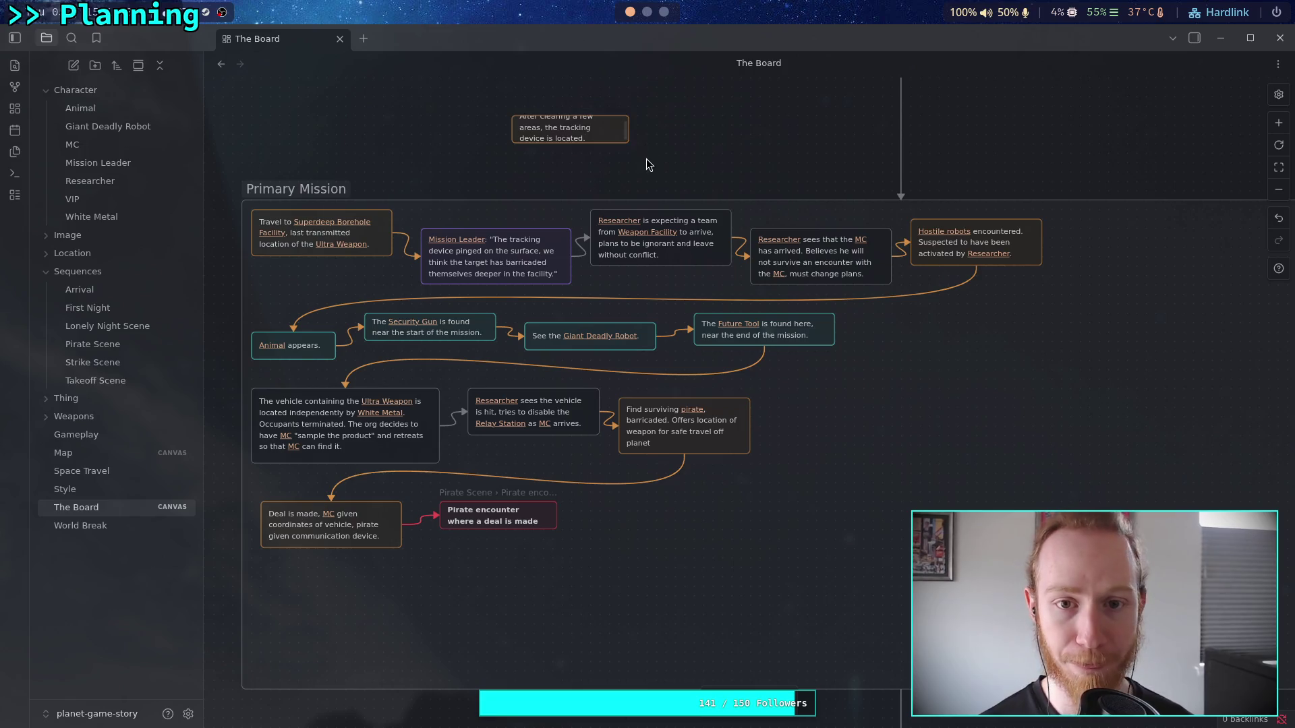
# - Enlarge the tracking-device card so its text rewraps cleanly
pyautogui.moveTo(512, 115); pyautogui.dragTo(505, 107)
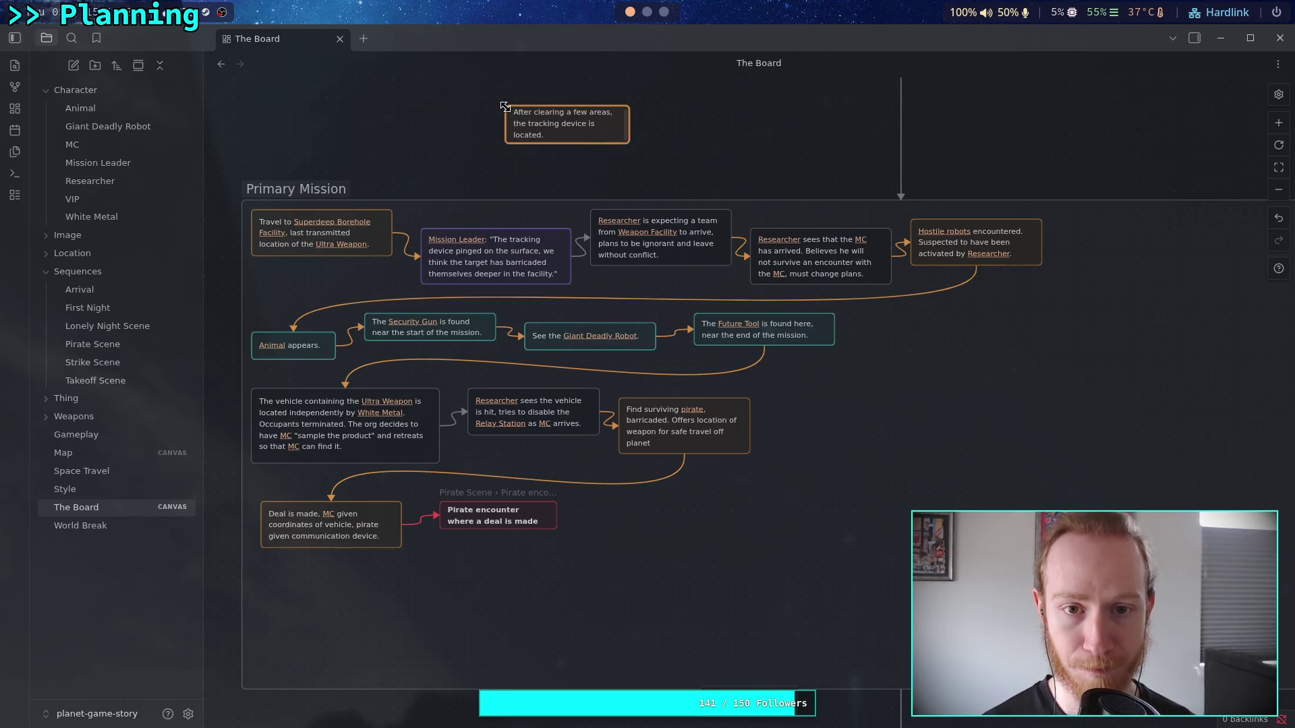
pyautogui.keyDown('ctrl'); pyautogui.scroll(2, 626, 135); pyautogui.keyUp('ctrl')
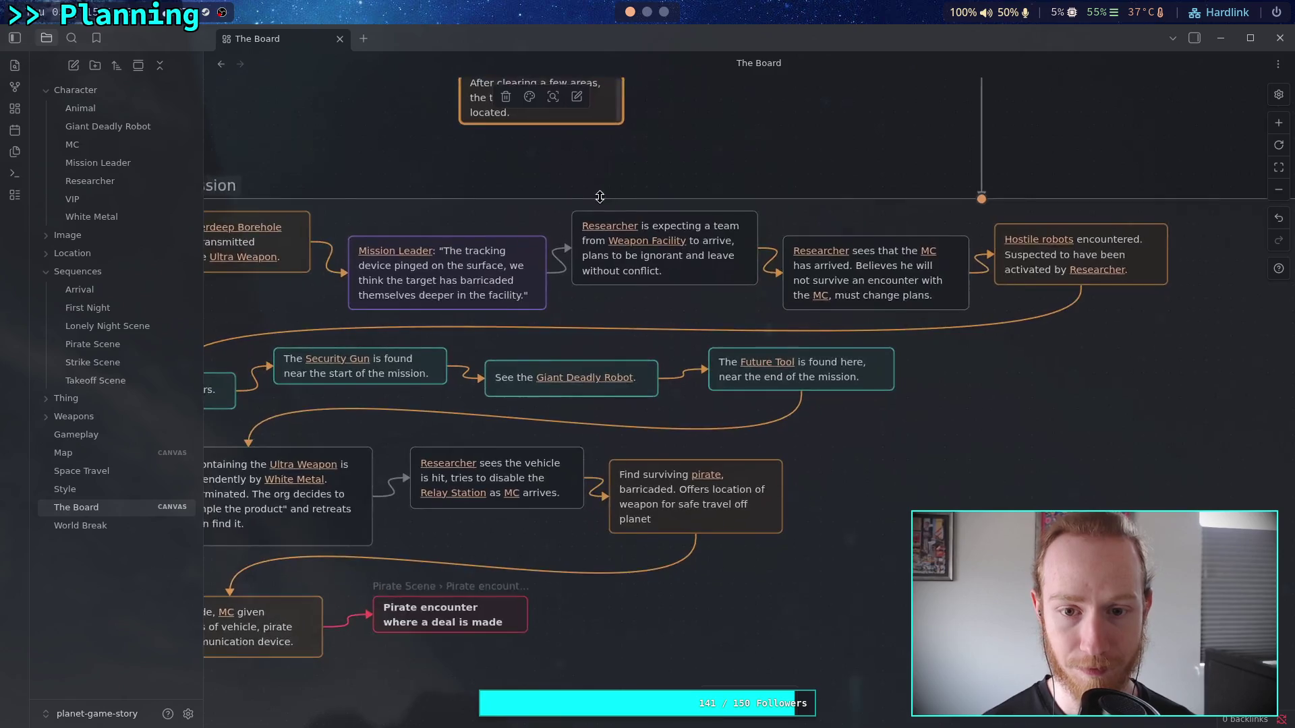
pyautogui.scroll(1, 630, 161)
pyautogui.moveTo(633, 188)
pyautogui.mouseDown()
pyautogui.moveTo(648, 209)
pyautogui.moveTo(655, 193)
pyautogui.mouseUp()
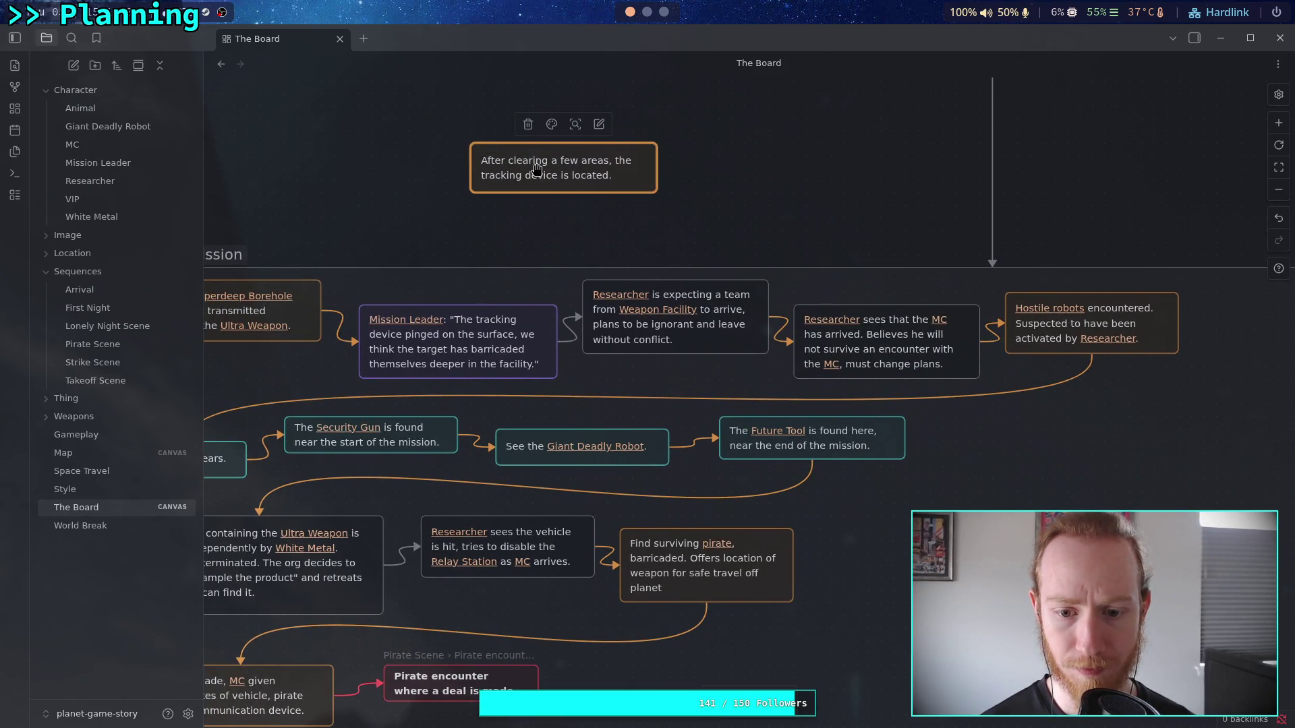
# - Shift the Find surviving pirate card aside and discard a stray connection to it
pyautogui.moveTo(681, 566)
pyautogui.mouseDown()
pyautogui.moveTo(730, 639)
pyautogui.moveTo(475, 169)
pyautogui.moveTo(536, 163)
pyautogui.moveTo(684, 548)
pyautogui.moveTo(708, 559)
pyautogui.mouseUp()
pyautogui.moveTo(818, 565)
pyautogui.mouseDown()
pyautogui.moveTo(695, 637)
pyautogui.moveTo(918, 574)
pyautogui.moveTo(888, 534)
pyautogui.mouseUp()
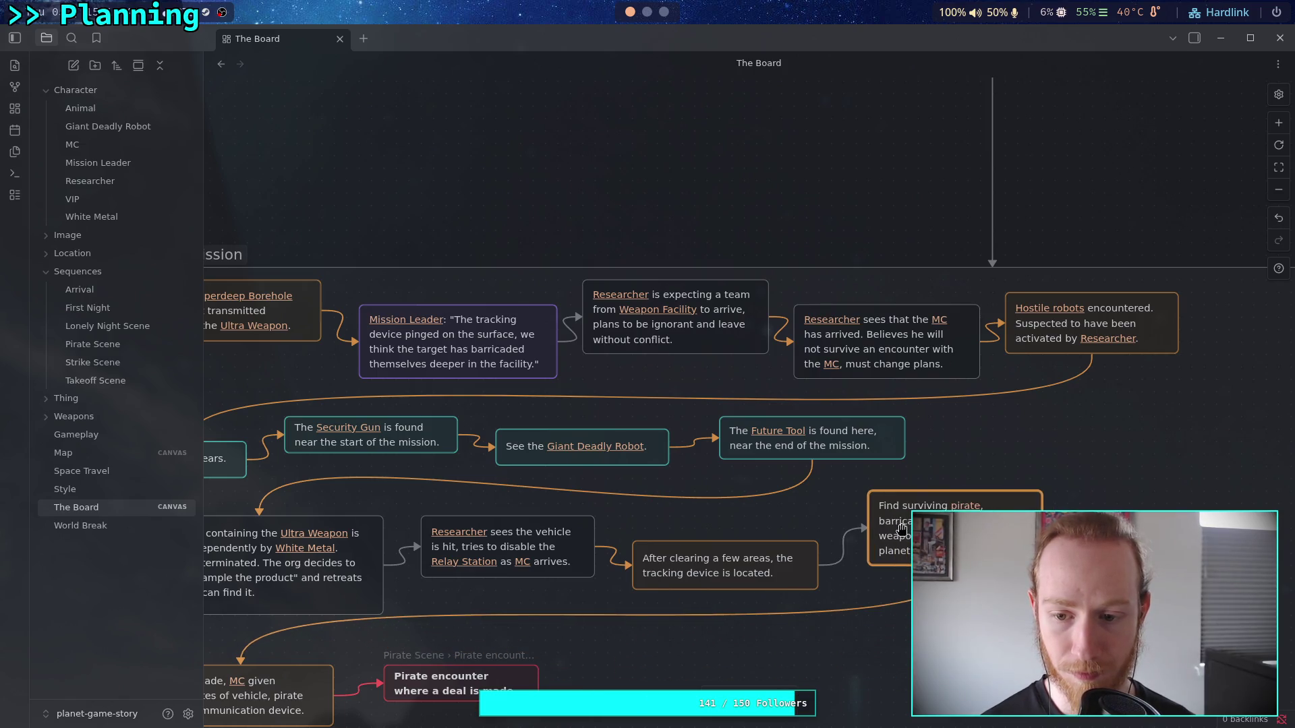
pyautogui.click(847, 532)
pyautogui.moveTo(847, 532)
pyautogui.mouseDown()
pyautogui.moveTo(986, 259)
pyautogui.moveTo(855, 228)
pyautogui.mouseUp()
pyautogui.moveTo(883, 512); pyautogui.dragTo(924, 621)
# - Place the surviving-pirate card below the Deal is made card, then add an empty card above
pyautogui.scroll(-5, 827, 461)
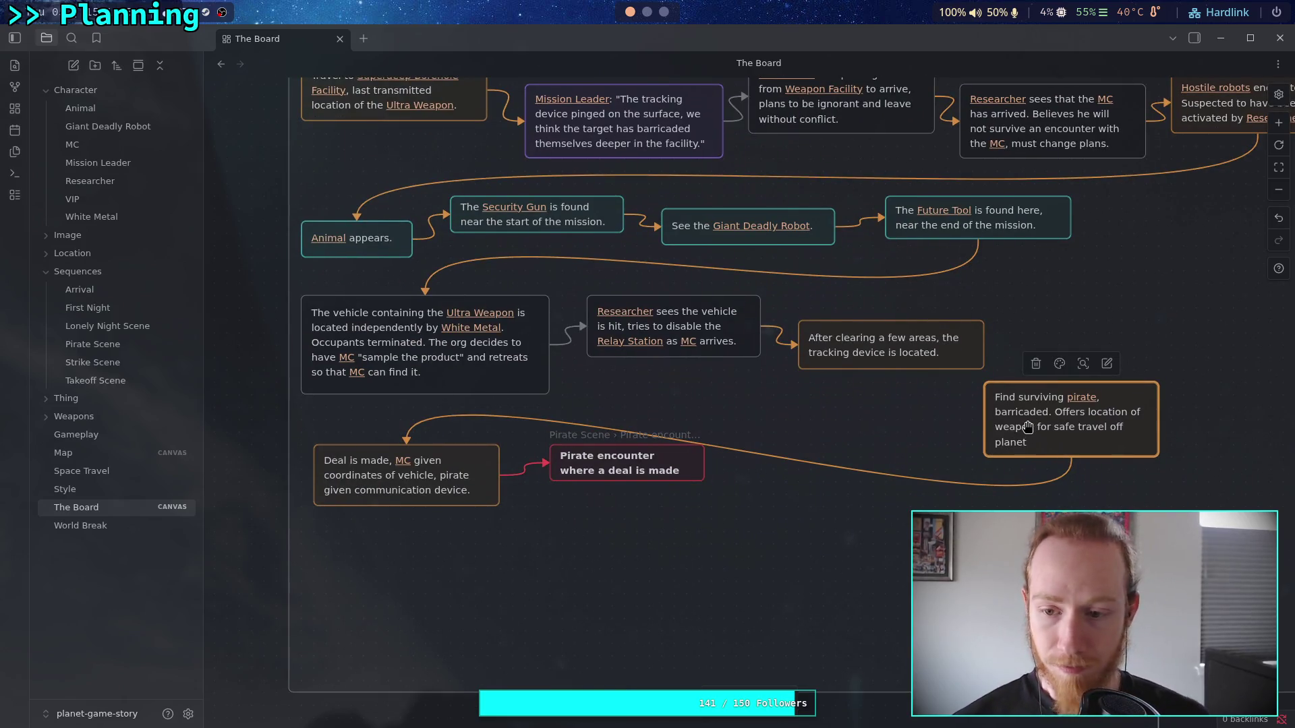
pyautogui.click(454, 492)
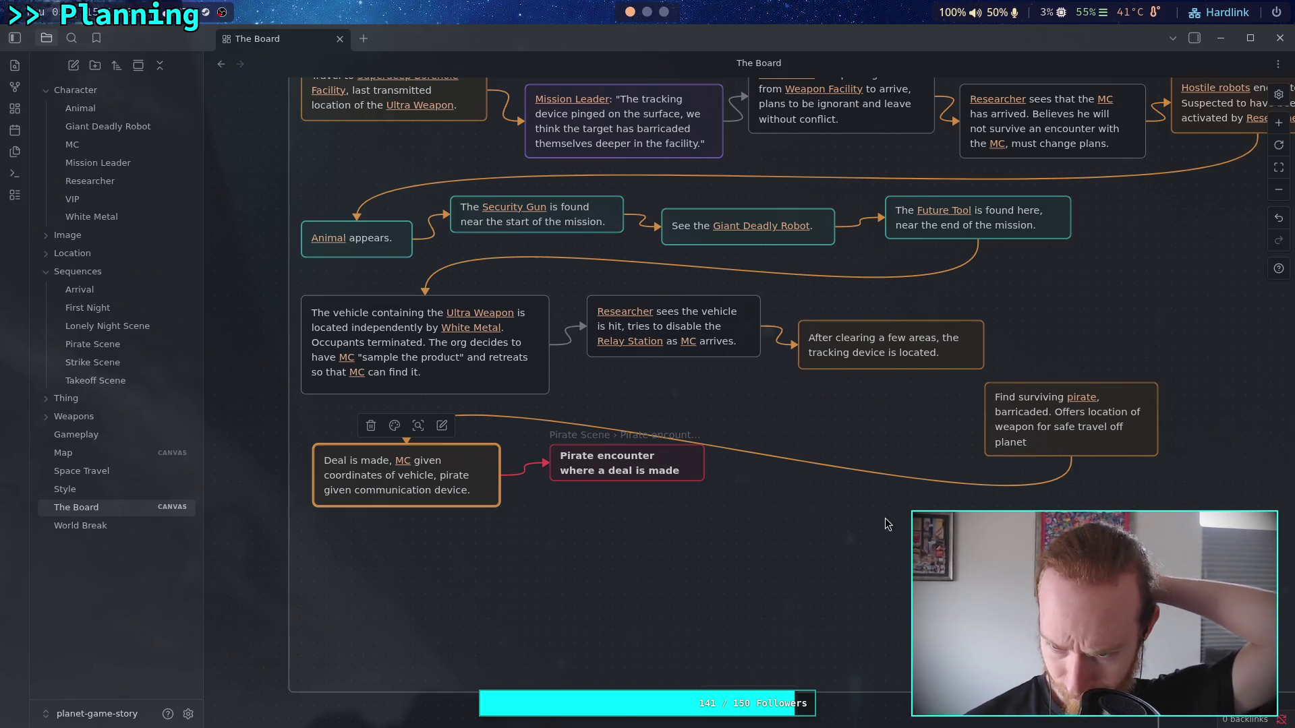
pyautogui.moveTo(885, 517); pyautogui.dragTo(649, 541)
pyautogui.moveTo(856, 465)
pyautogui.mouseDown()
pyautogui.moveTo(652, 534)
pyautogui.moveTo(650, 549)
pyautogui.mouseUp()
pyautogui.moveTo(851, 442); pyautogui.dragTo(726, 502)
pyautogui.scroll(3, 739, 480)
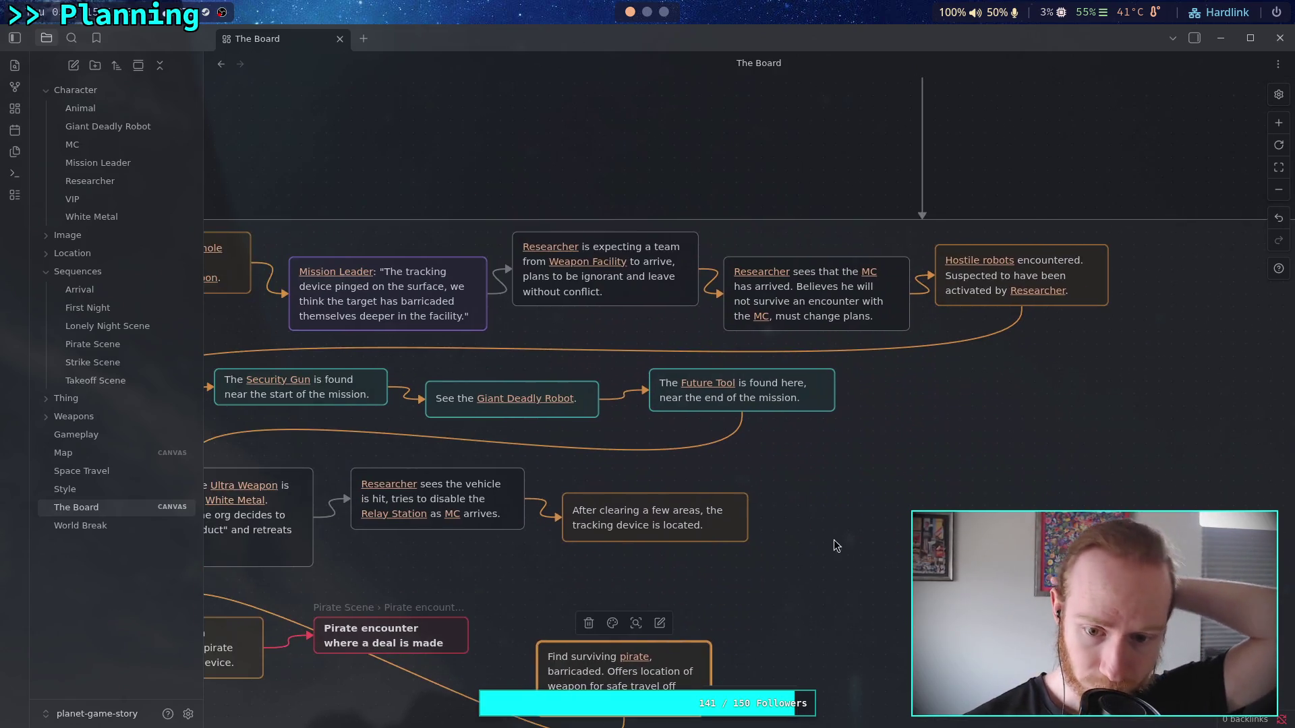
pyautogui.doubleClick(699, 162)
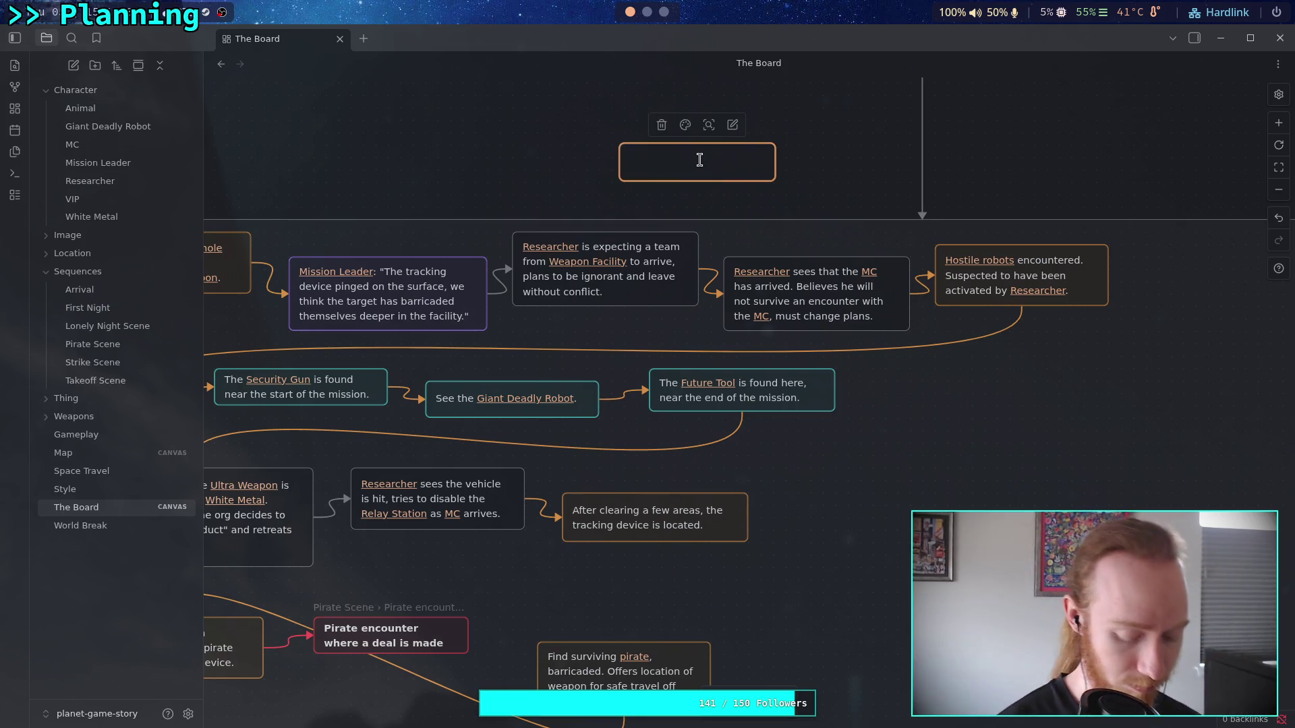
# - Type '"Additional Intel" shows power being drawn in an underground aquifer.' and enlarge the card to fit
pyautogui.write('"A')
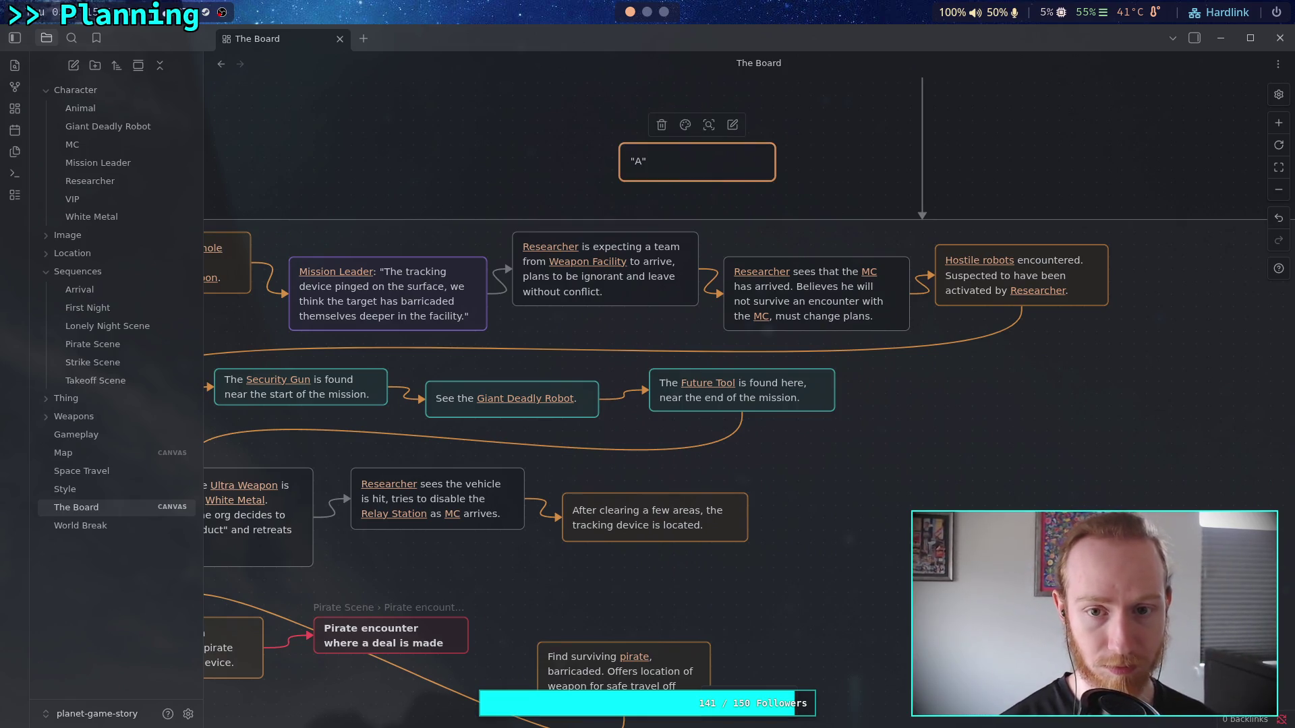
pyautogui.write('ddition')
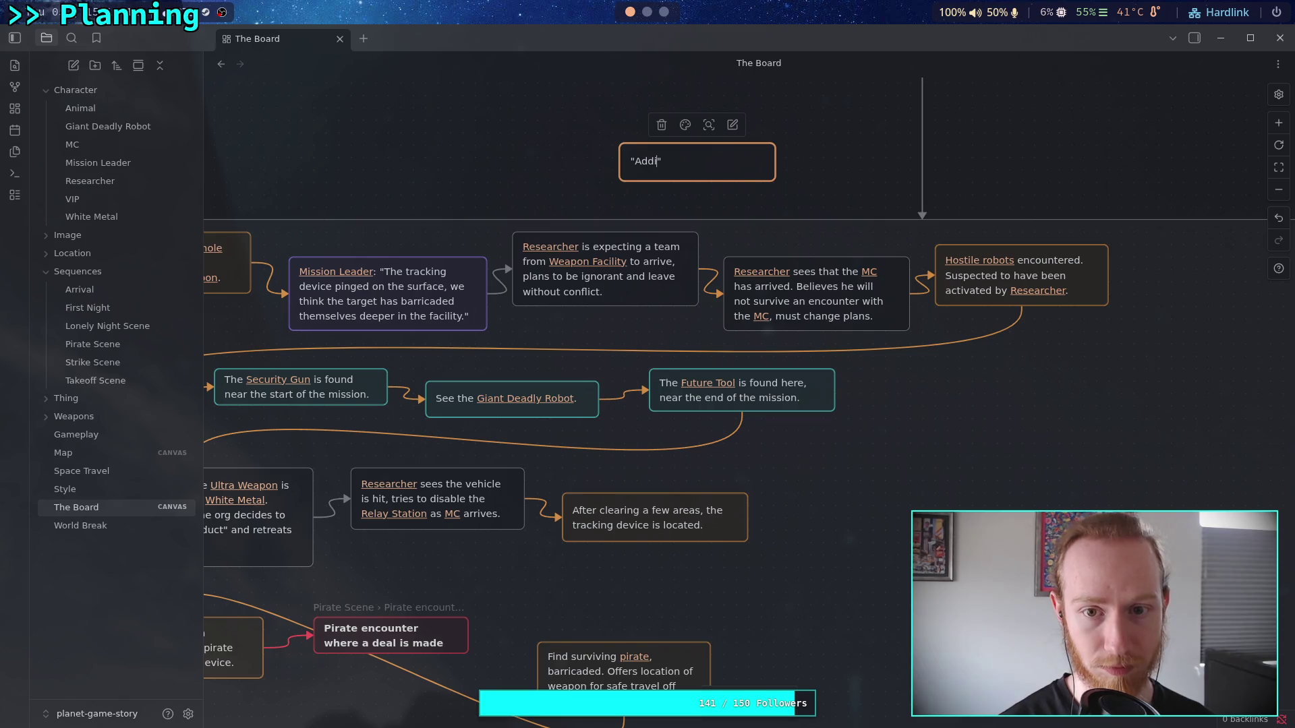
pyautogui.write('al Intel')
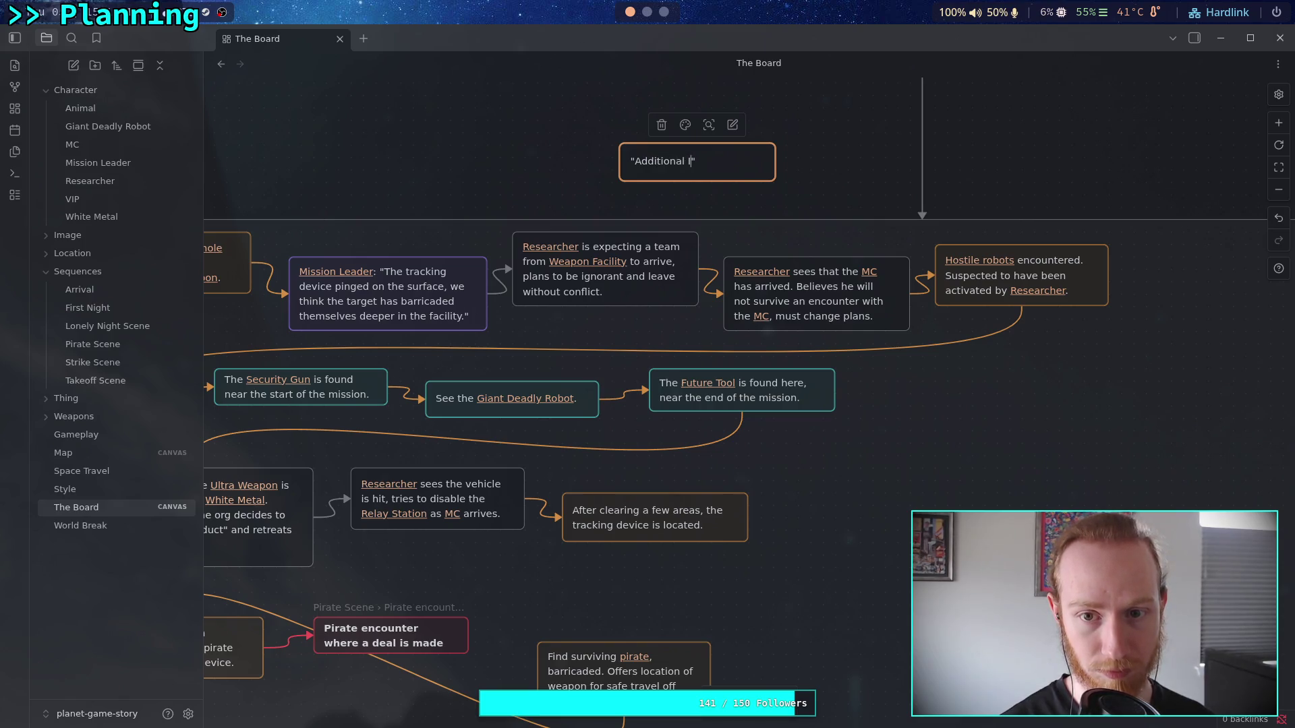
pyautogui.write('" ')
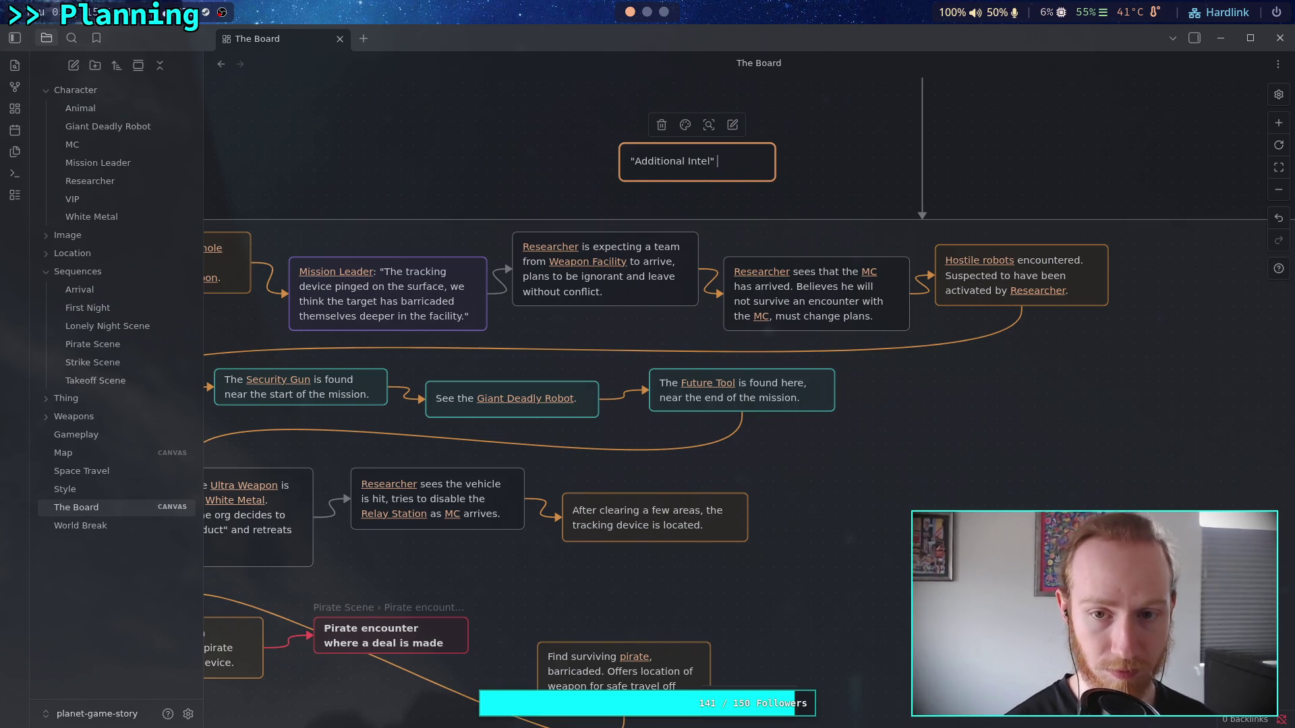
pyautogui.write('shows ')
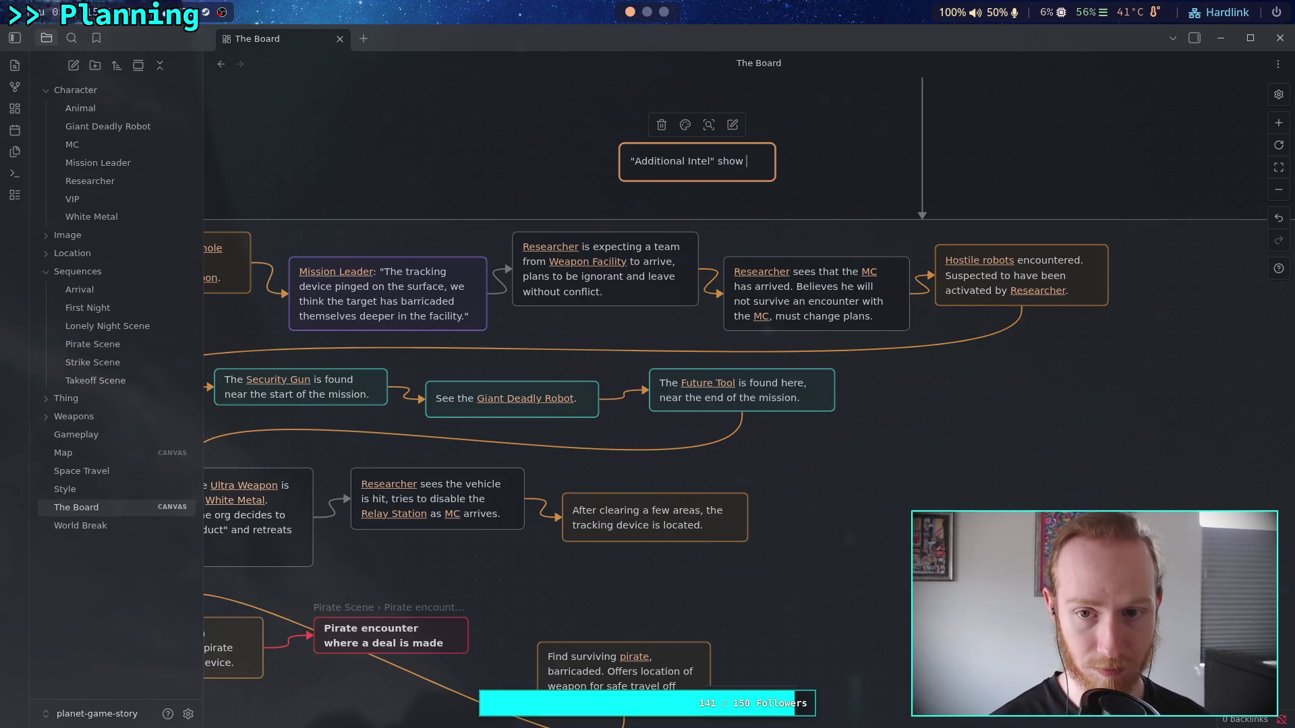
pyautogui.write('power ')
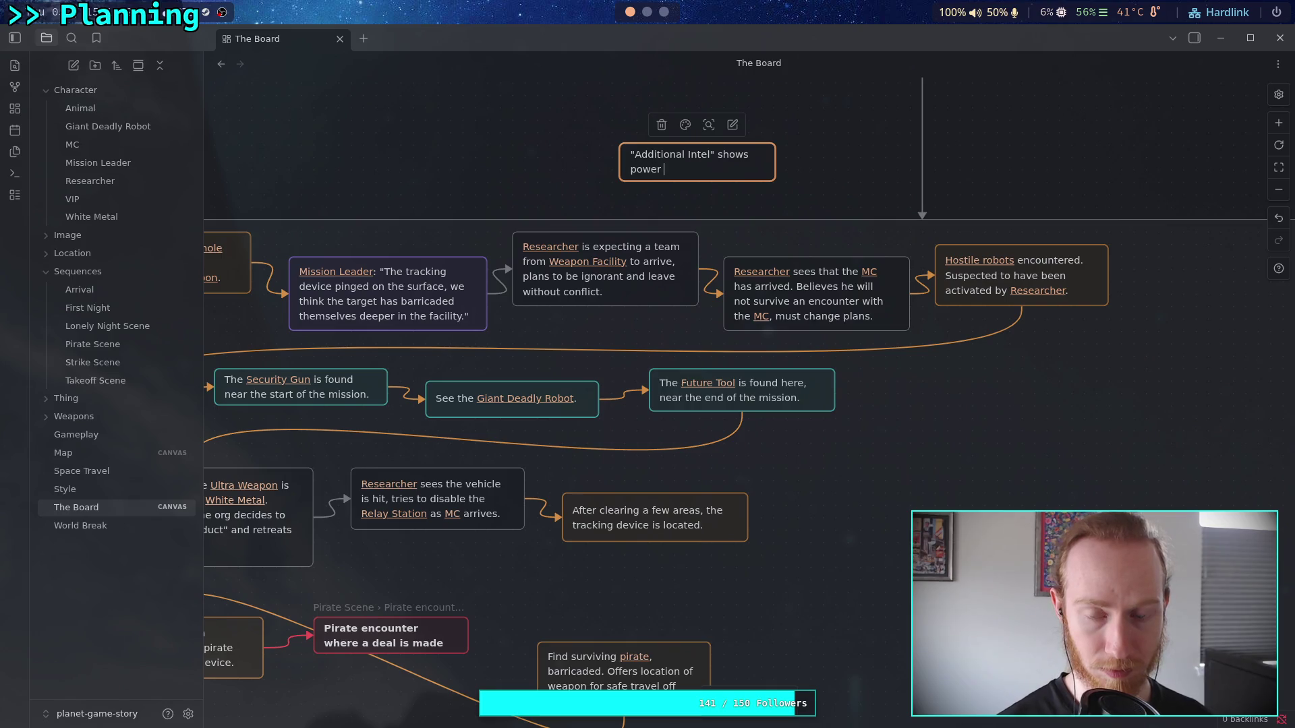
pyautogui.write('being dro')
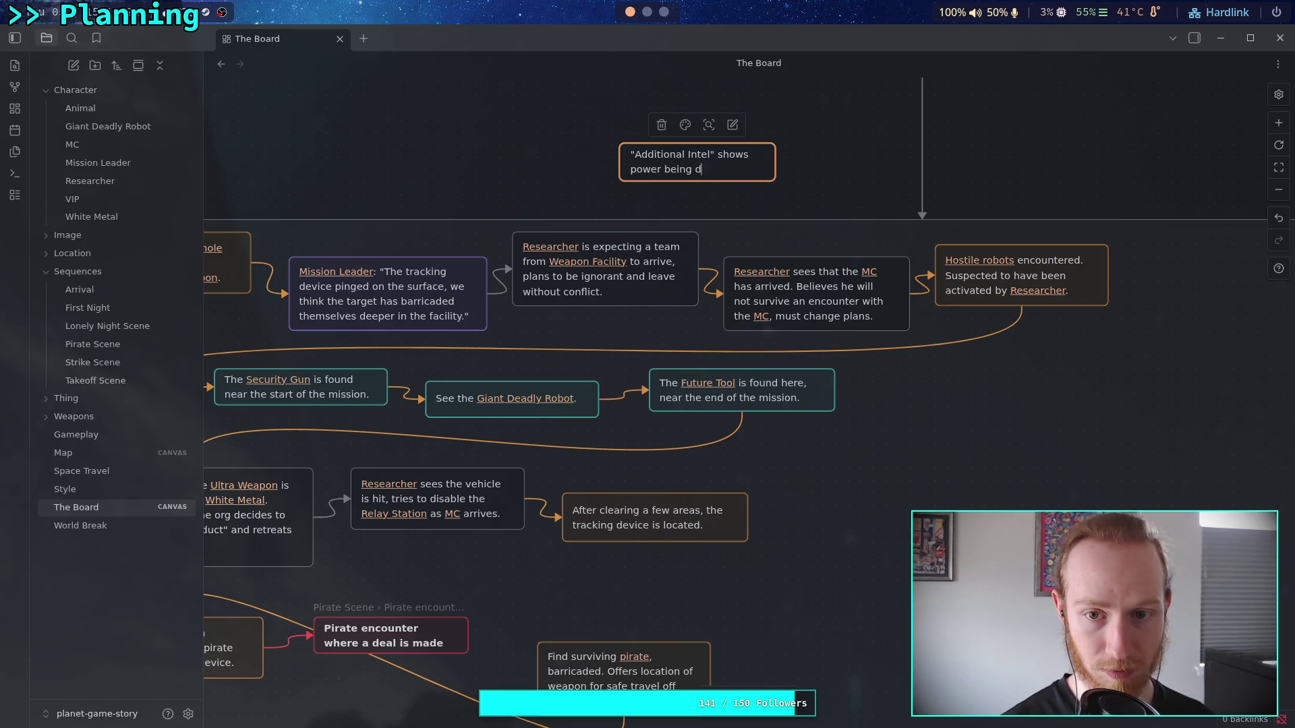
pyautogui.write('wn')
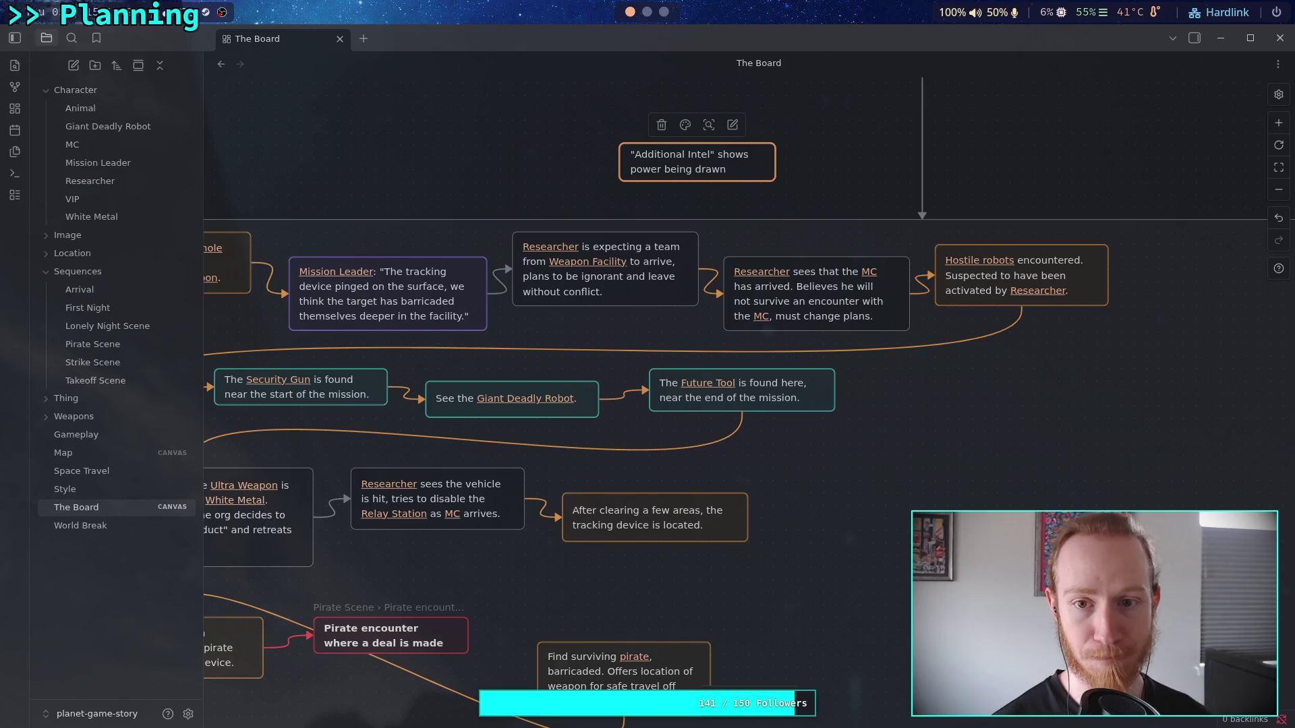
pyautogui.press('BackSpace')
pyautogui.press('BackSpace')
pyautogui.press('BackSpace')
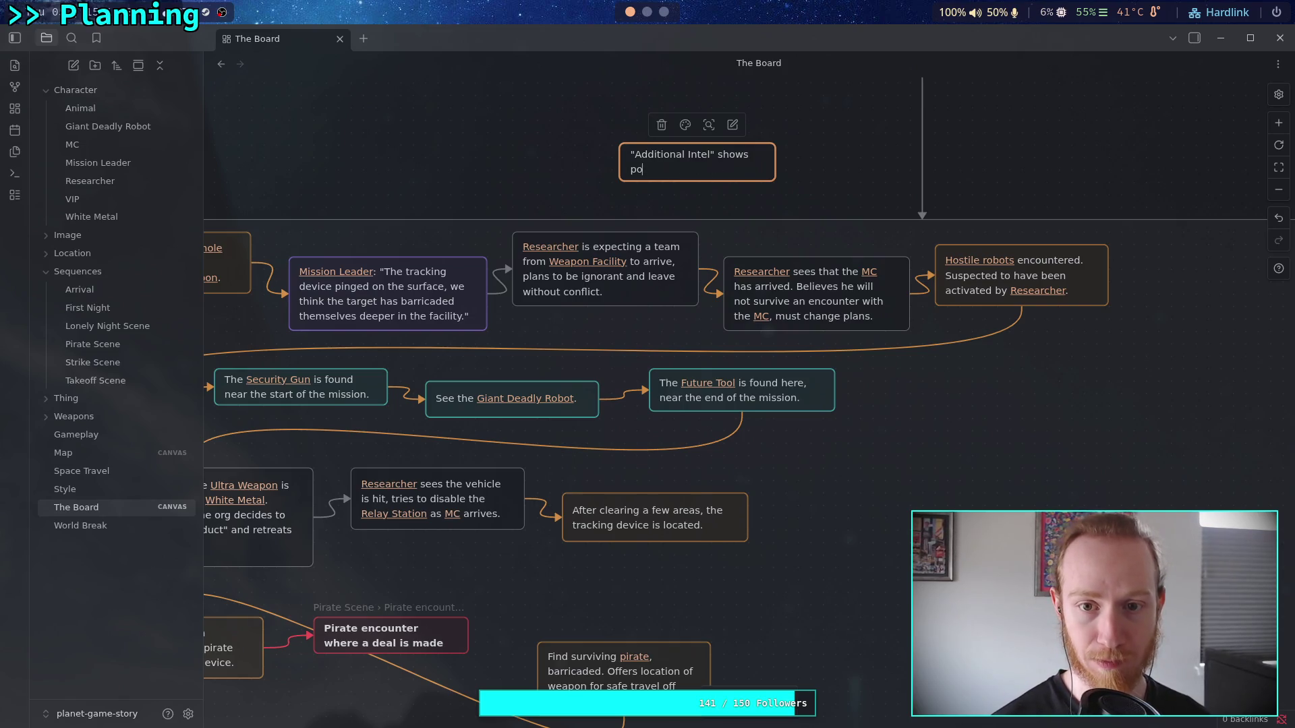
pyautogui.write('facility')
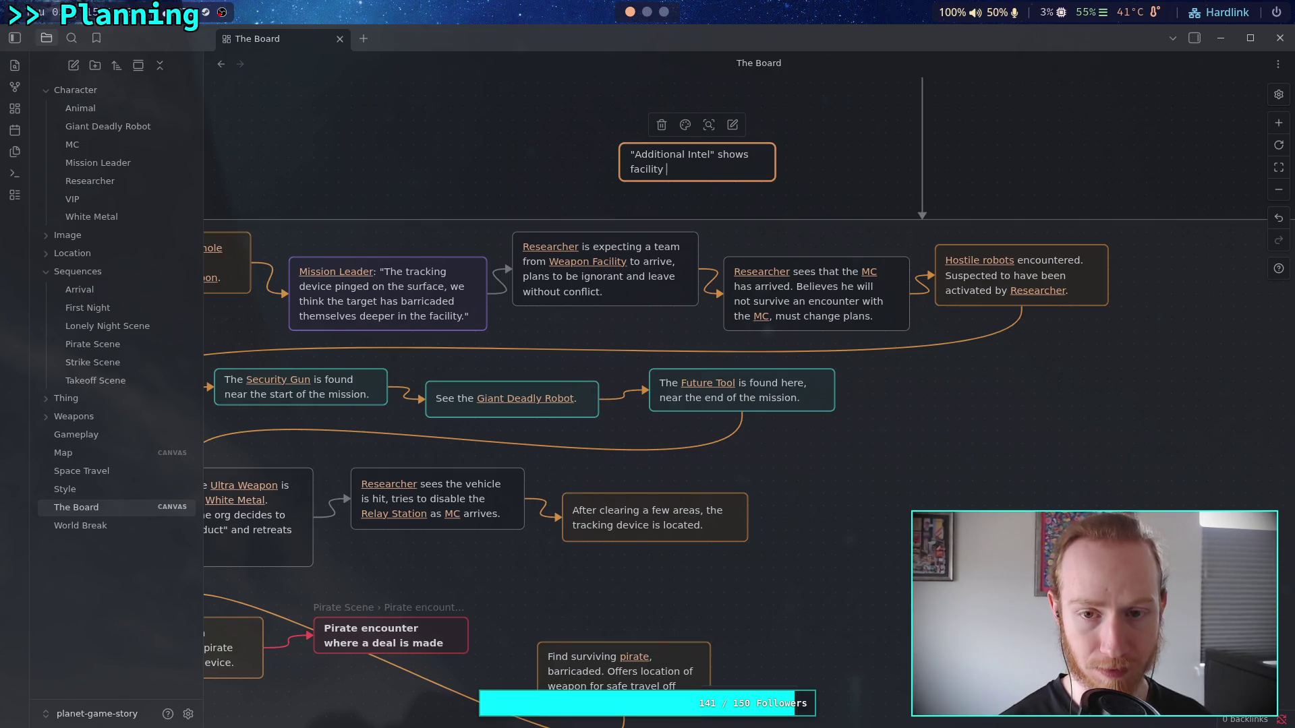
pyautogui.press('BackSpace')
pyautogui.press('BackSpace')
pyautogui.press('BackSpace')
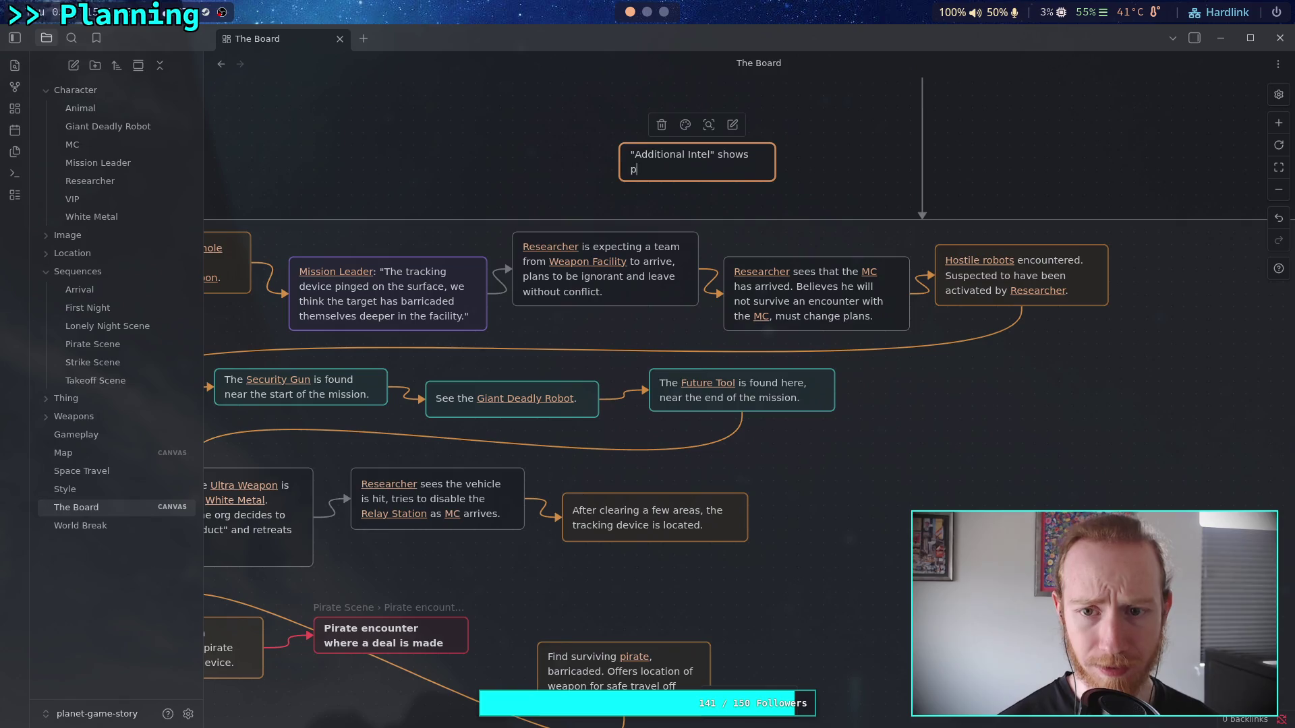
pyautogui.write('power being draw')
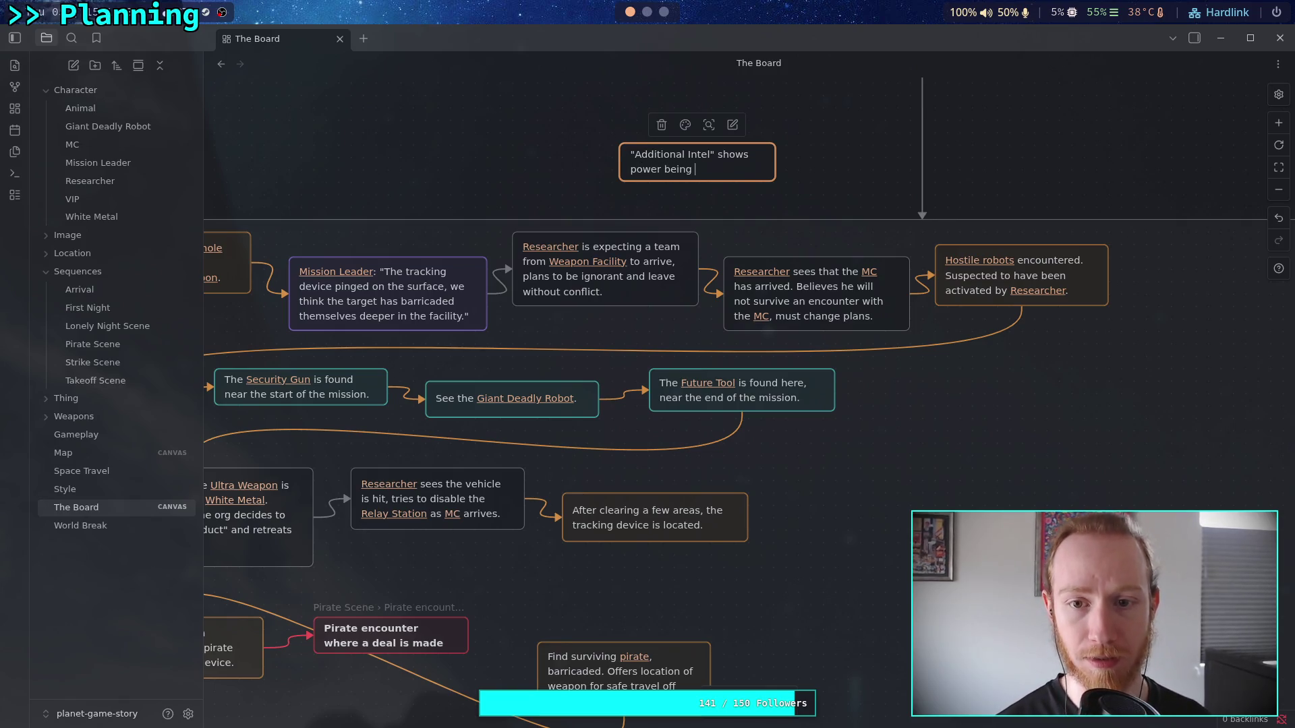
pyautogui.write('n dee')
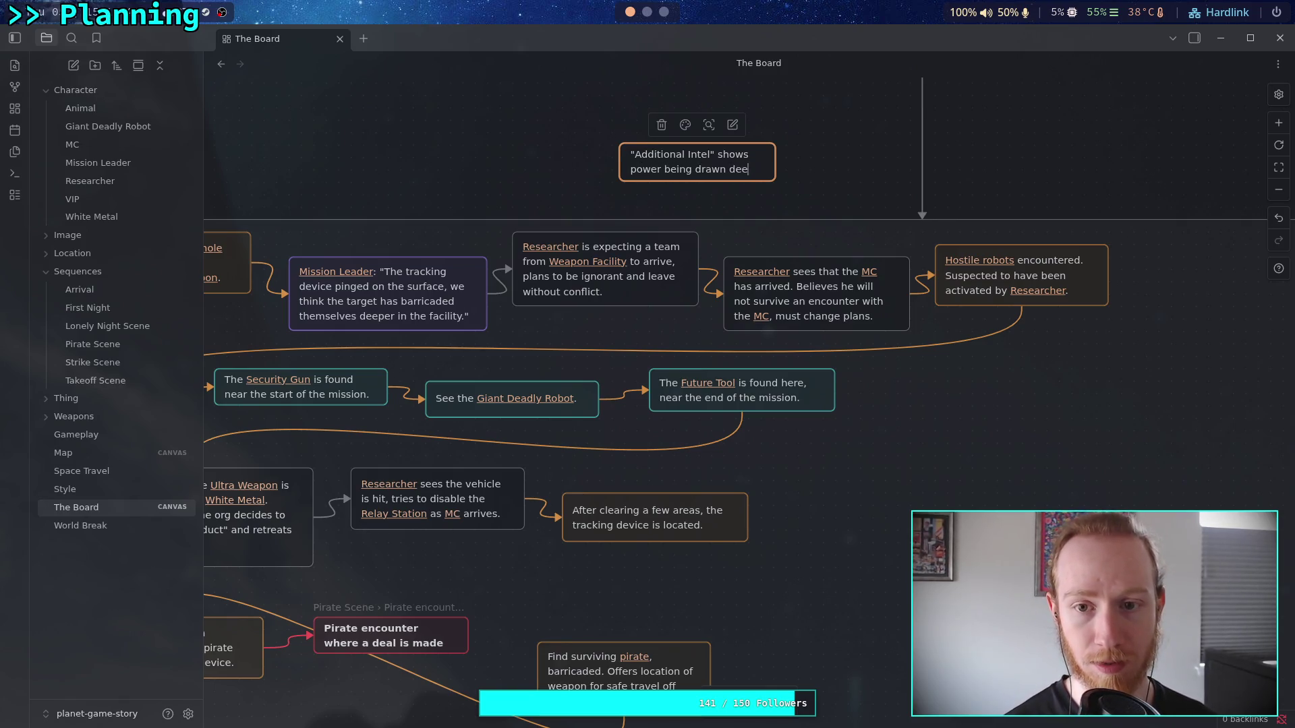
pyautogui.write('p')
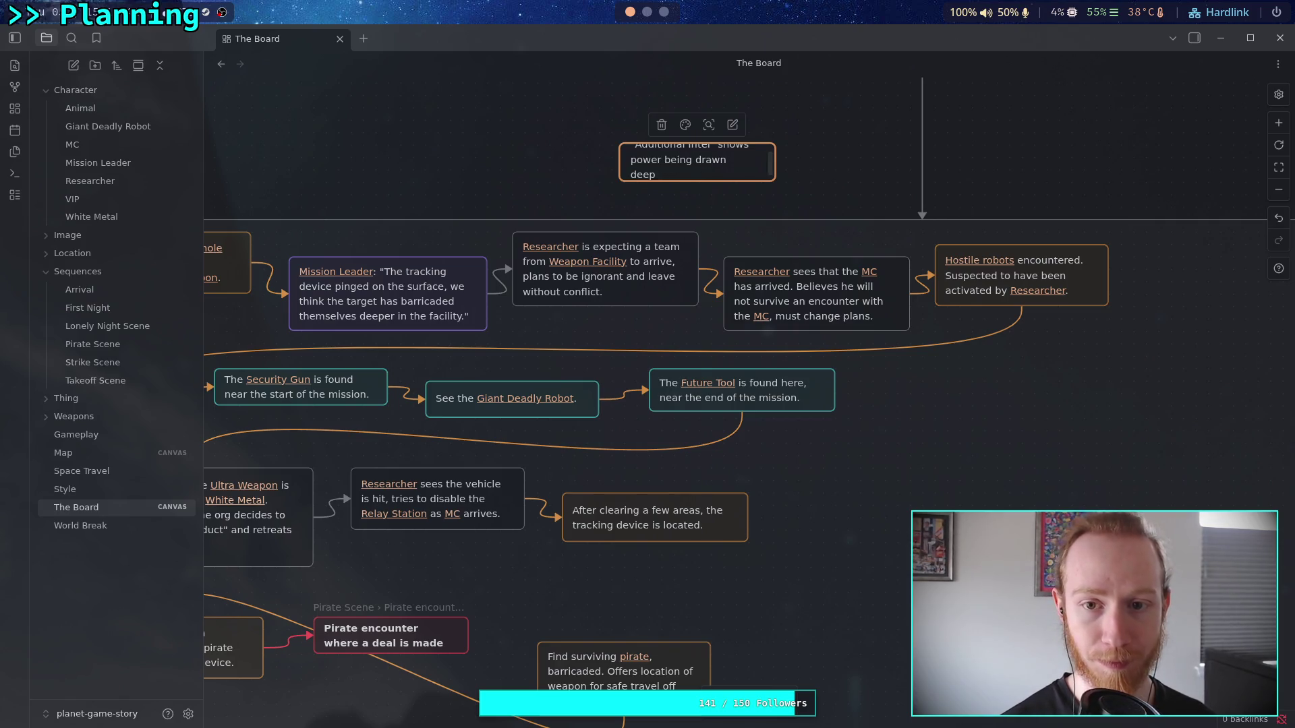
pyautogui.press('BackSpace')
pyautogui.press('BackSpace')
pyautogui.press('BackSpace')
pyautogui.write('ing drawn i')
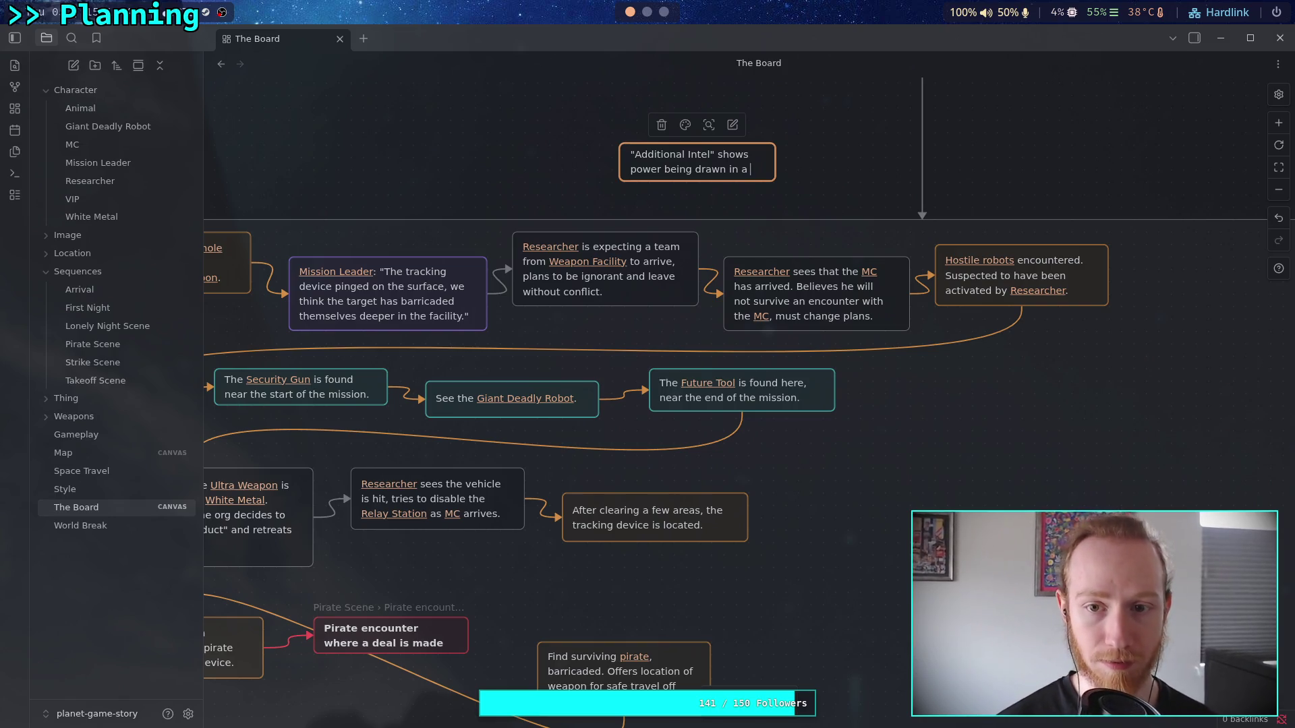
pyautogui.write('n an underground bas')
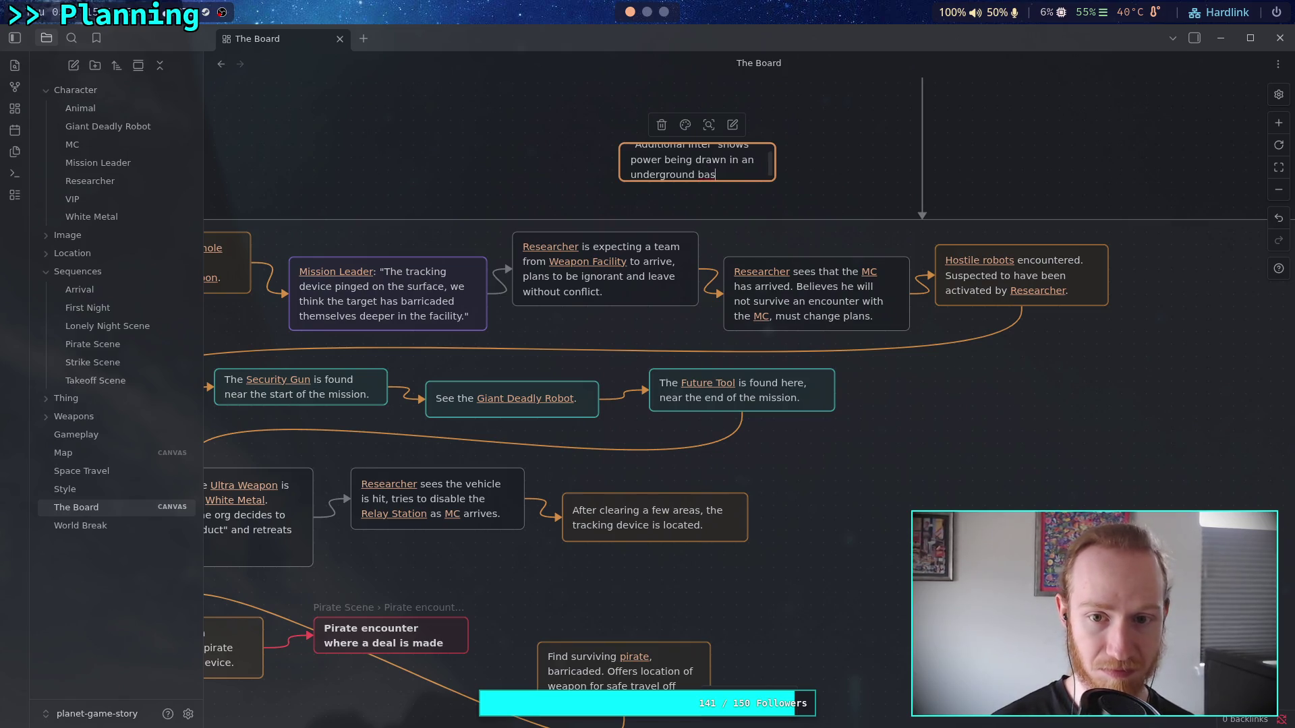
pyautogui.press('BackSpace')
pyautogui.press('BackSpace')
pyautogui.press('BackSpace')
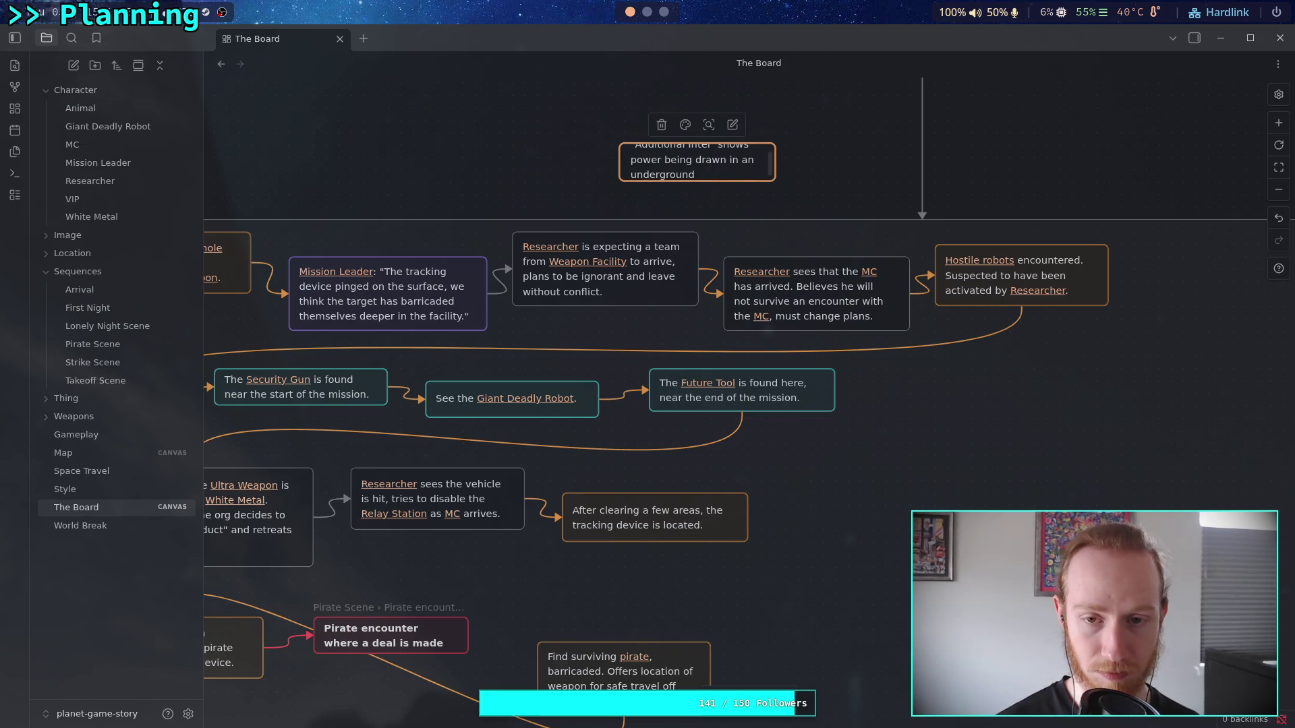
pyautogui.write('aqui')
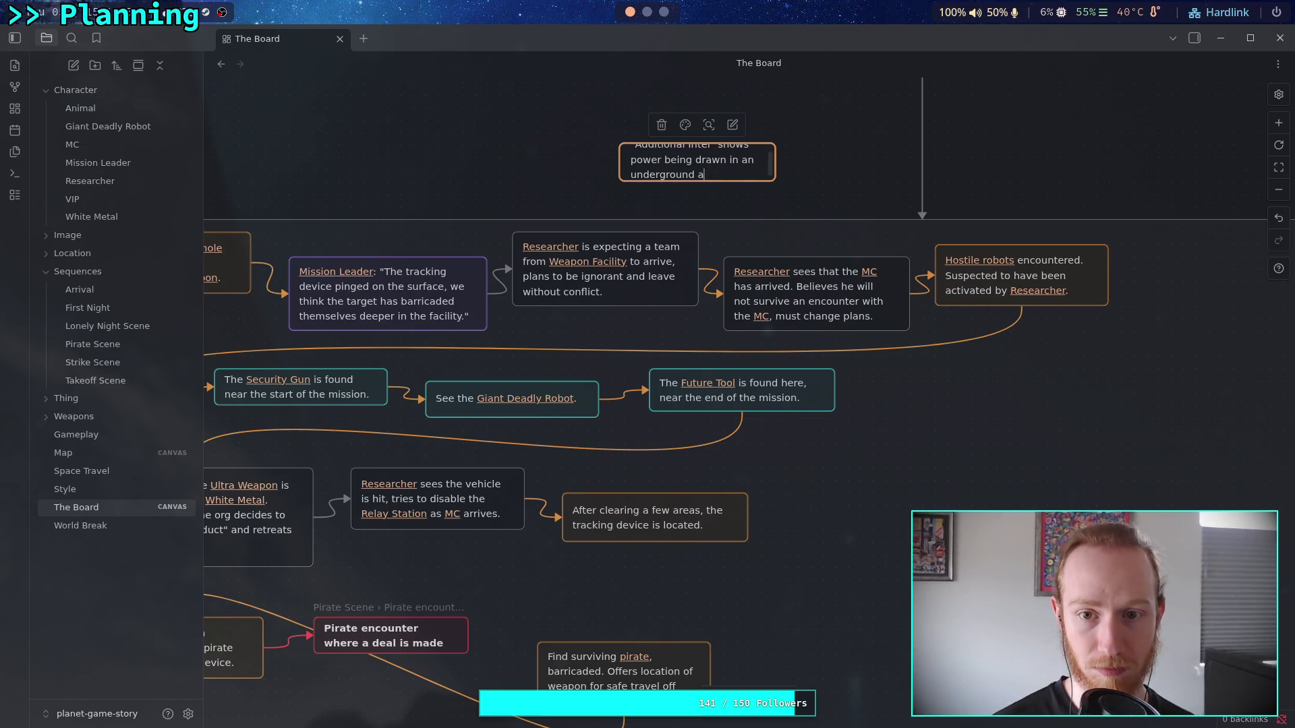
pyautogui.write('fer')
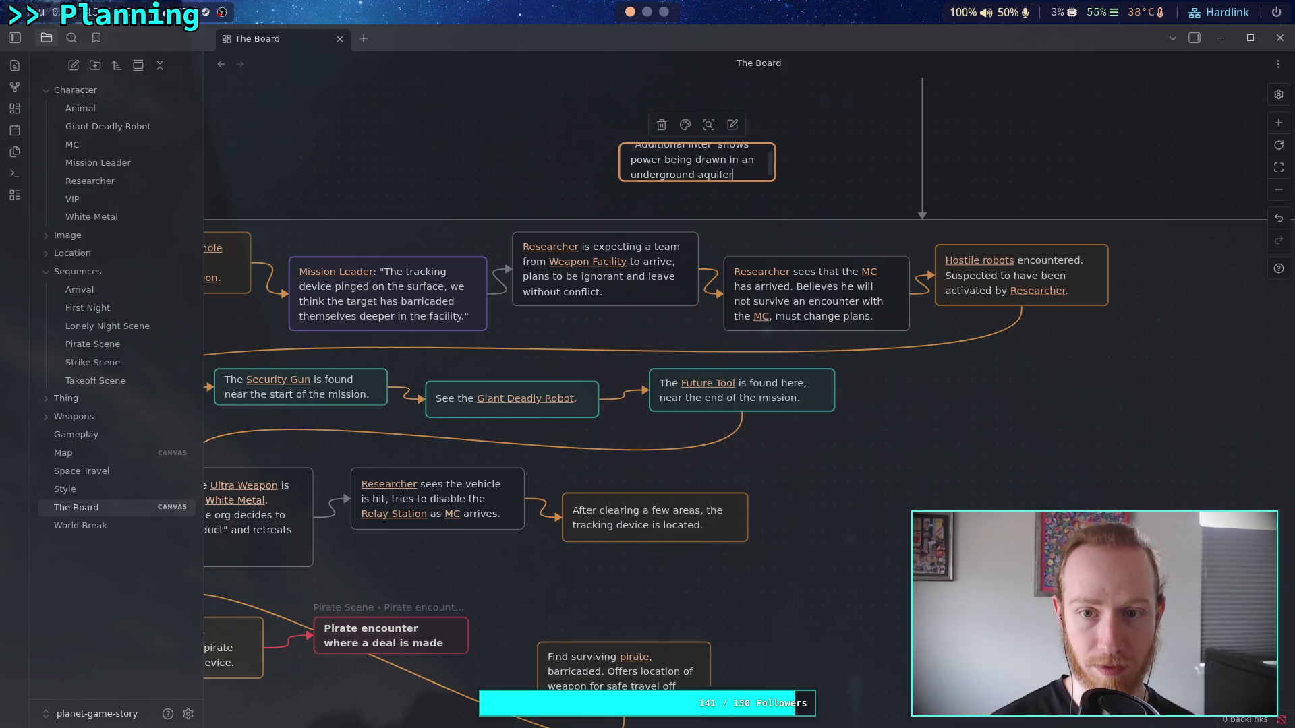
pyautogui.write('.')
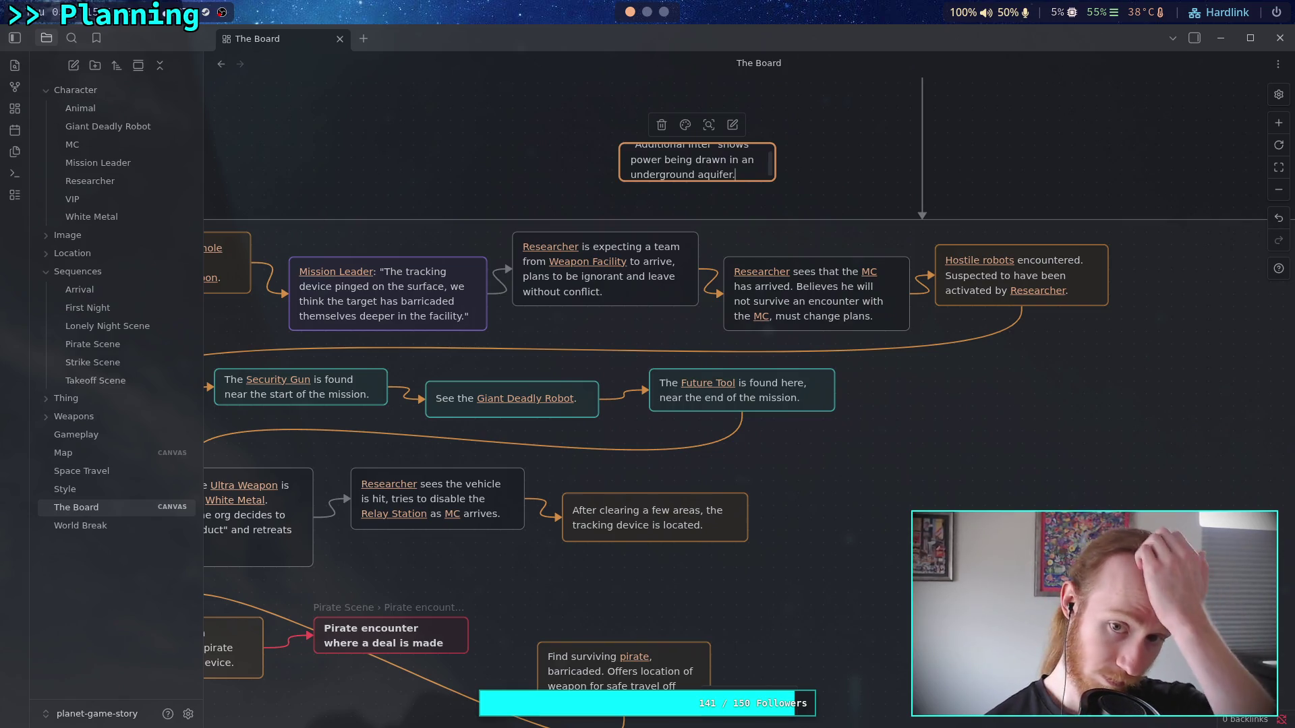
pyautogui.moveTo(776, 179)
pyautogui.mouseDown()
pyautogui.moveTo(812, 202)
pyautogui.moveTo(799, 202)
pyautogui.mouseUp()
# - Colour the Additional Intel card purple
pyautogui.press('Escape')
pyautogui.click(697, 125)
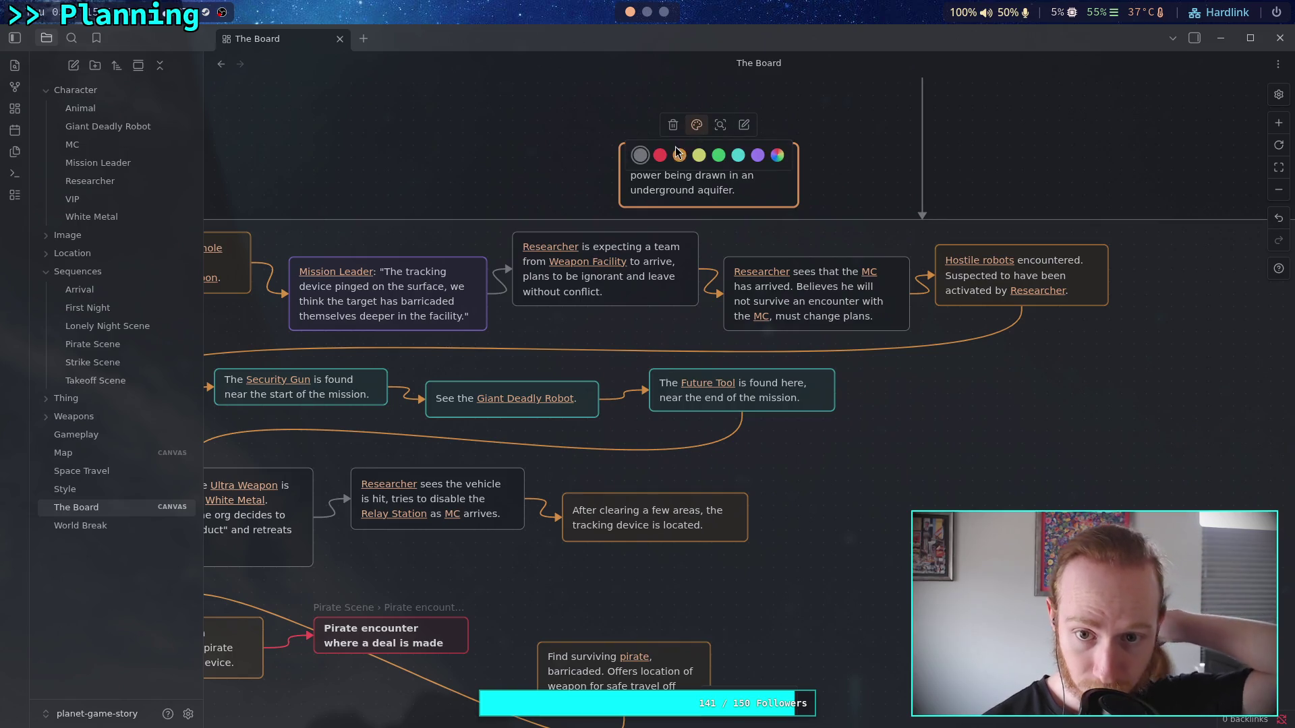
pyautogui.click(591, 124)
pyautogui.click(701, 173)
pyautogui.click(696, 124)
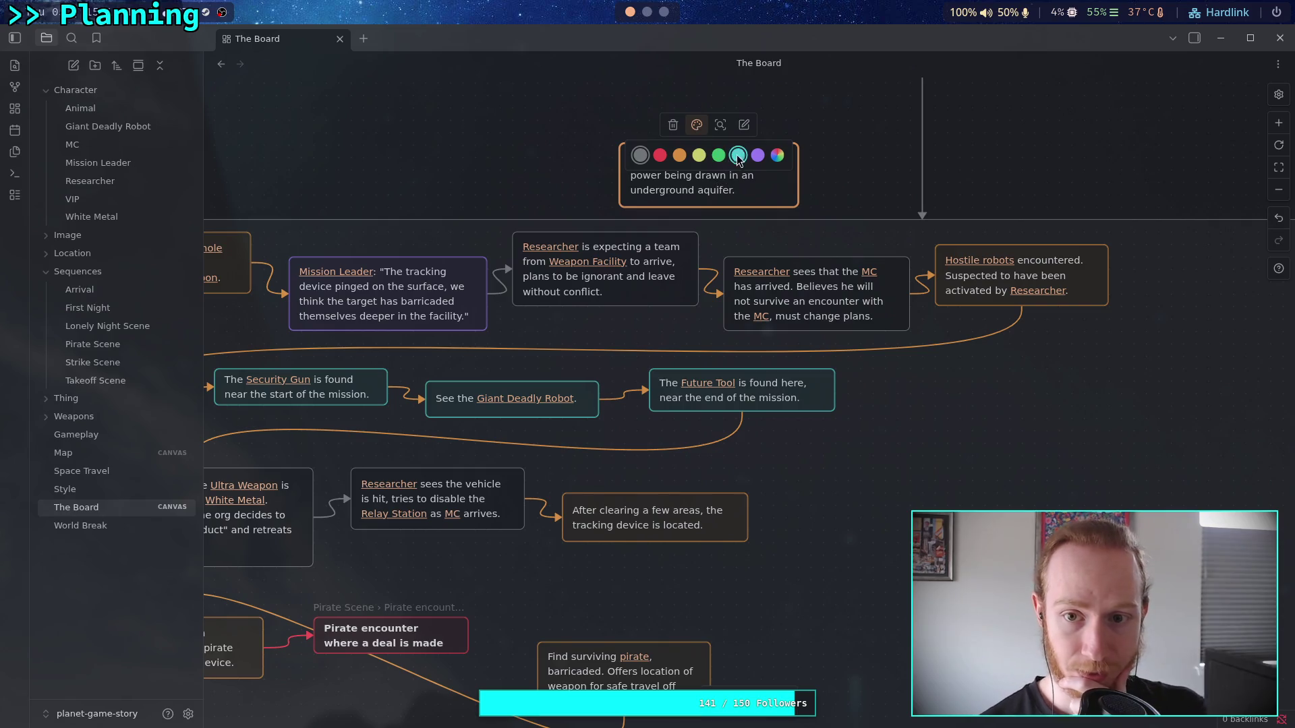
pyautogui.click(758, 155)
# - Move Additional Intel into the flow, linked from the tracking-device card by a purple connection
pyautogui.moveTo(678, 180)
pyautogui.mouseDown()
pyautogui.moveTo(766, 255)
pyautogui.moveTo(870, 516)
pyautogui.moveTo(846, 493)
pyautogui.mouseUp()
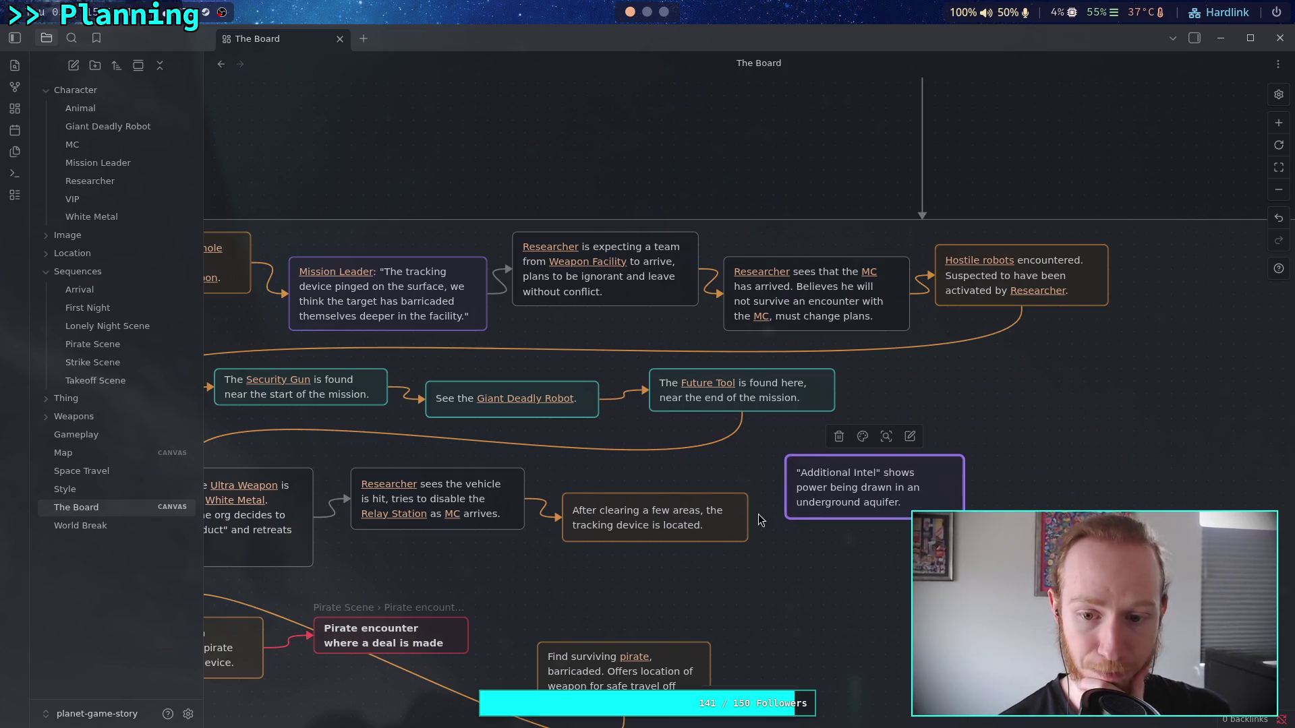
pyautogui.moveTo(747, 517); pyautogui.dragTo(793, 492)
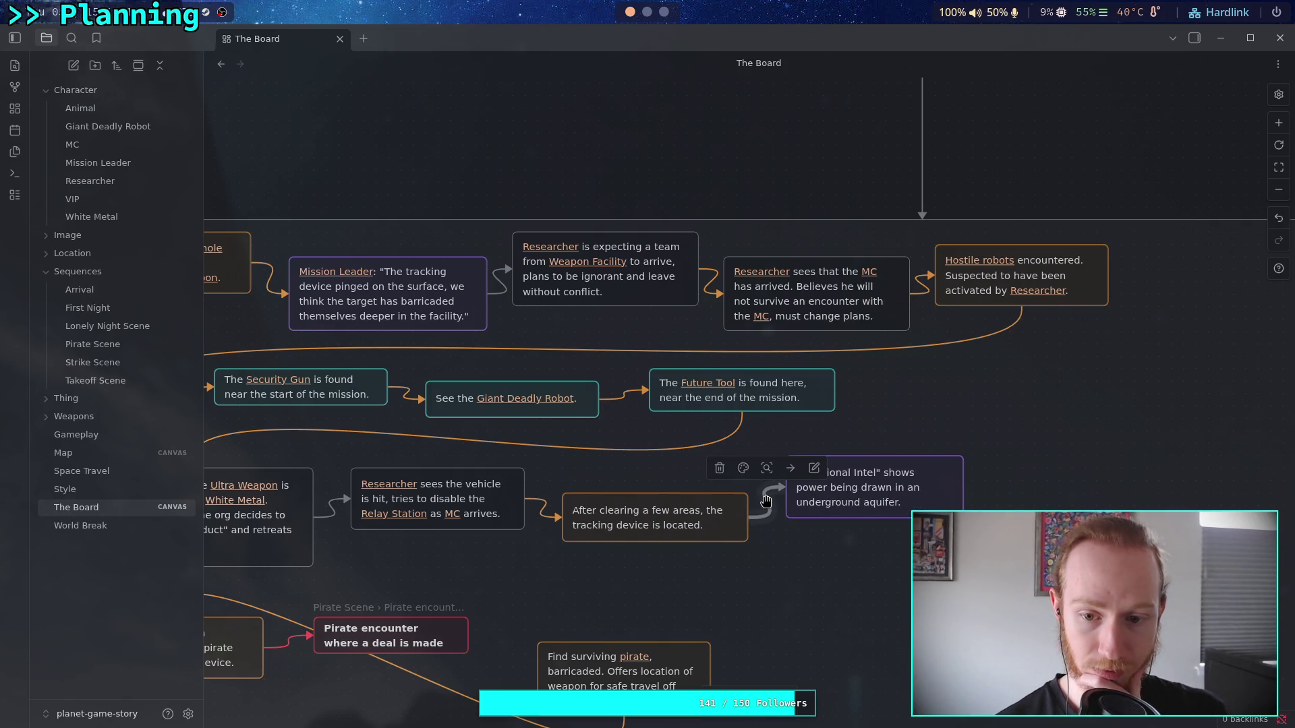
pyautogui.click(743, 468)
pyautogui.click(814, 499)
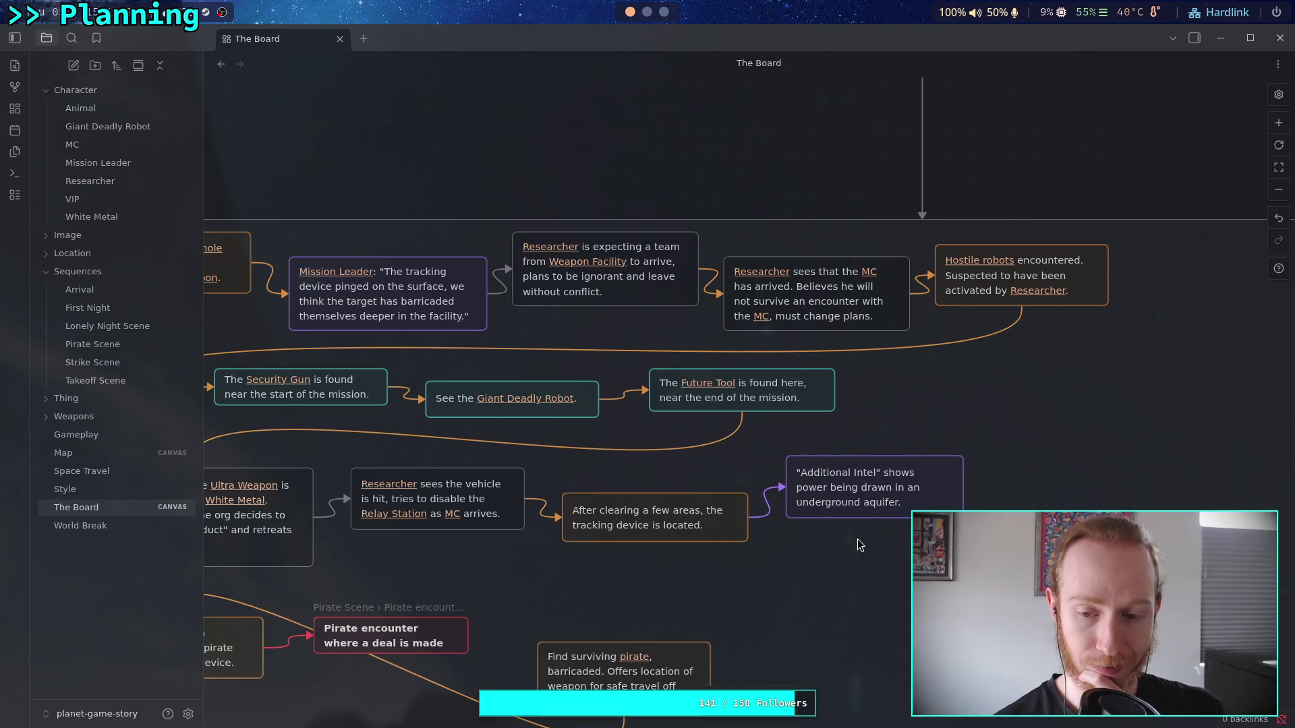
pyautogui.moveTo(816, 503); pyautogui.dragTo(750, 455)
pyautogui.hscroll(-5, 751, 455)
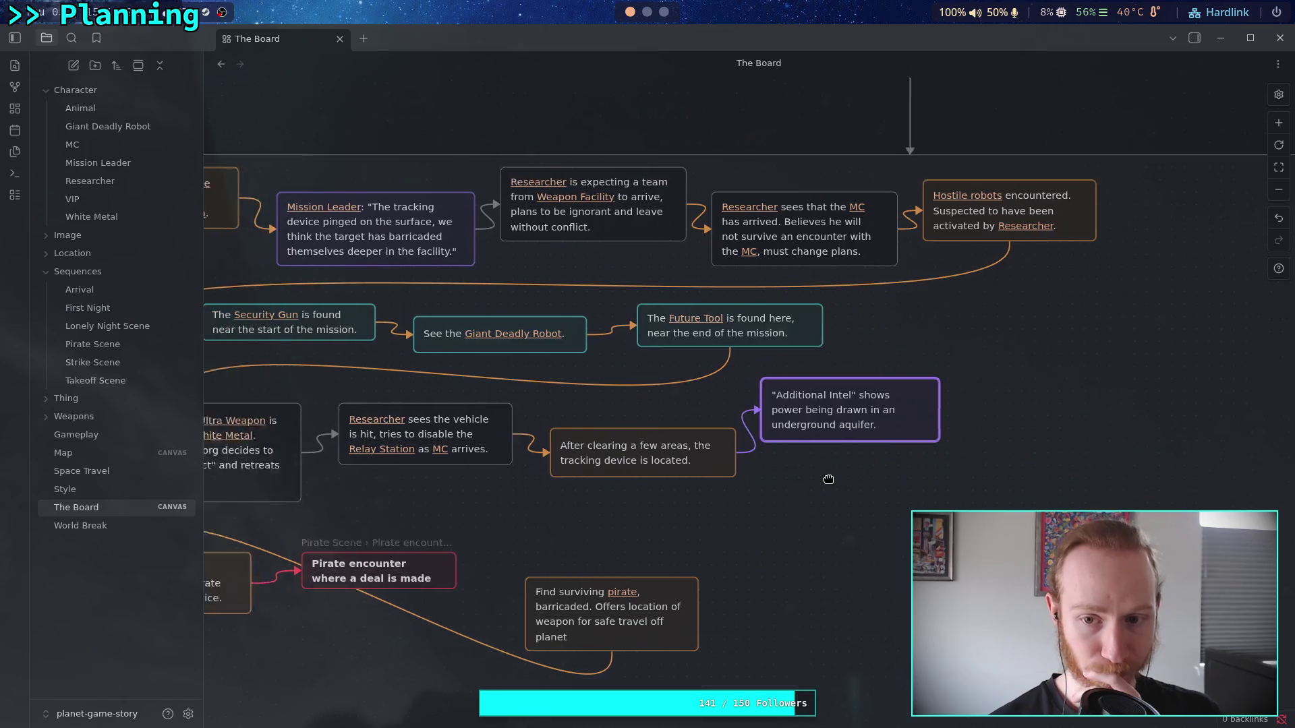
pyautogui.scroll(-1, 782, 484)
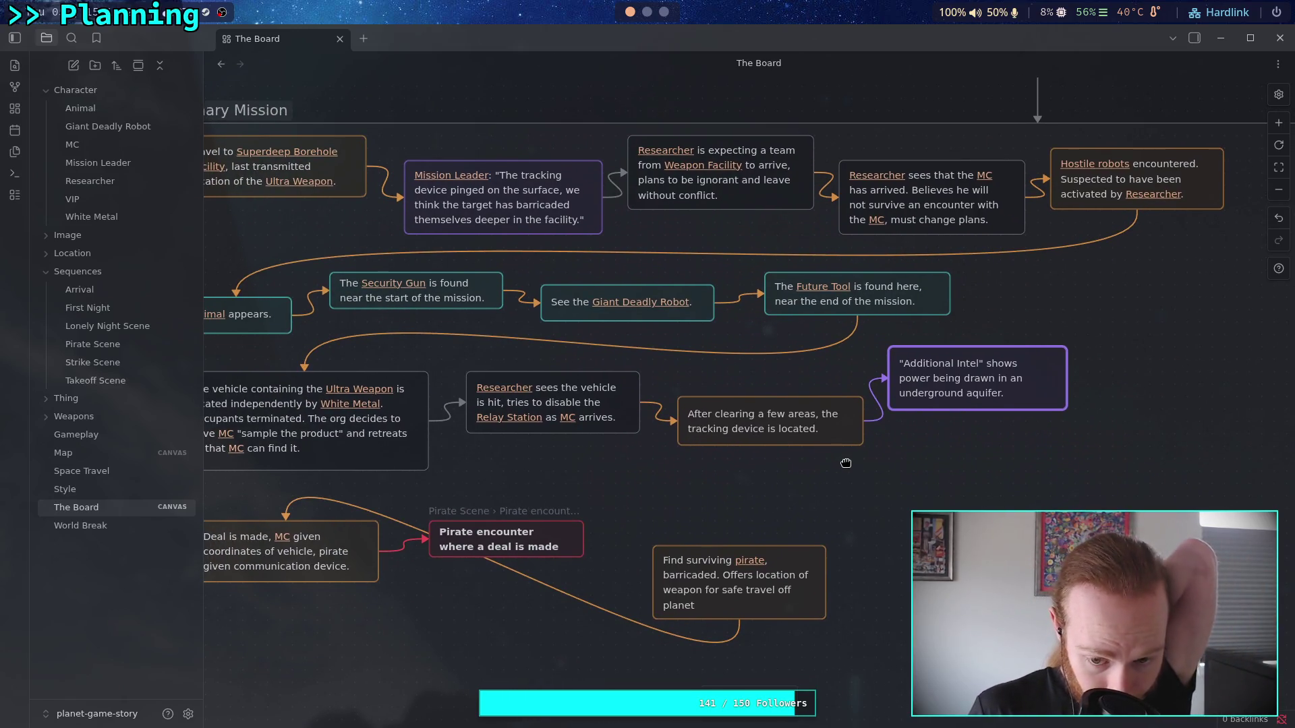
pyautogui.moveTo(846, 464); pyautogui.dragTo(612, 441)
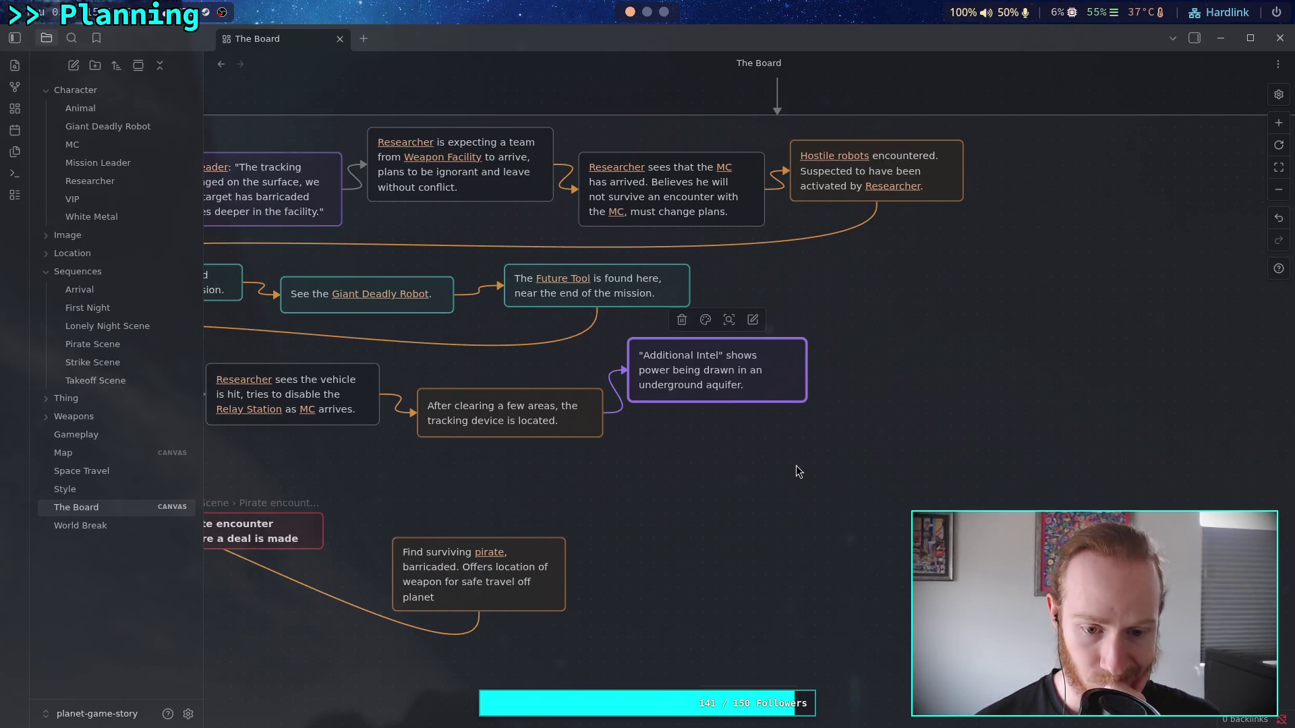
# - Add a card reading '[[MC]] locates a stairwell in a lower level of the building, takes it down.'
pyautogui.doubleClick(792, 497)
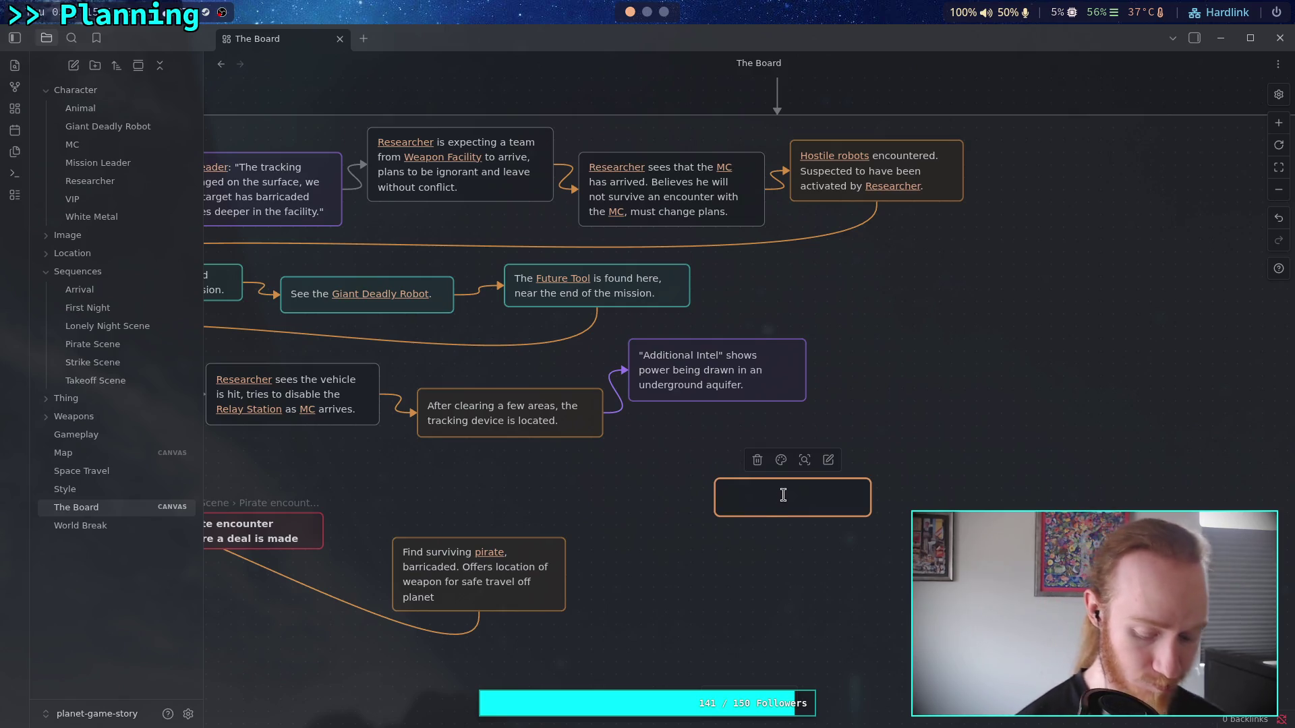
pyautogui.write('[[MC')
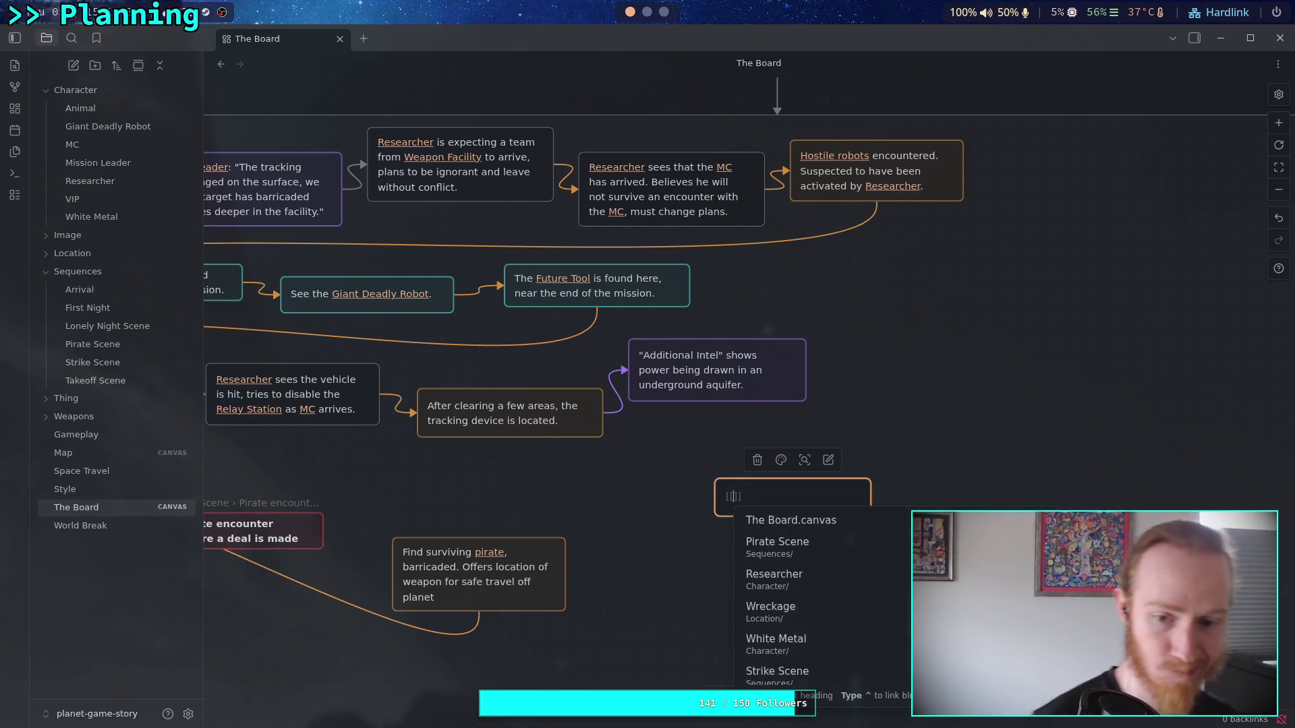
pyautogui.press('Return')
pyautogui.write('tr')
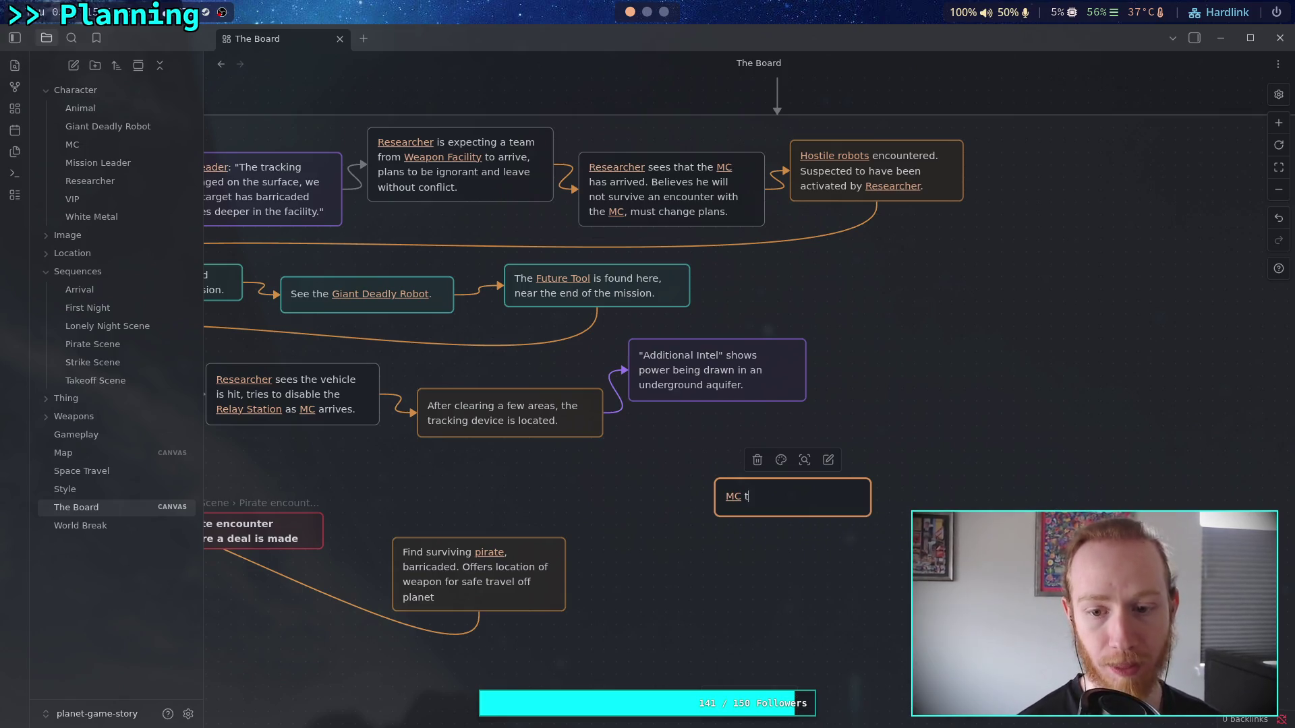
pyautogui.press('BackSpace')
pyautogui.press('BackSpace')
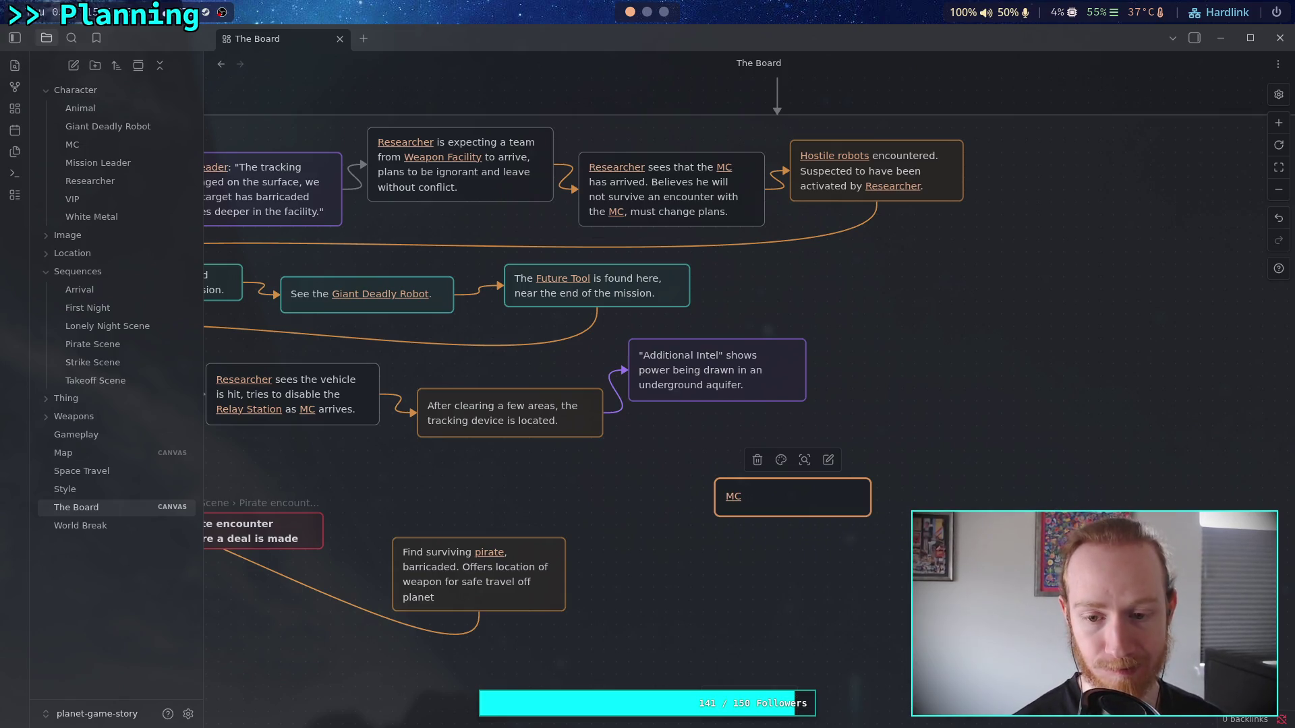
pyautogui.write('(locates a')
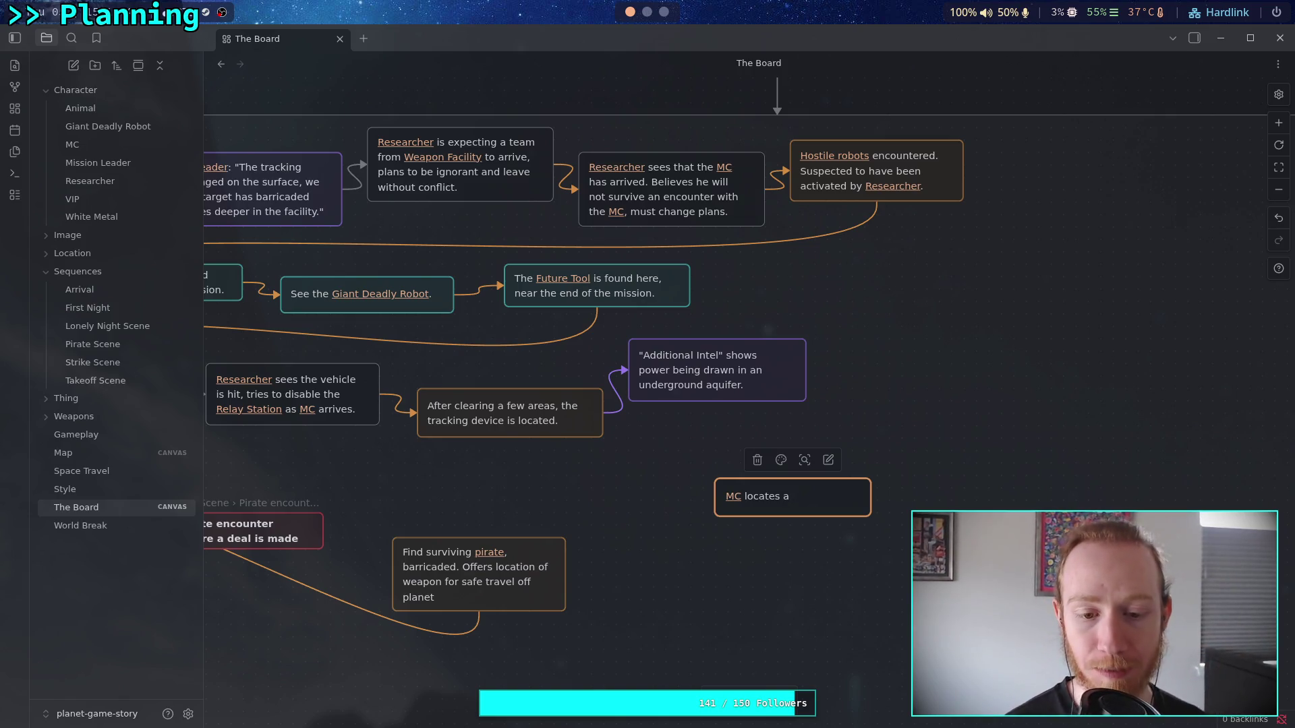
pyautogui.press('BackSpace')
pyautogui.write('n acc')
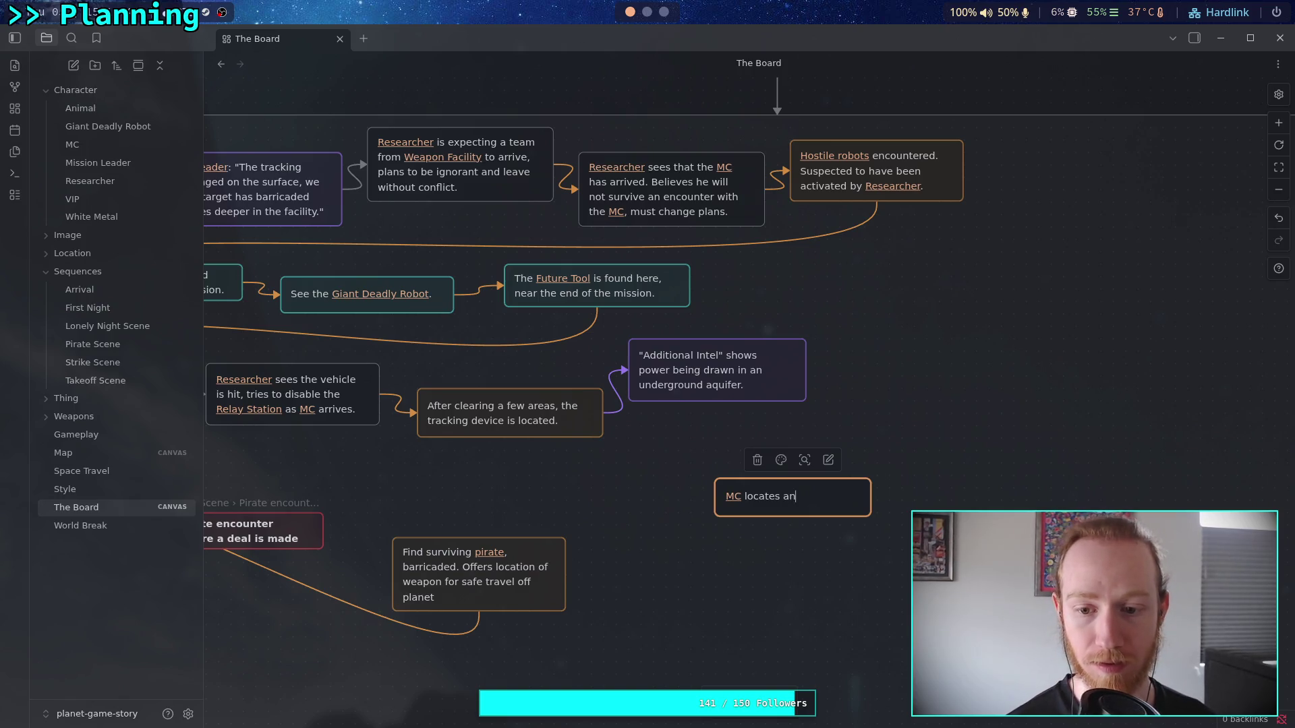
pyautogui.press('BackSpace')
pyautogui.press('BackSpace')
pyautogui.press('BackSpace')
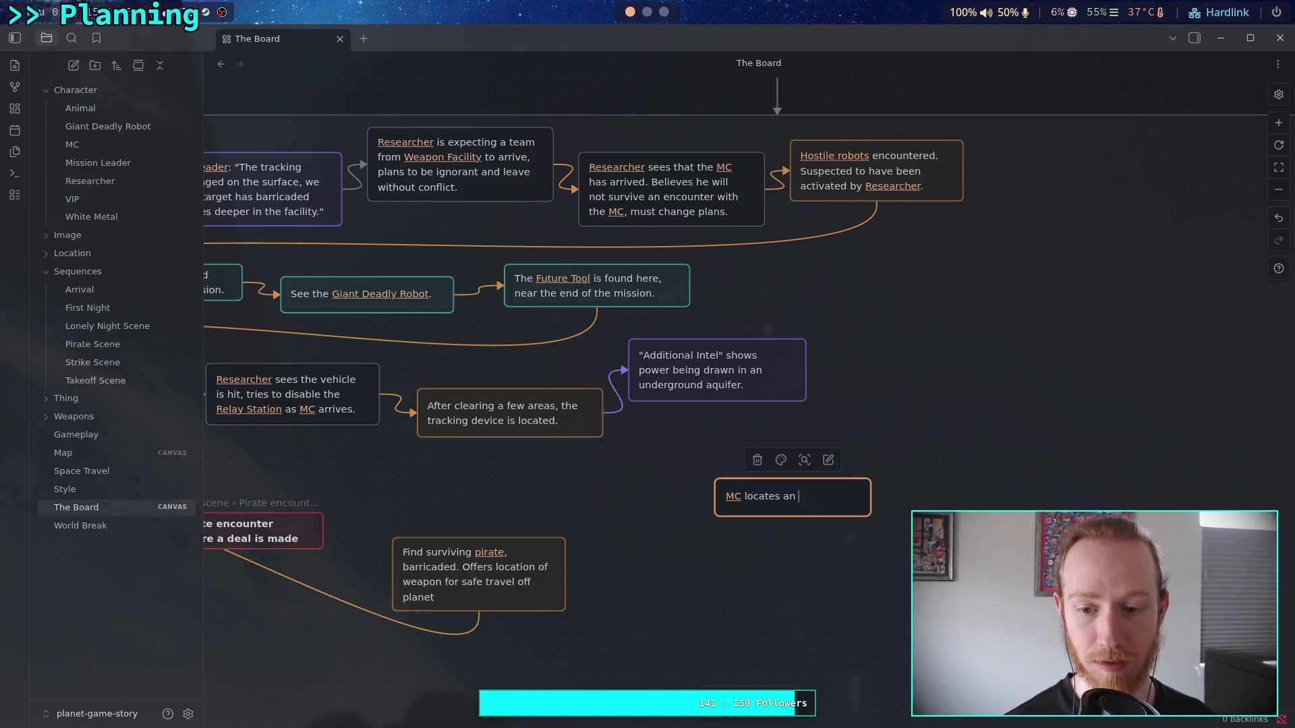
pyautogui.write('stair')
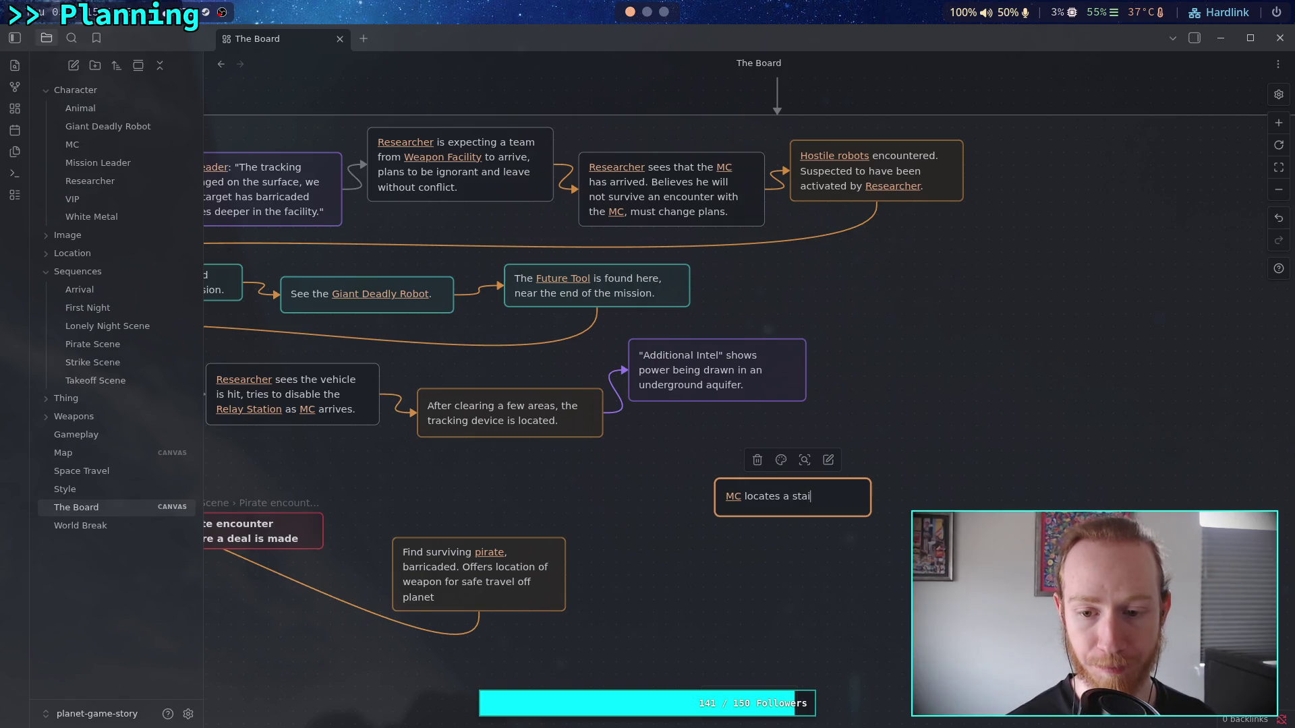
pyautogui.write('well in')
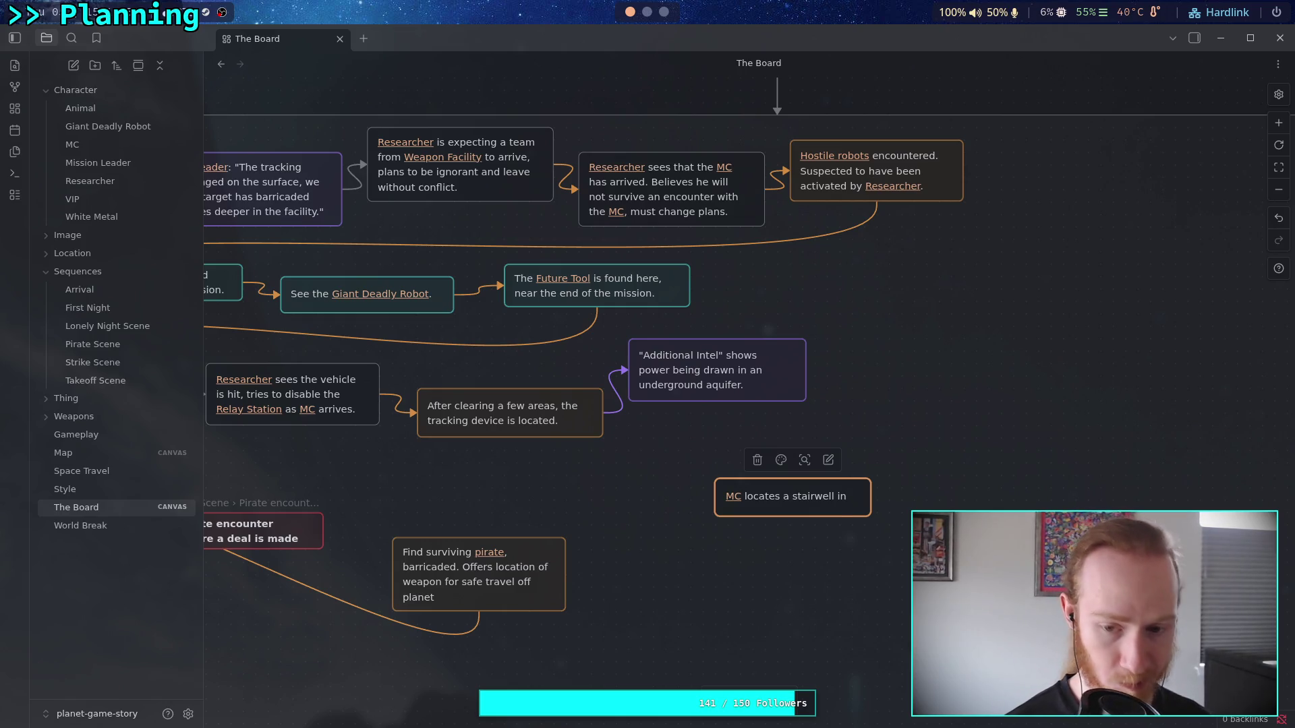
pyautogui.write(' the building')
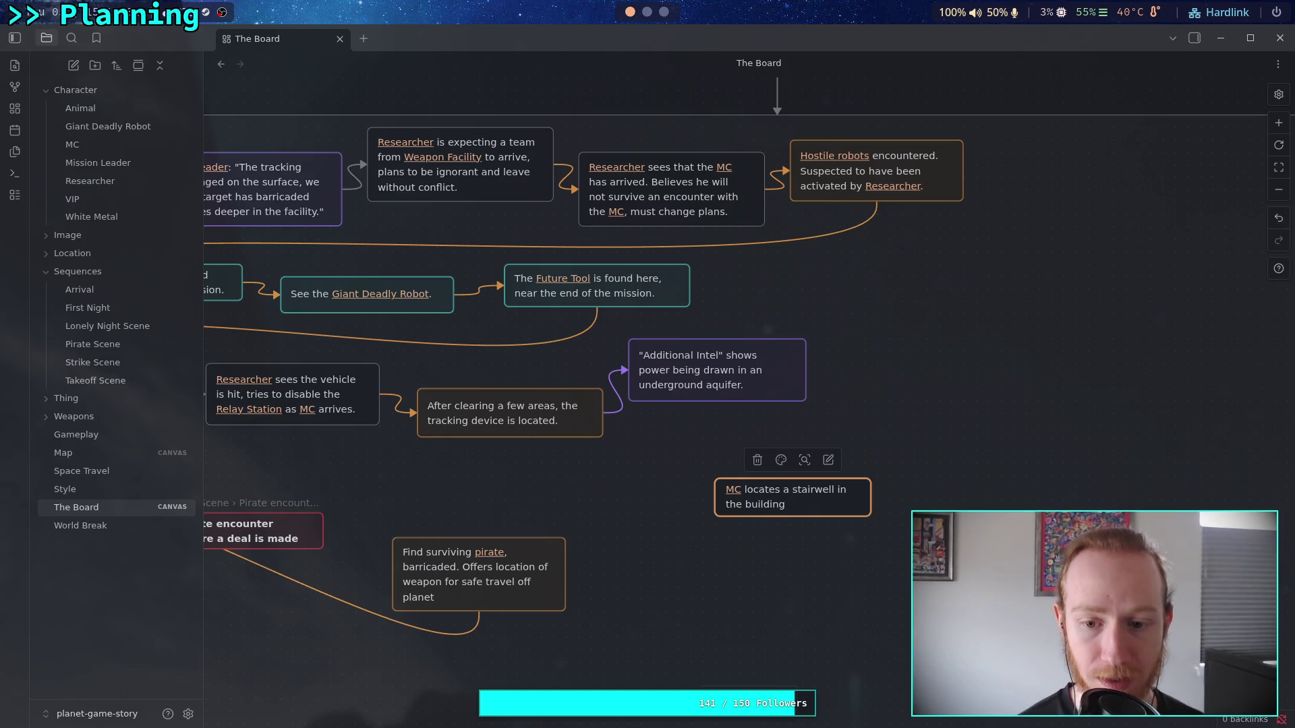
pyautogui.press('BackSpace')
pyautogui.press('BackSpace')
pyautogui.press('BackSpace')
pyautogui.write('a lower level')
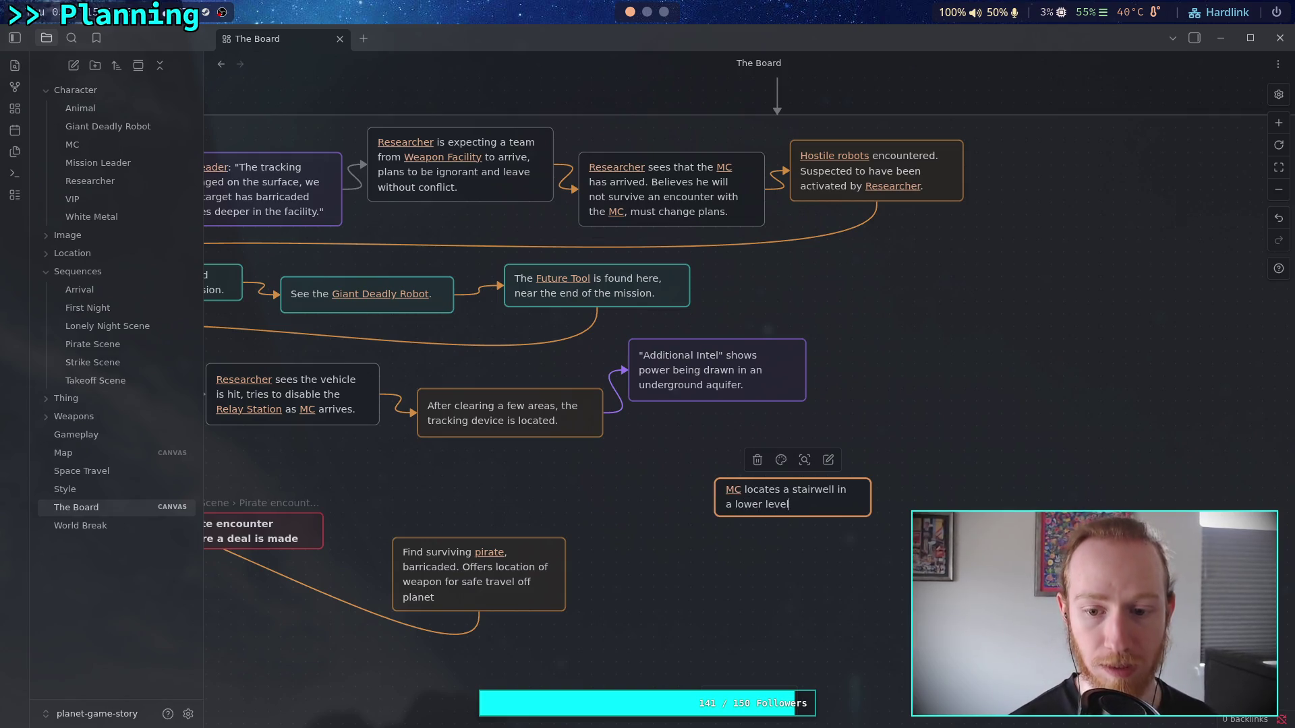
pyautogui.write(' of the building,')
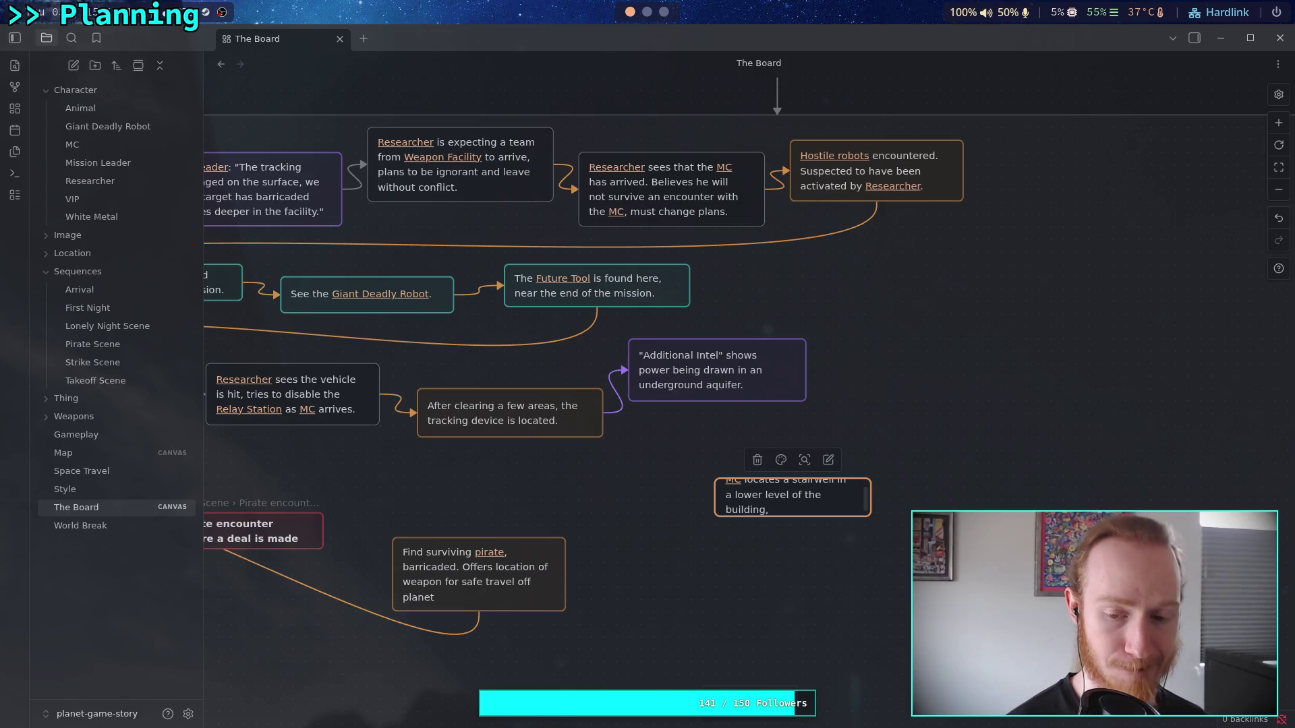
pyautogui.write(' takes it dow')
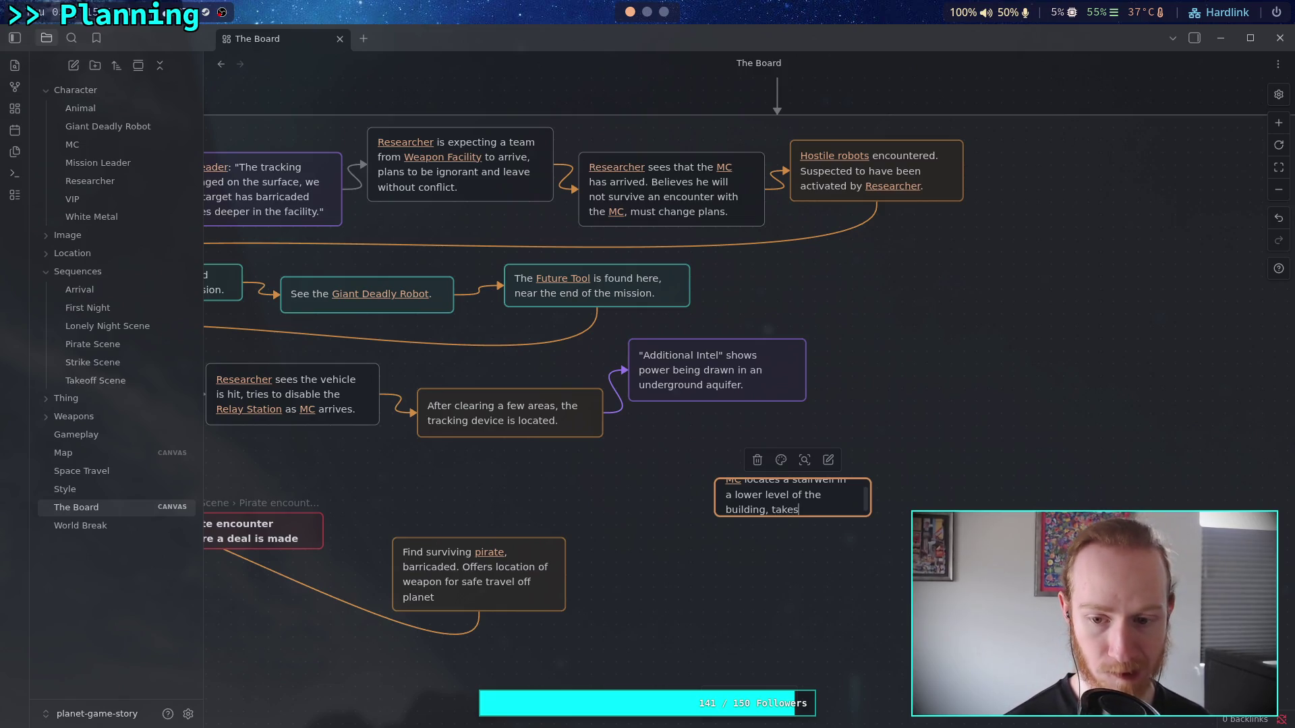
pyautogui.write('n')
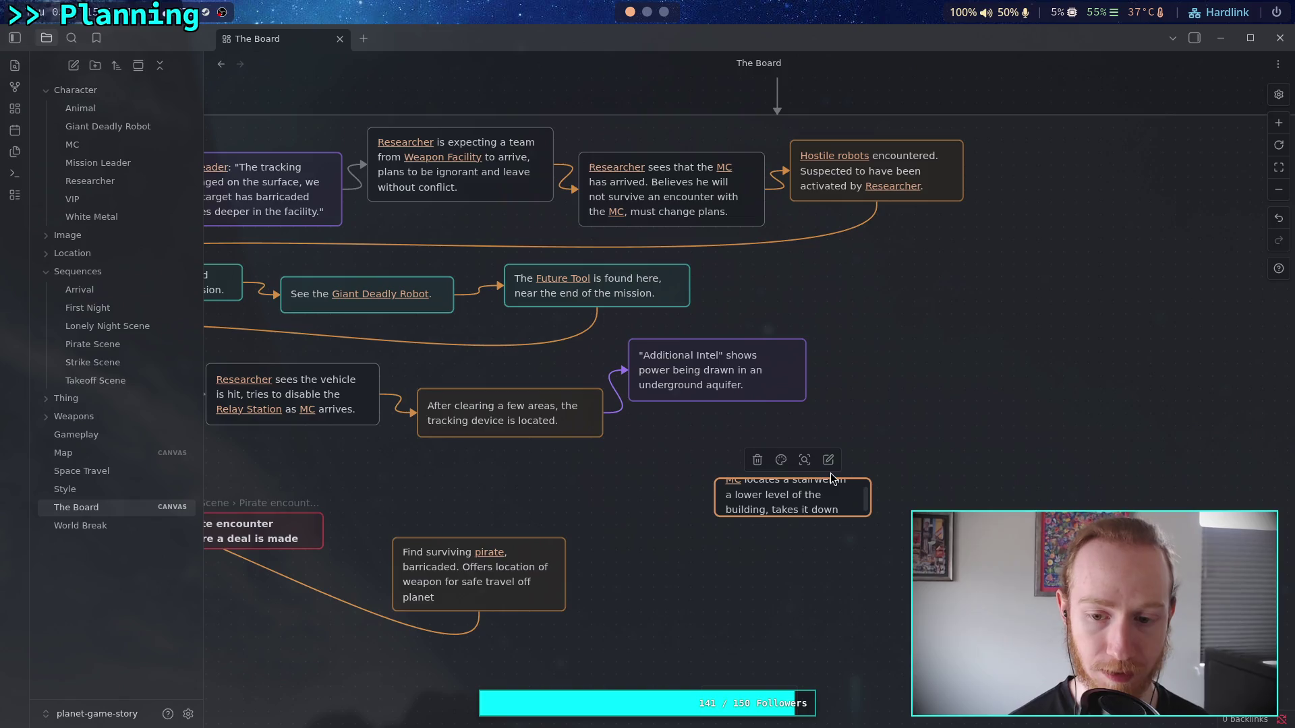
pyautogui.write('.')
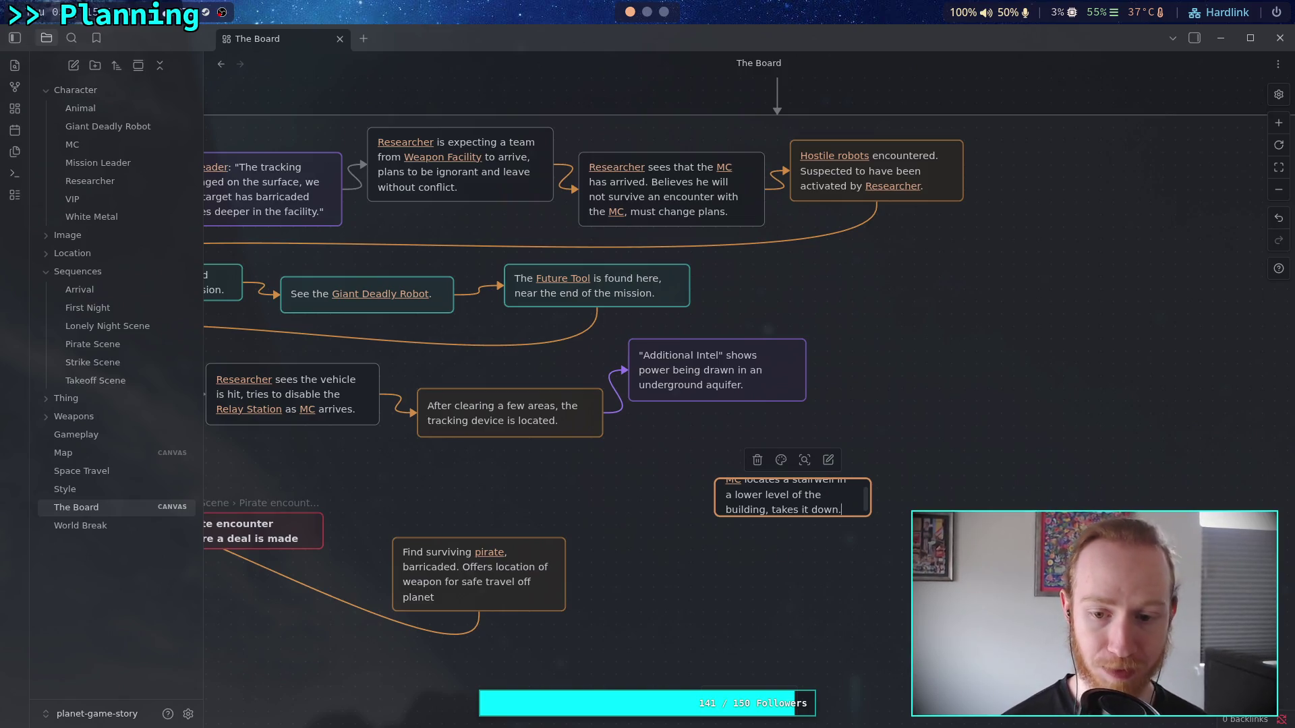
# - Resize the stairwell card to fit and connect Additional Intel to it
pyautogui.click(725, 561)
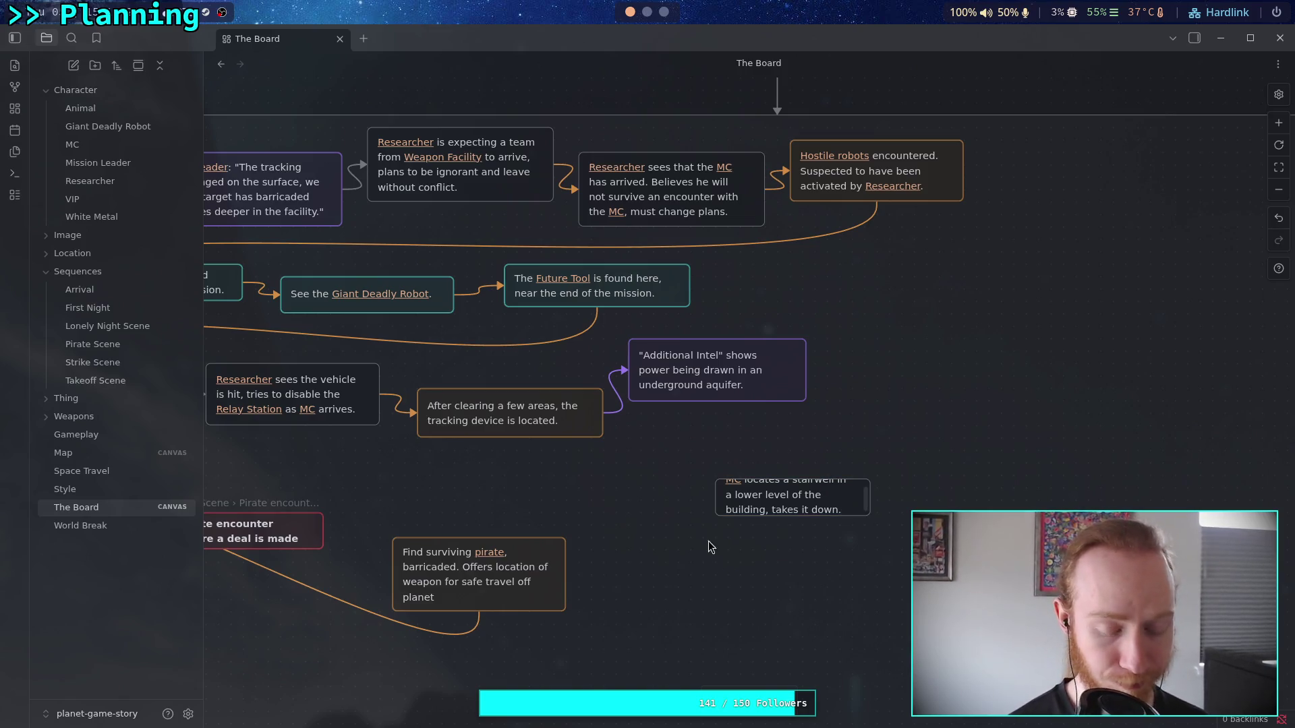
pyautogui.click(789, 504)
pyautogui.moveTo(870, 521)
pyautogui.mouseDown()
pyautogui.moveTo(903, 540)
pyautogui.moveTo(876, 539)
pyautogui.mouseUp()
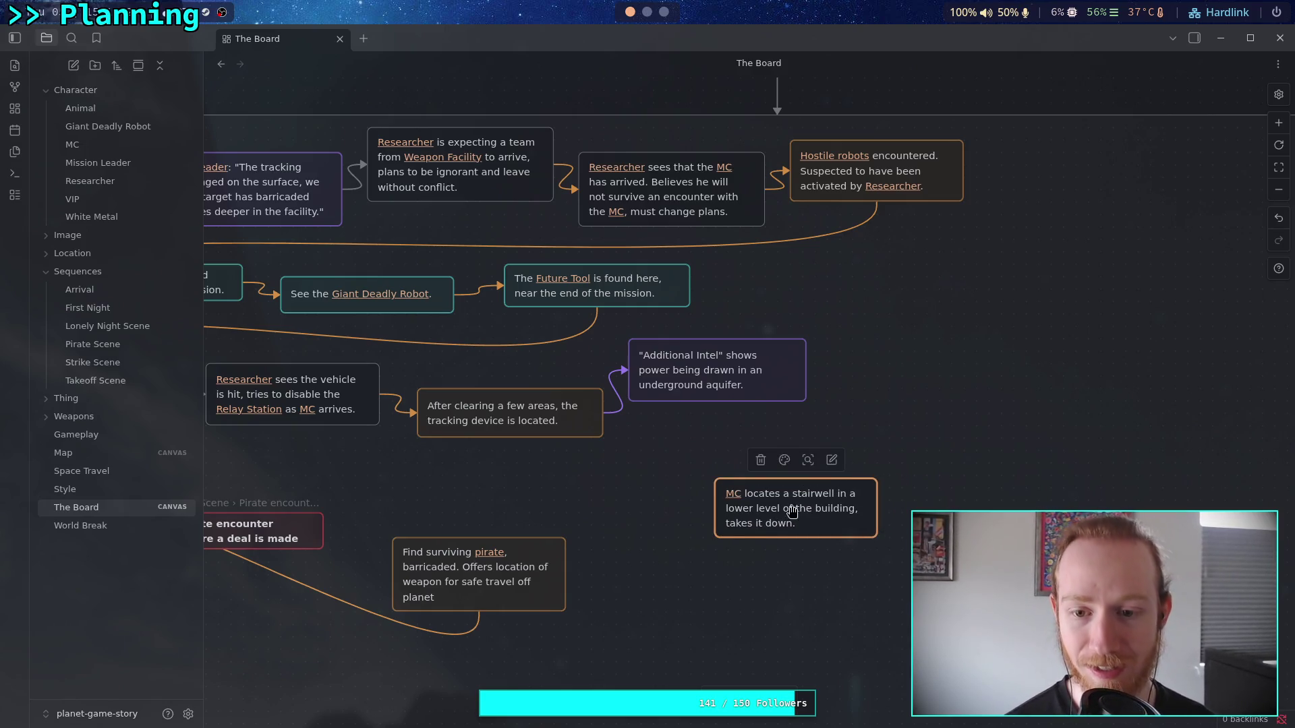
pyautogui.moveTo(811, 372)
pyautogui.mouseDown()
pyautogui.moveTo(674, 492)
pyautogui.moveTo(721, 516)
pyautogui.mouseUp()
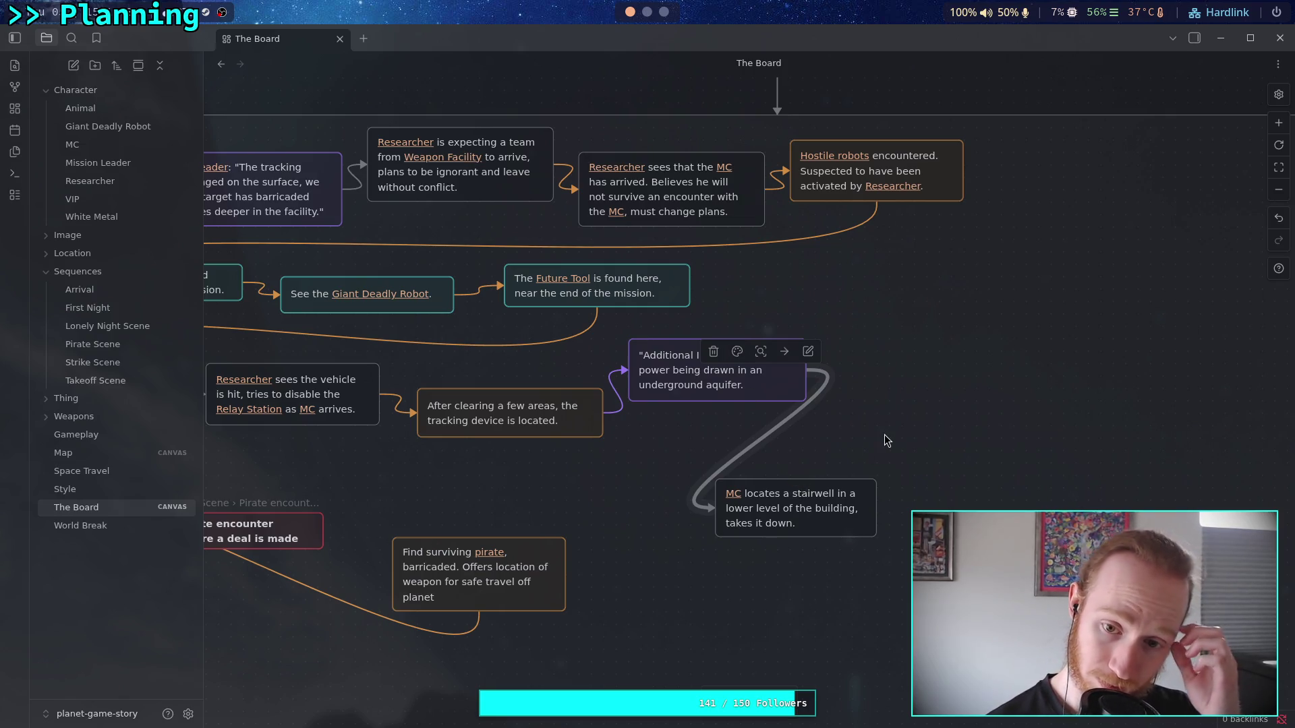
pyautogui.click(773, 392)
pyautogui.click(768, 383)
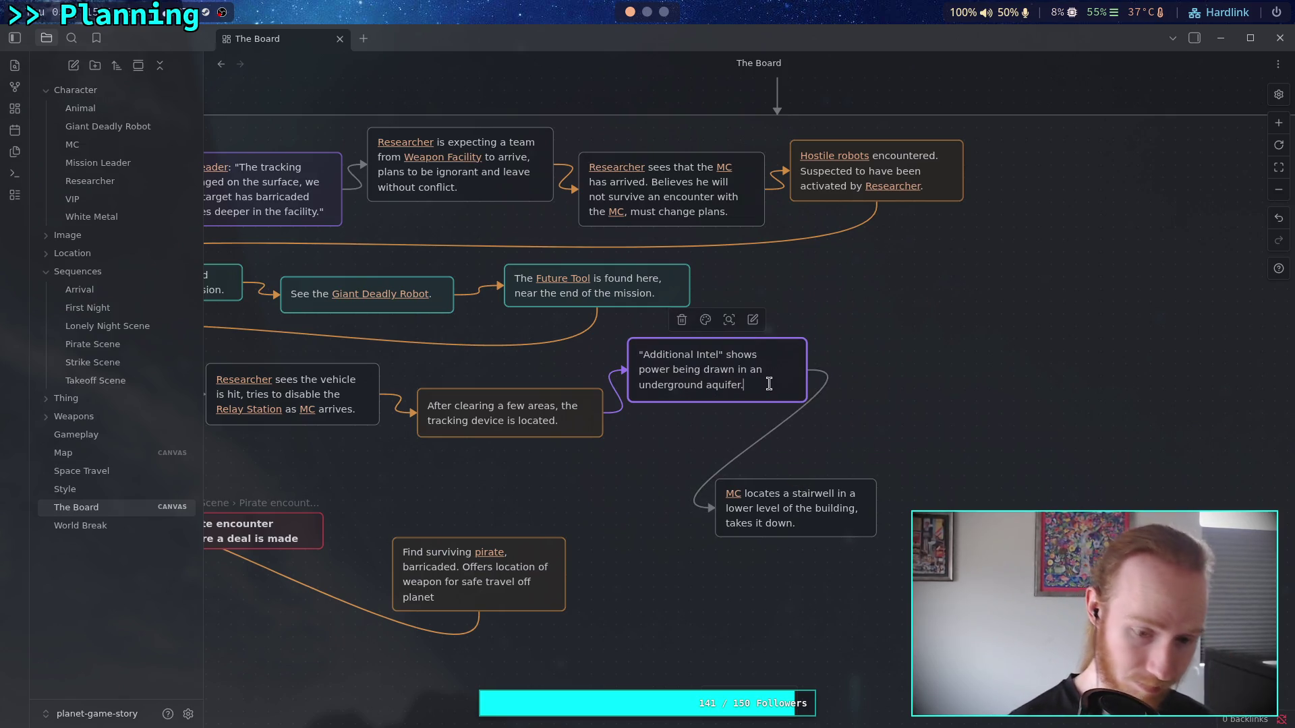
pyautogui.write(' Elevat')
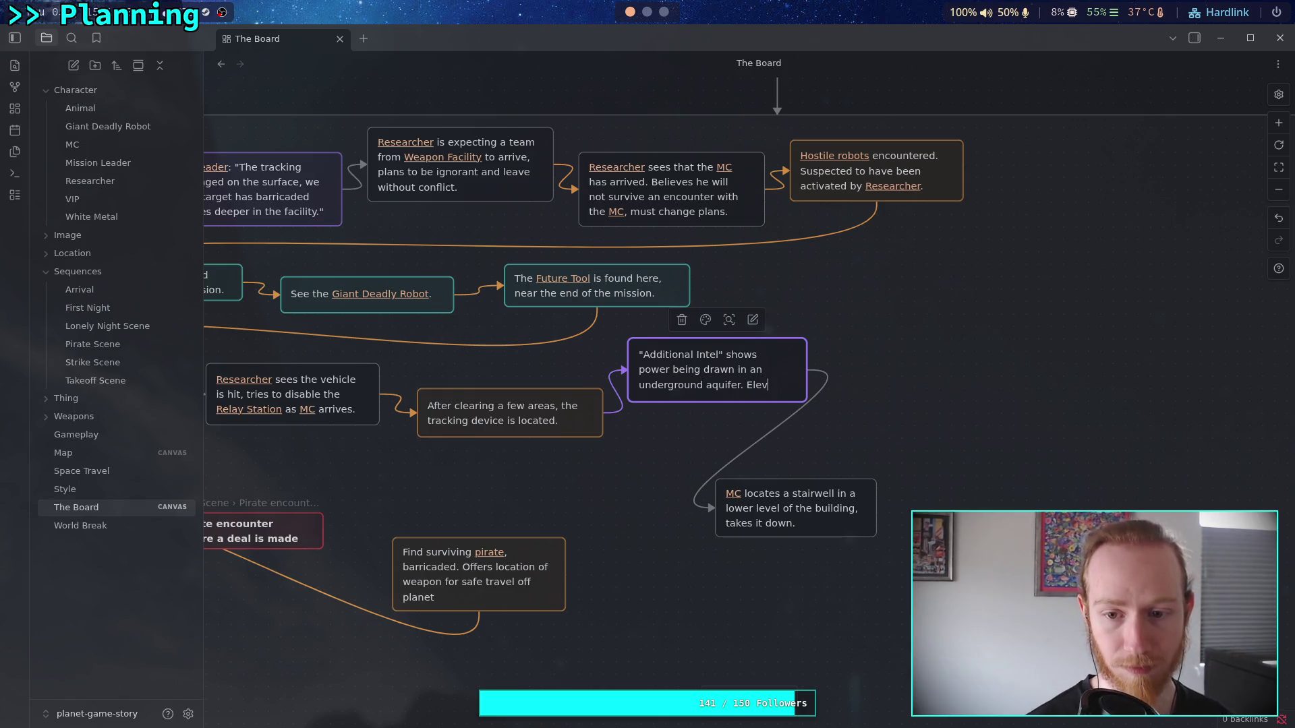
pyautogui.write('ors are ')
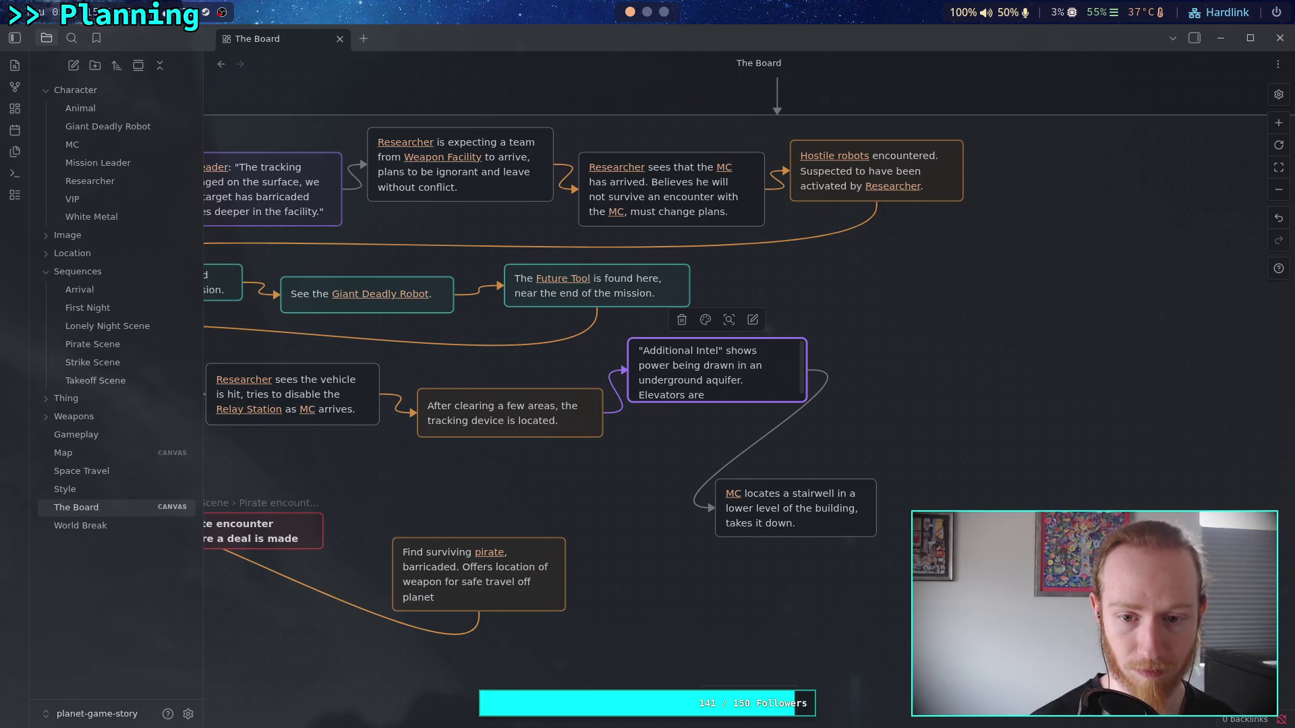
pyautogui.write('all')
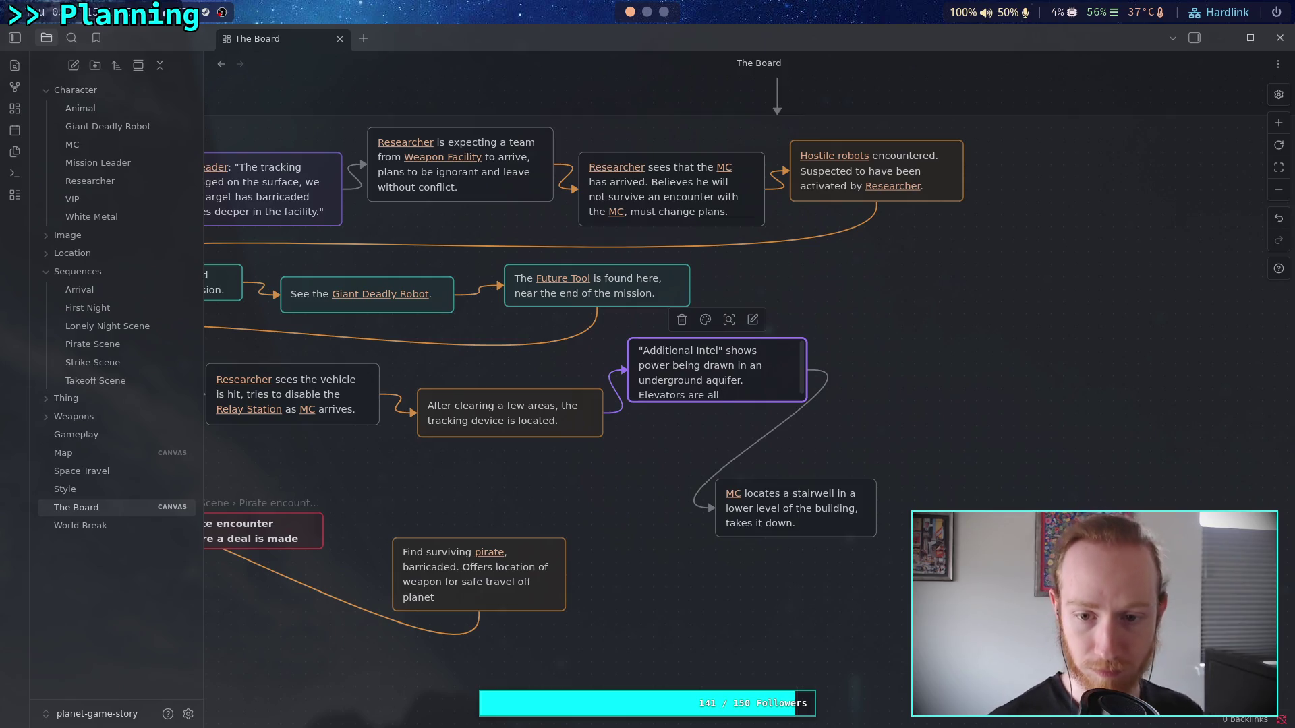
pyautogui.press('BackSpace')
pyautogui.press('BackSpace')
pyautogui.press('BackSpace')
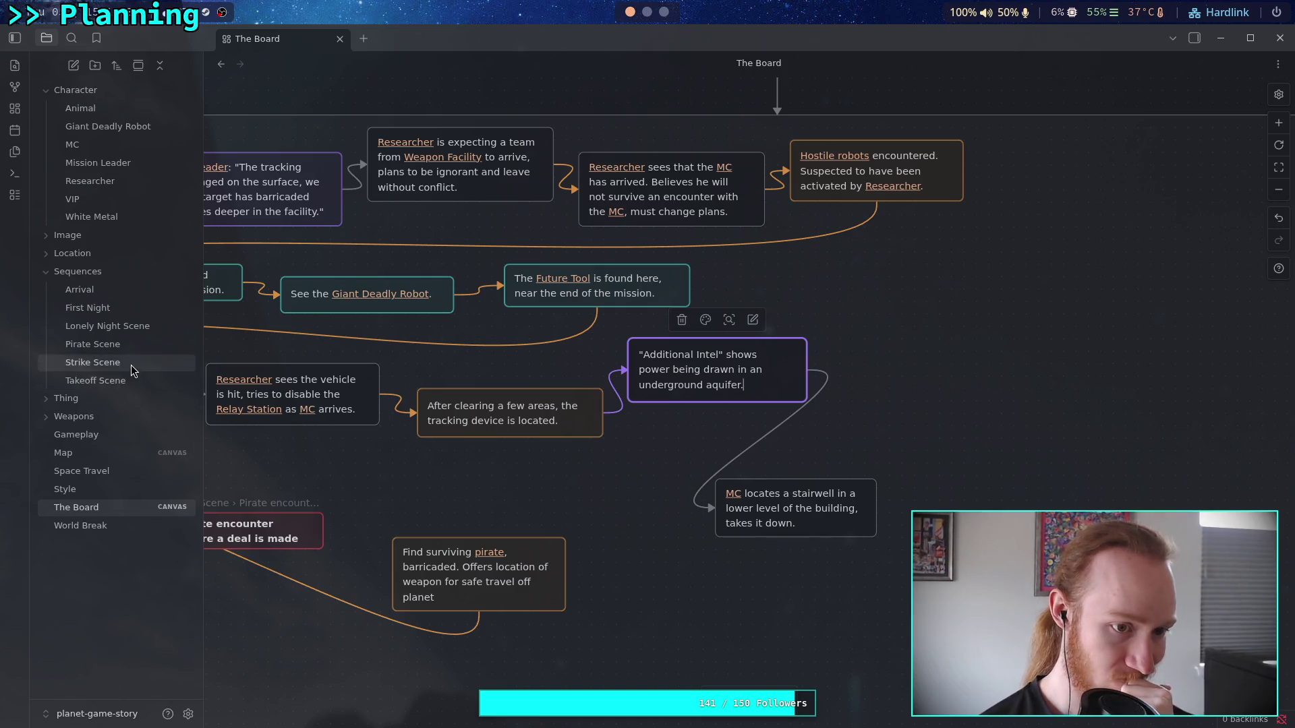
pyautogui.click(128, 344)
# - Scroll through the Pirate Scene note and briefly select the Researcher's dialogue paragraph
pyautogui.scroll(-15, 435, 439)
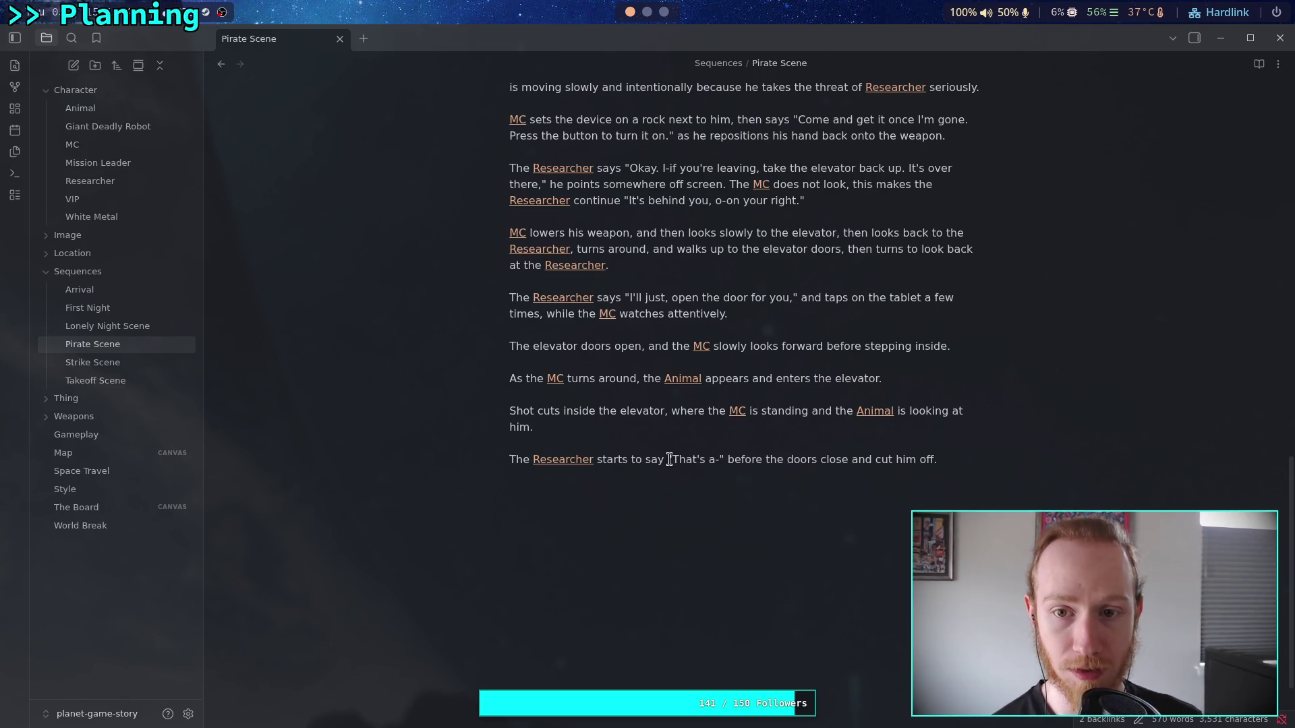
pyautogui.scroll(3, 671, 435)
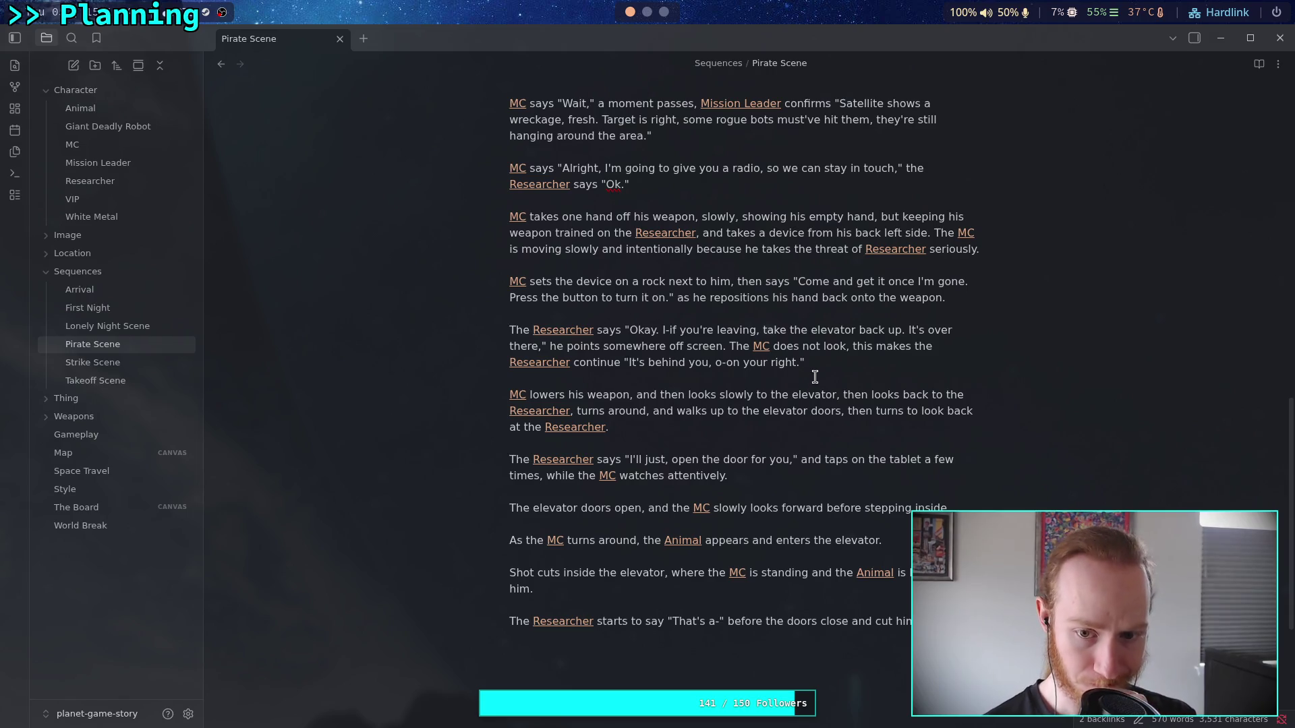
pyautogui.moveTo(822, 362); pyautogui.dragTo(507, 330)
pyautogui.click(649, 375)
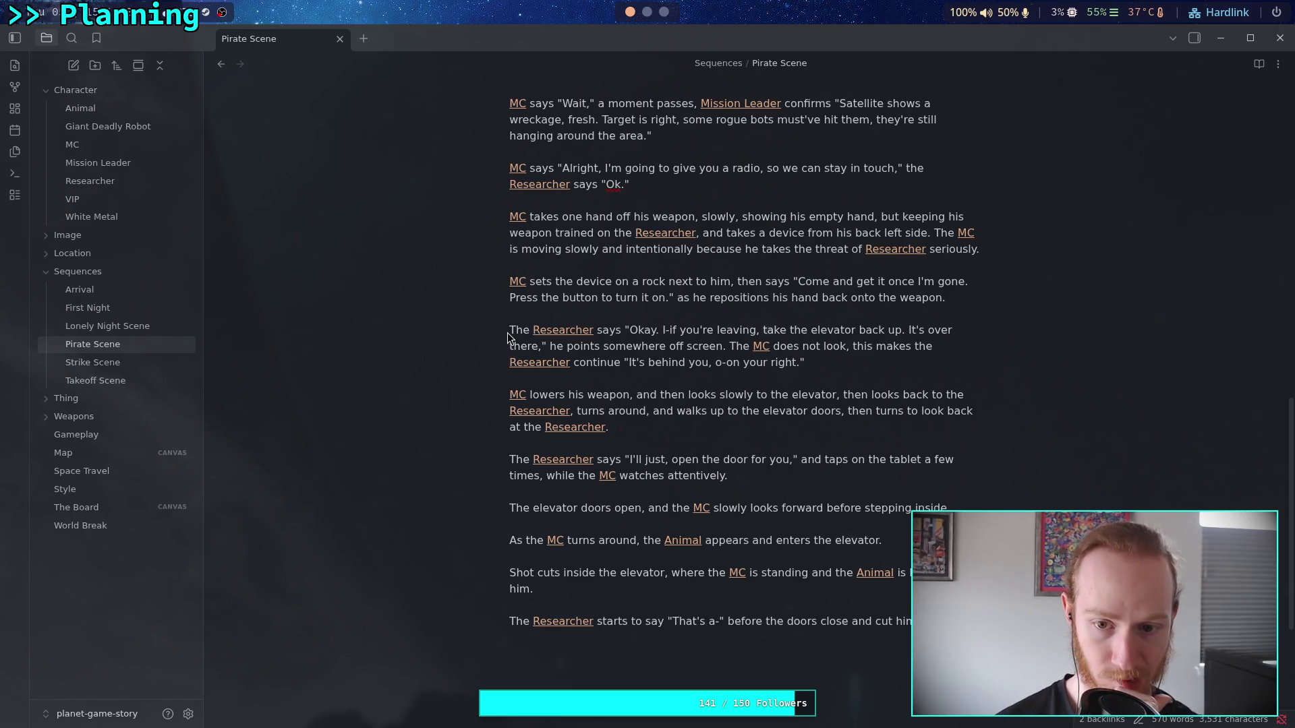
# - Replace the Researcher's speech after 'Okay.' with 'And then what?'
pyautogui.moveTo(509, 333)
pyautogui.mouseDown()
pyautogui.moveTo(597, 366)
pyautogui.moveTo(802, 363)
pyautogui.mouseUp()
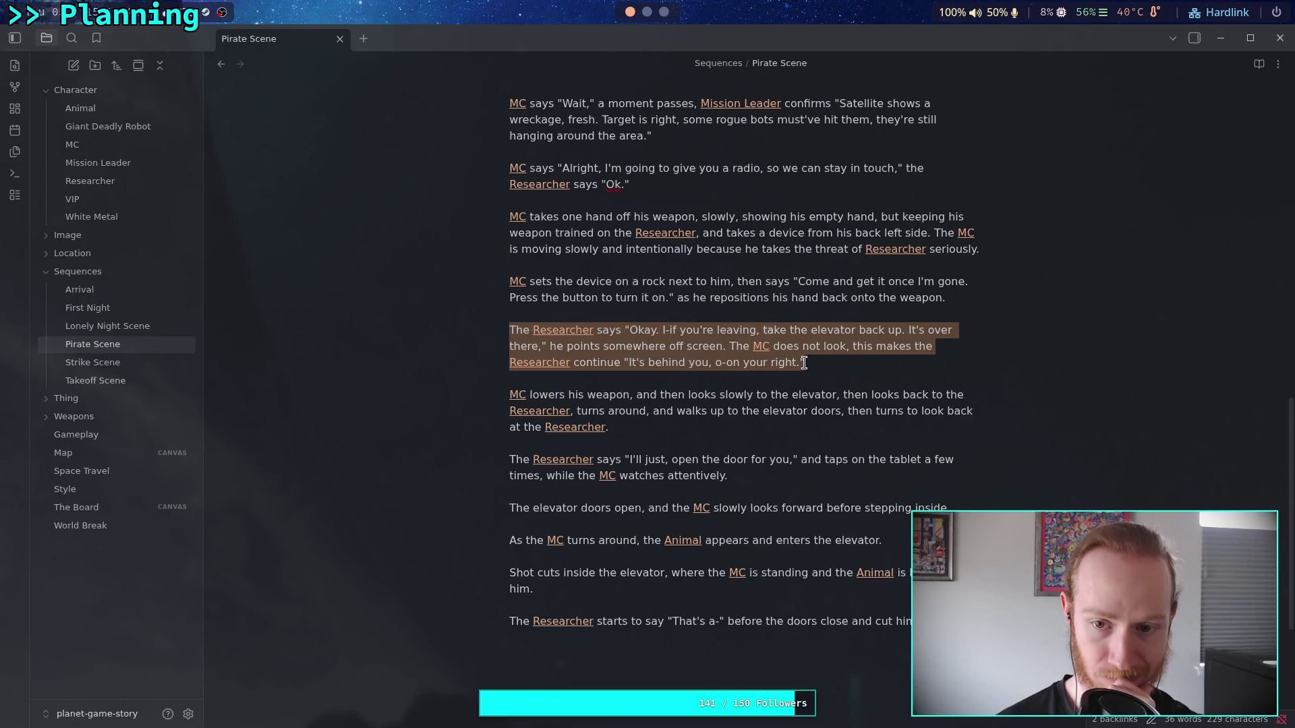
pyautogui.click(803, 363)
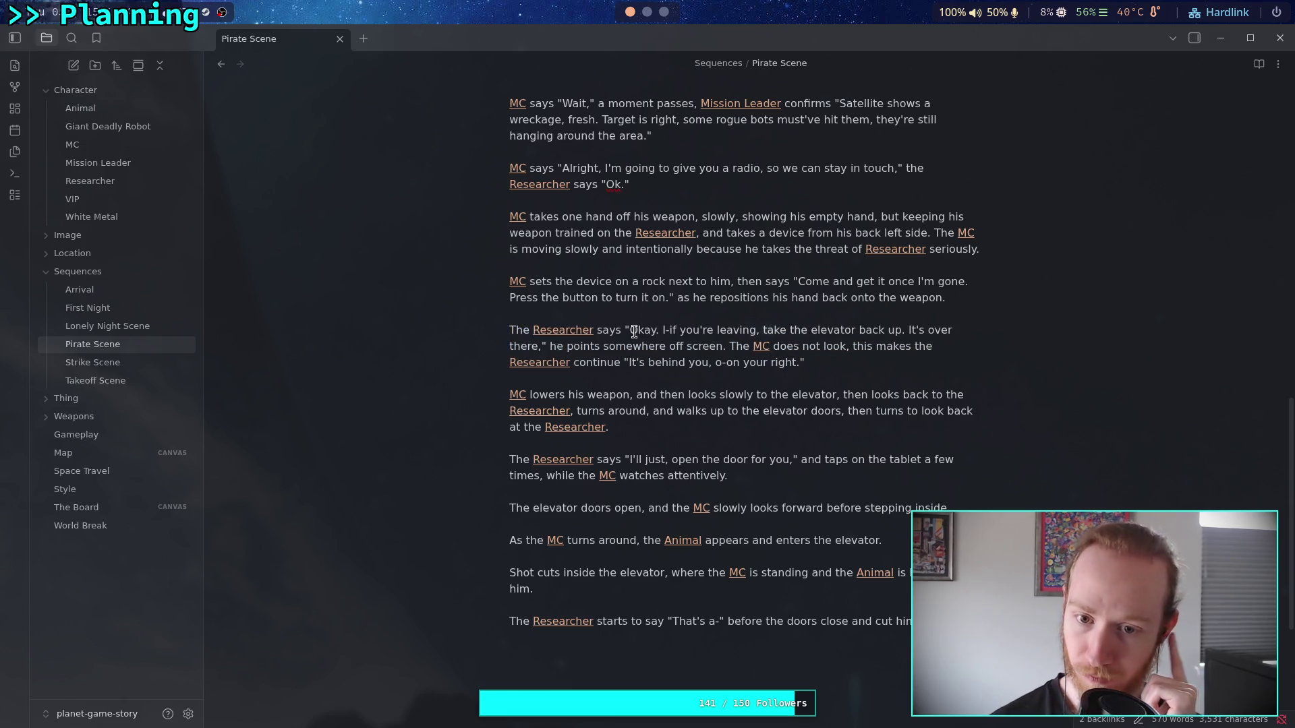
pyautogui.moveTo(799, 362)
pyautogui.mouseDown()
pyautogui.moveTo(736, 330)
pyautogui.moveTo(663, 331)
pyautogui.mouseUp()
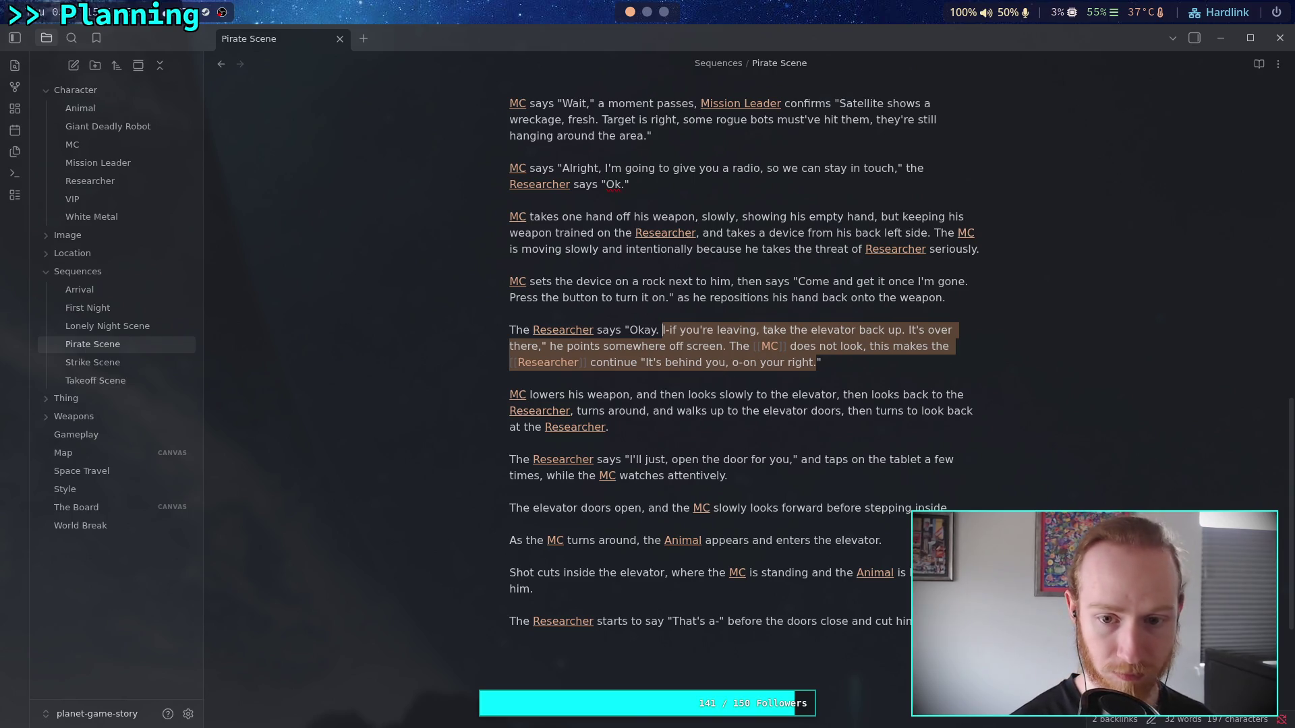
pyautogui.write('And then')
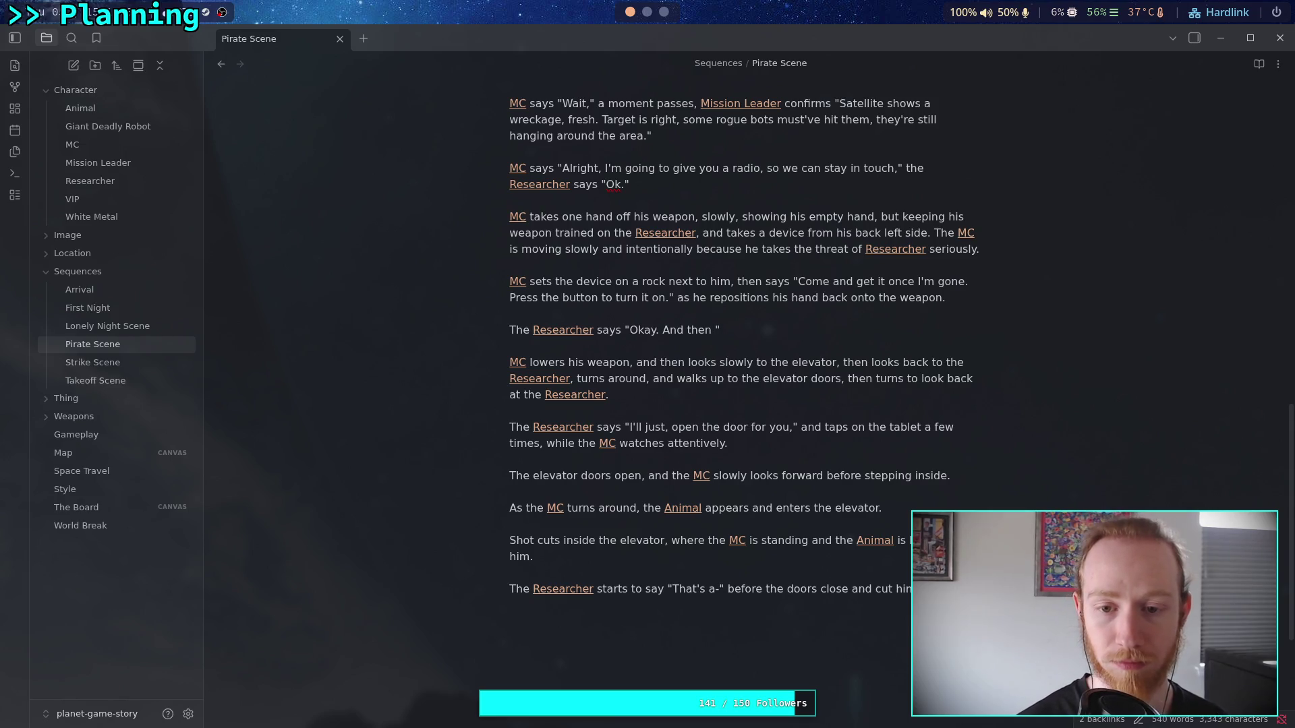
pyautogui.write('what?')
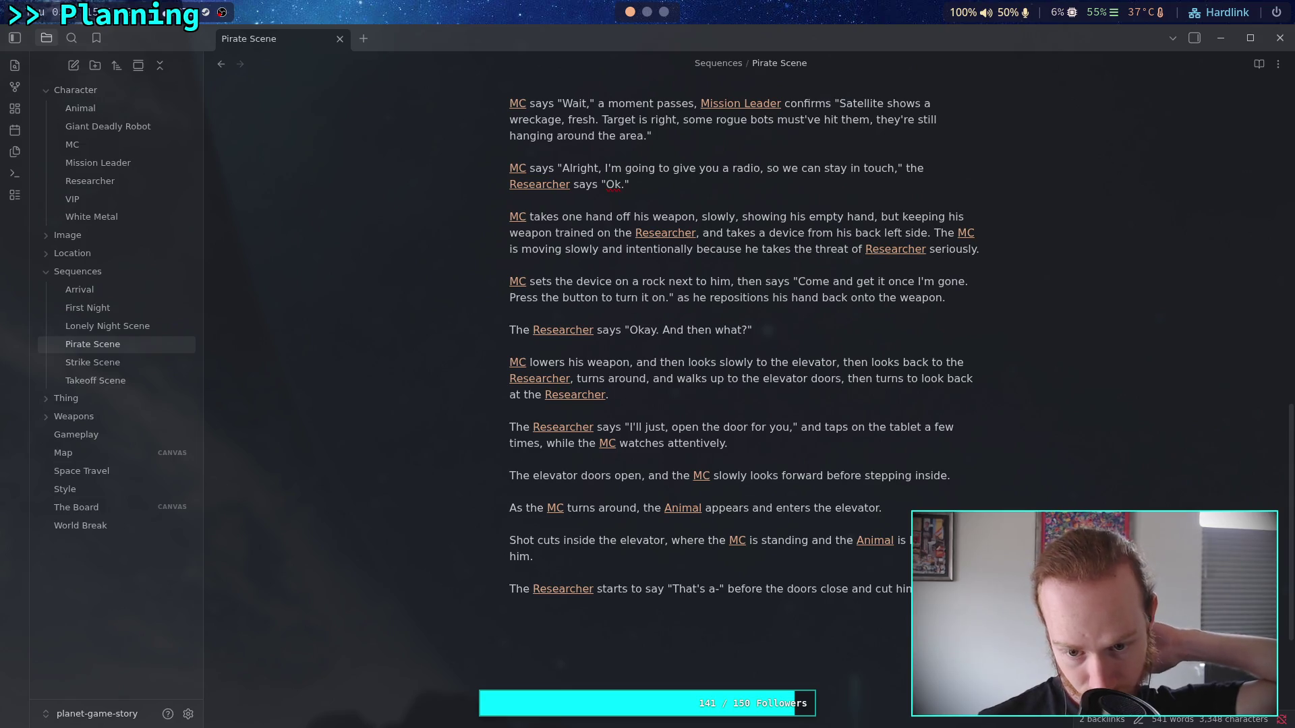
pyautogui.click(748, 427)
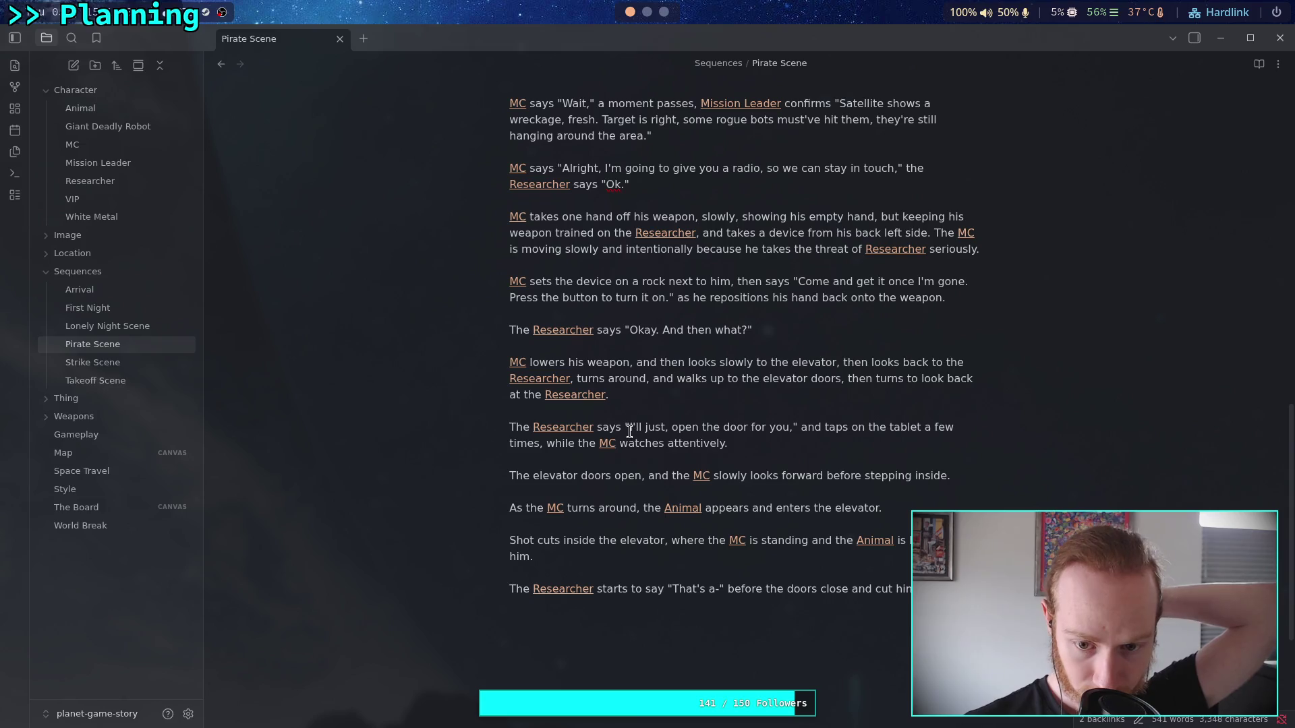
# - Delete the 'elevator doors open' paragraph and the Researcher's door-opening paragraph from Pirate Scene
pyautogui.moveTo(630, 429); pyautogui.dragTo(789, 432)
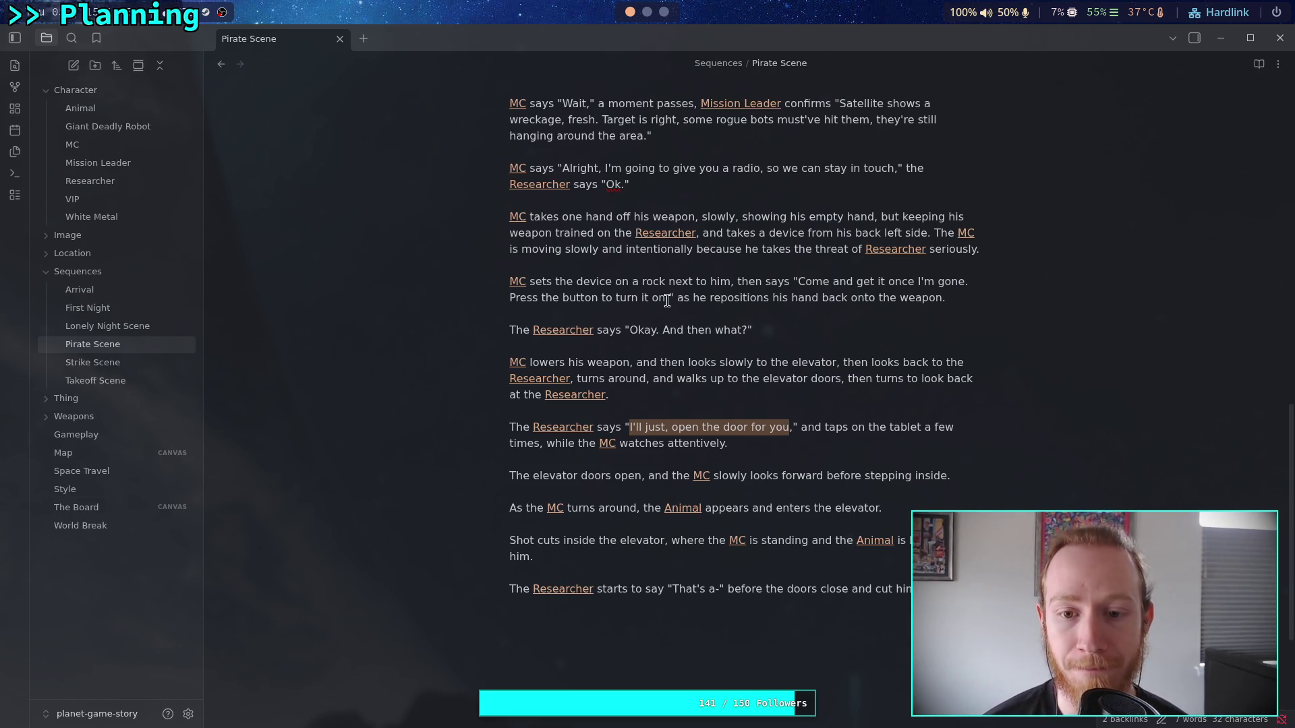
pyautogui.click(667, 299)
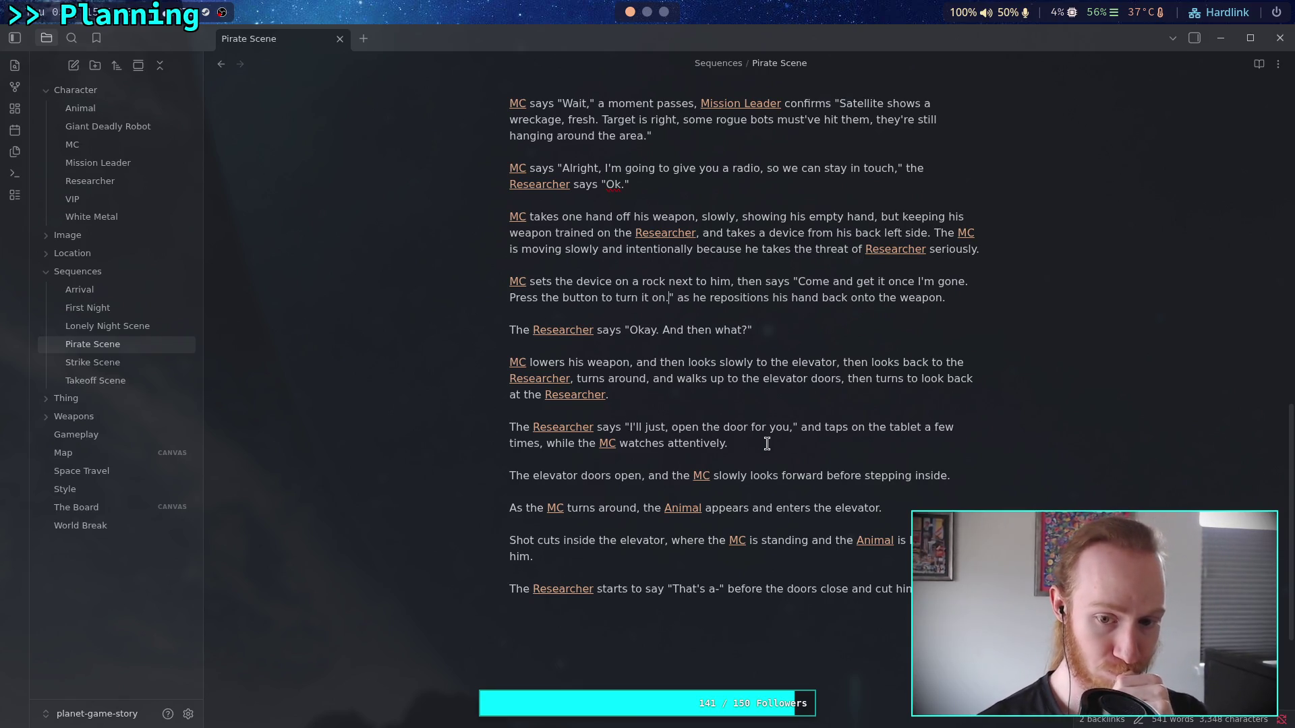
pyautogui.click(746, 439)
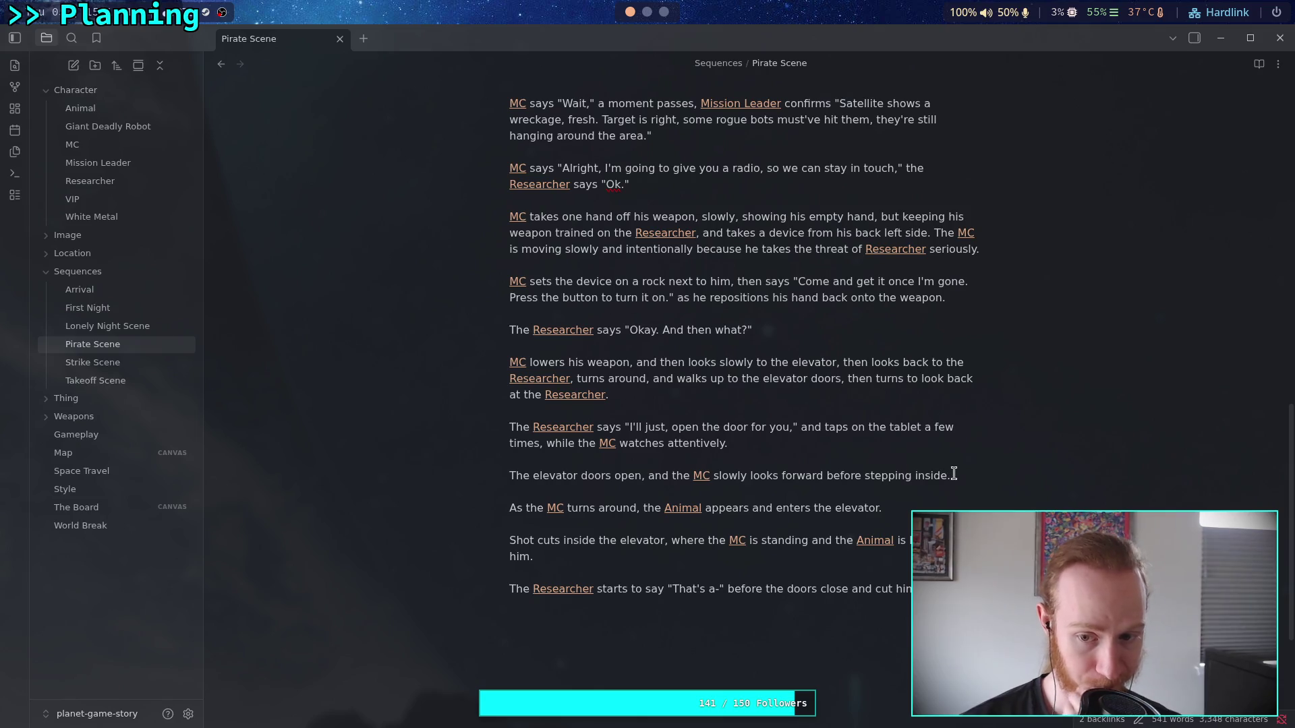
pyautogui.moveTo(956, 475); pyautogui.dragTo(954, 459)
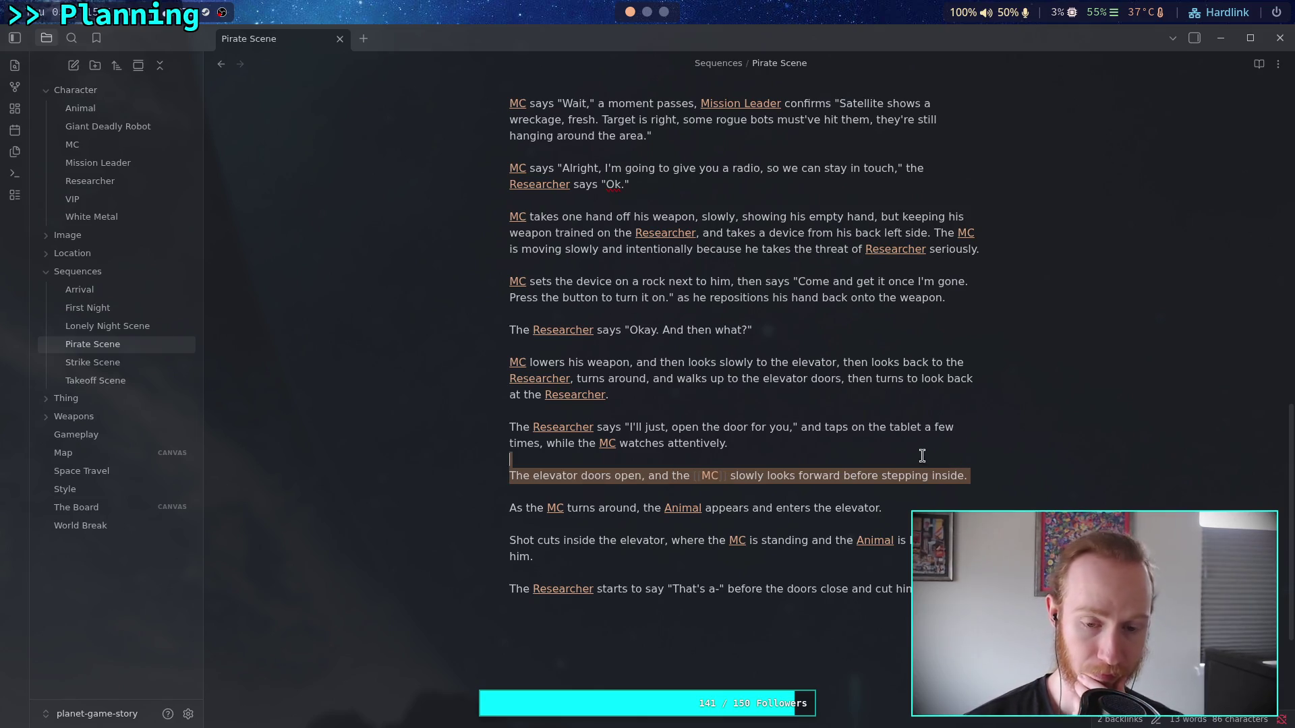
pyautogui.press('BackSpace')
pyautogui.press('BackSpace')
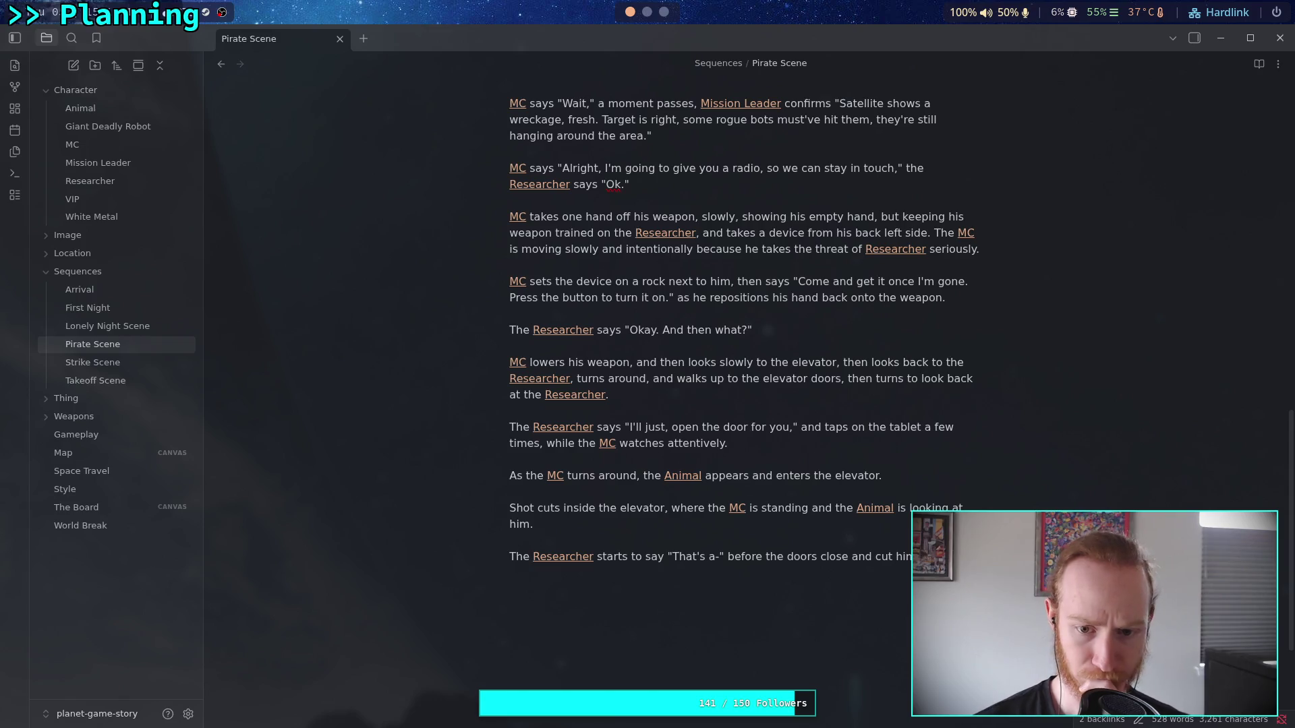
pyautogui.moveTo(739, 444); pyautogui.dragTo(500, 432)
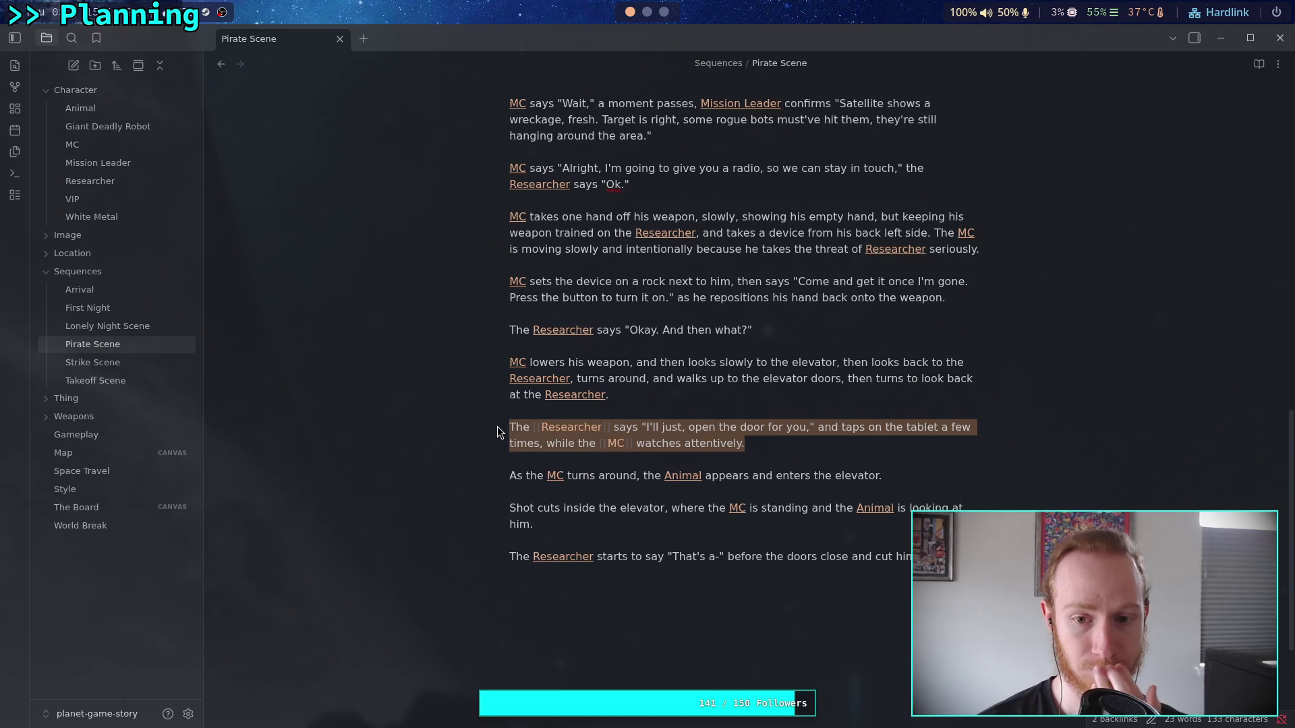
pyautogui.press('BackSpace')
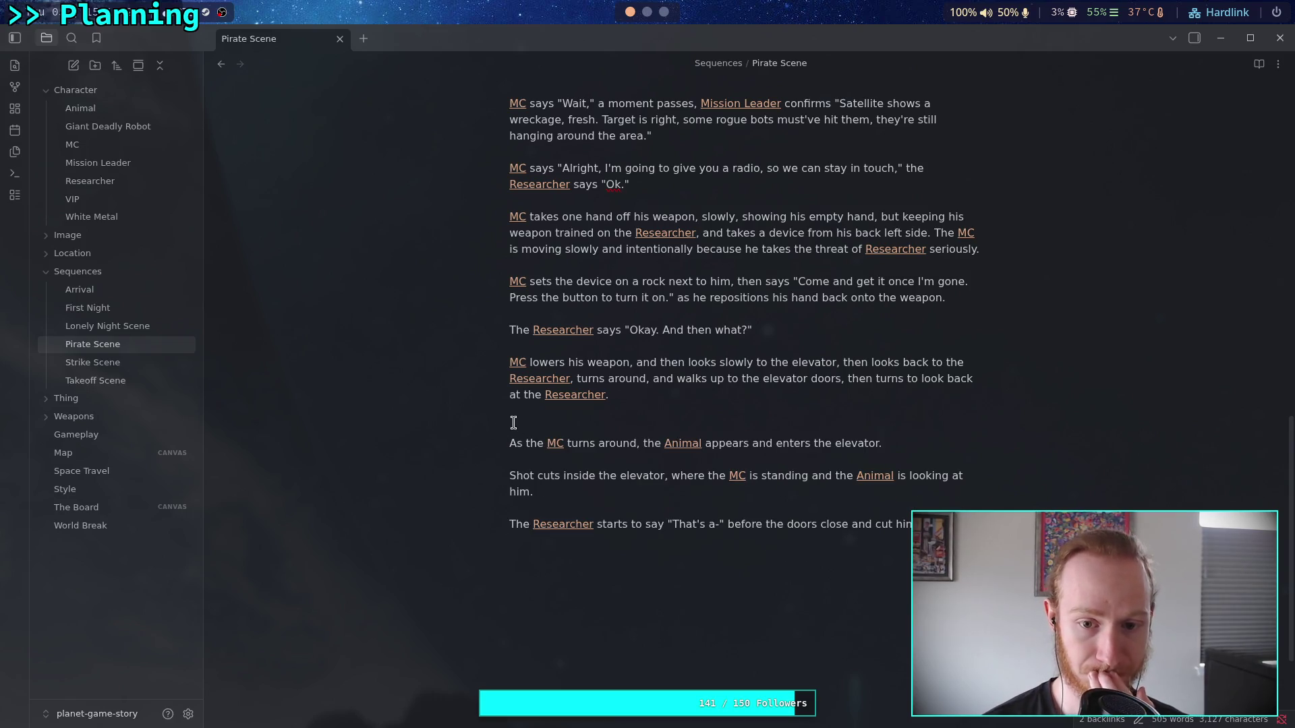
# - Change 'up to the elevator doors' to 'into the elevator' and remove the extra blank line
pyautogui.moveTo(710, 379); pyautogui.dragTo(737, 380)
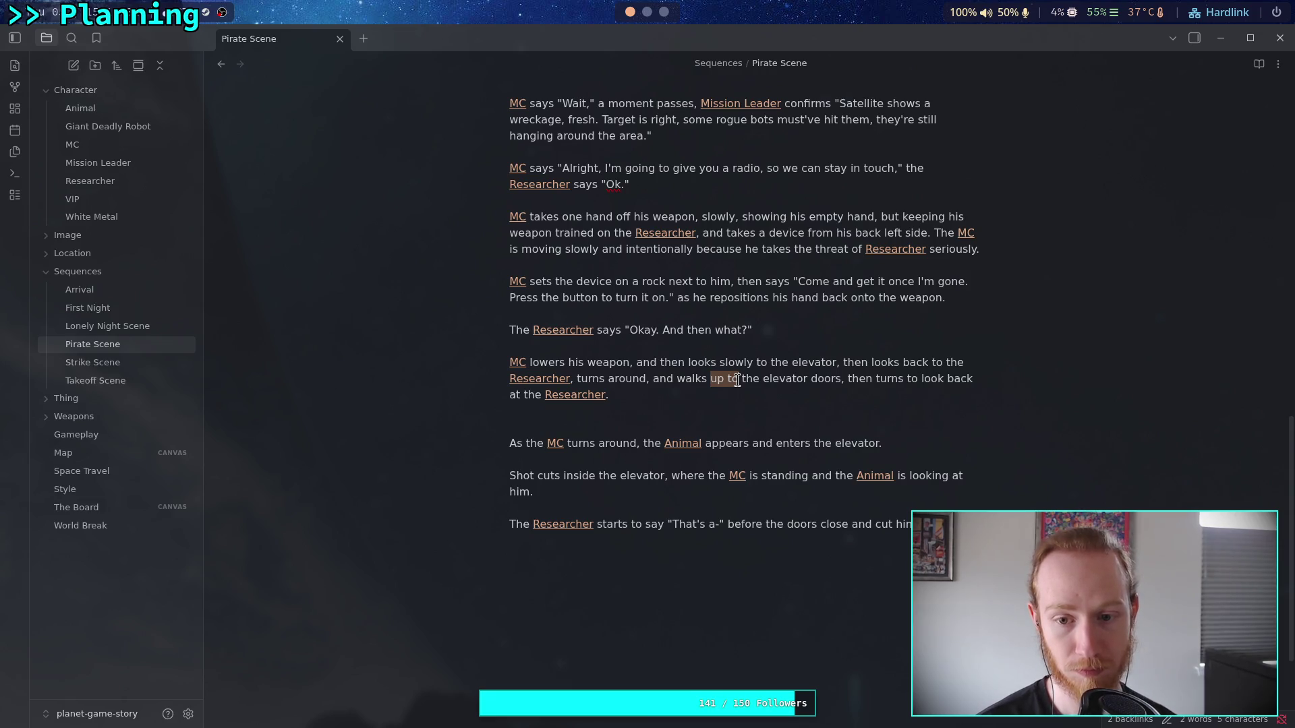
pyautogui.write('into')
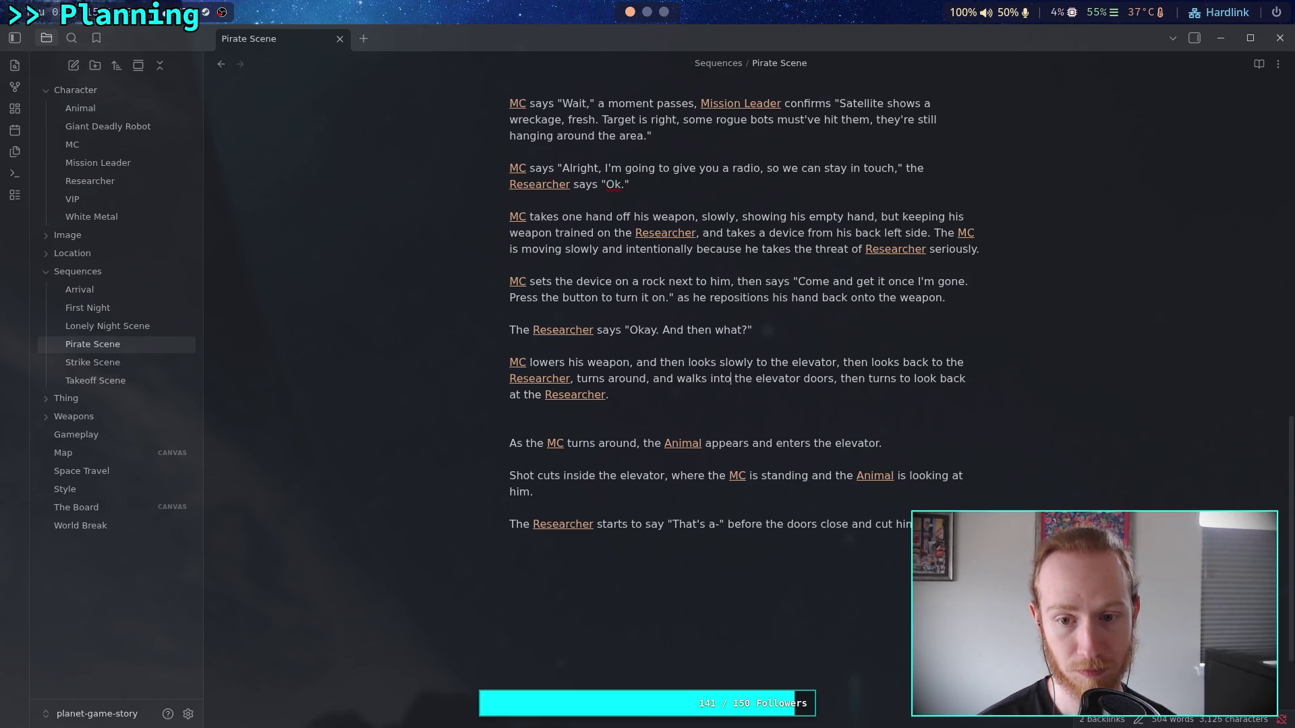
pyautogui.doubleClick(816, 379)
pyautogui.press('BackSpace')
pyautogui.press('BackSpace')
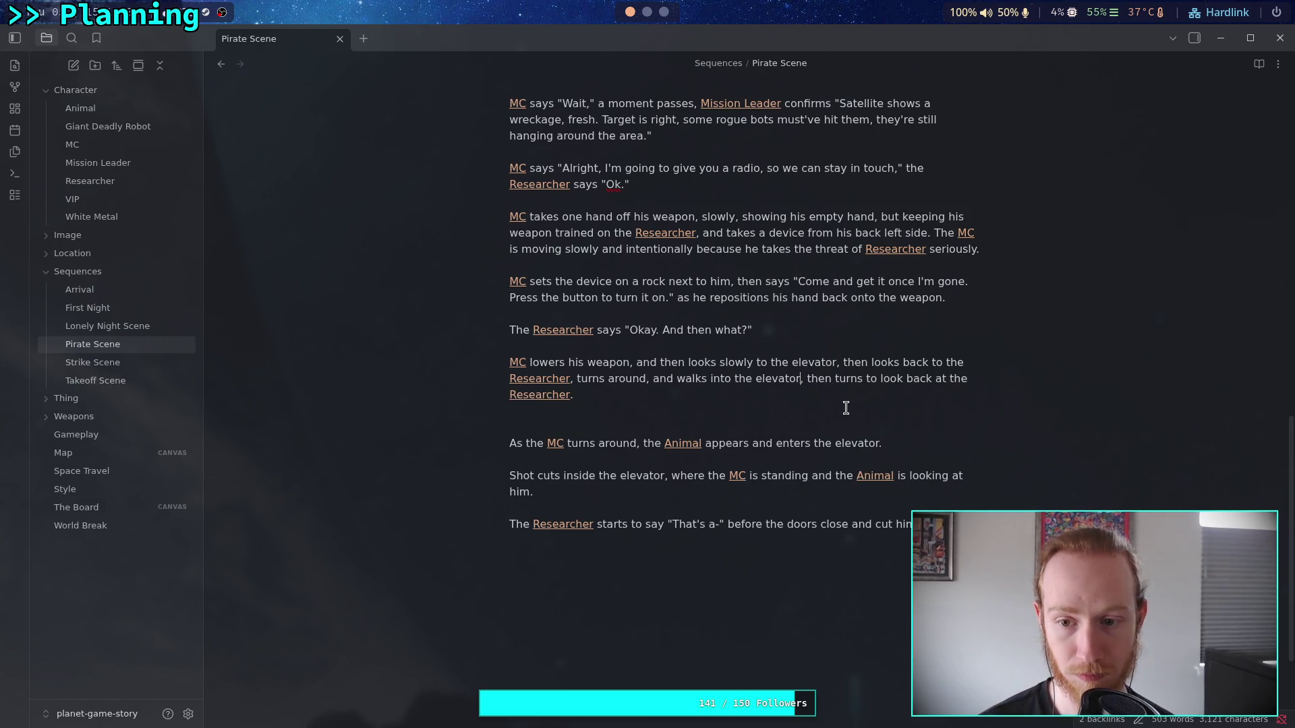
pyautogui.click(625, 422)
pyautogui.press('BackSpace')
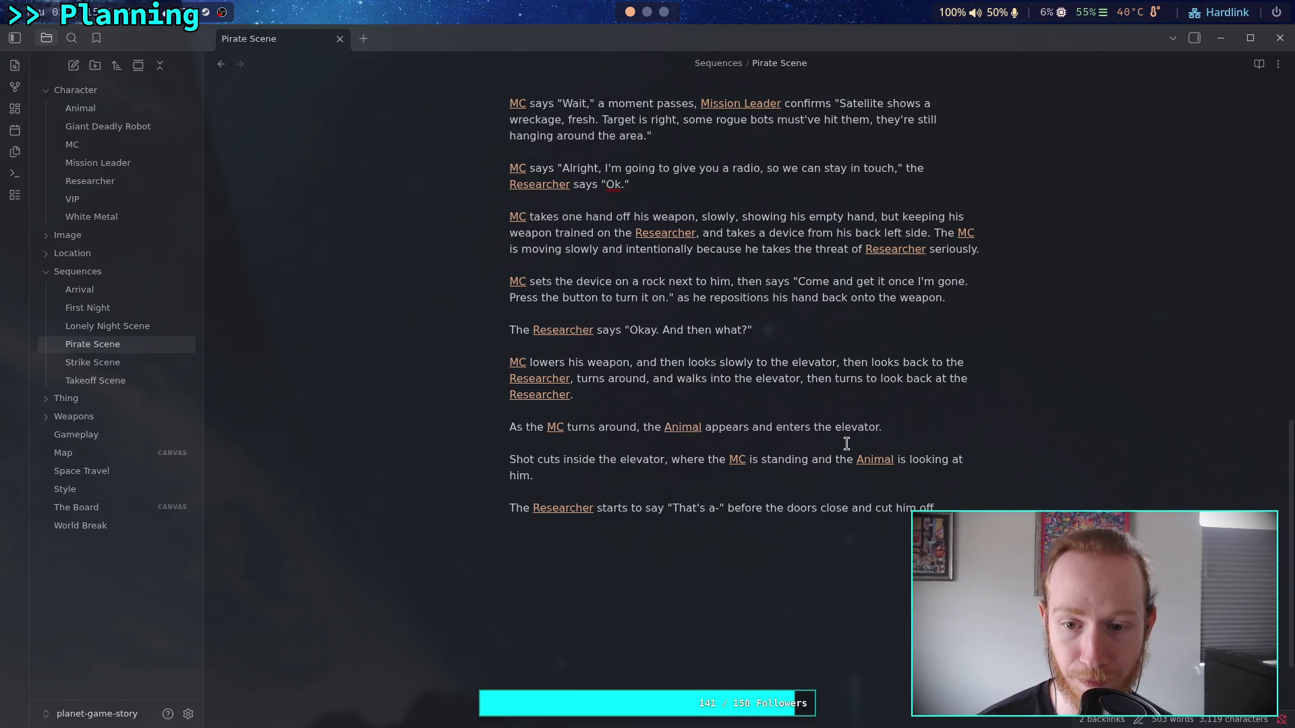
pyautogui.scroll(15, 829, 443)
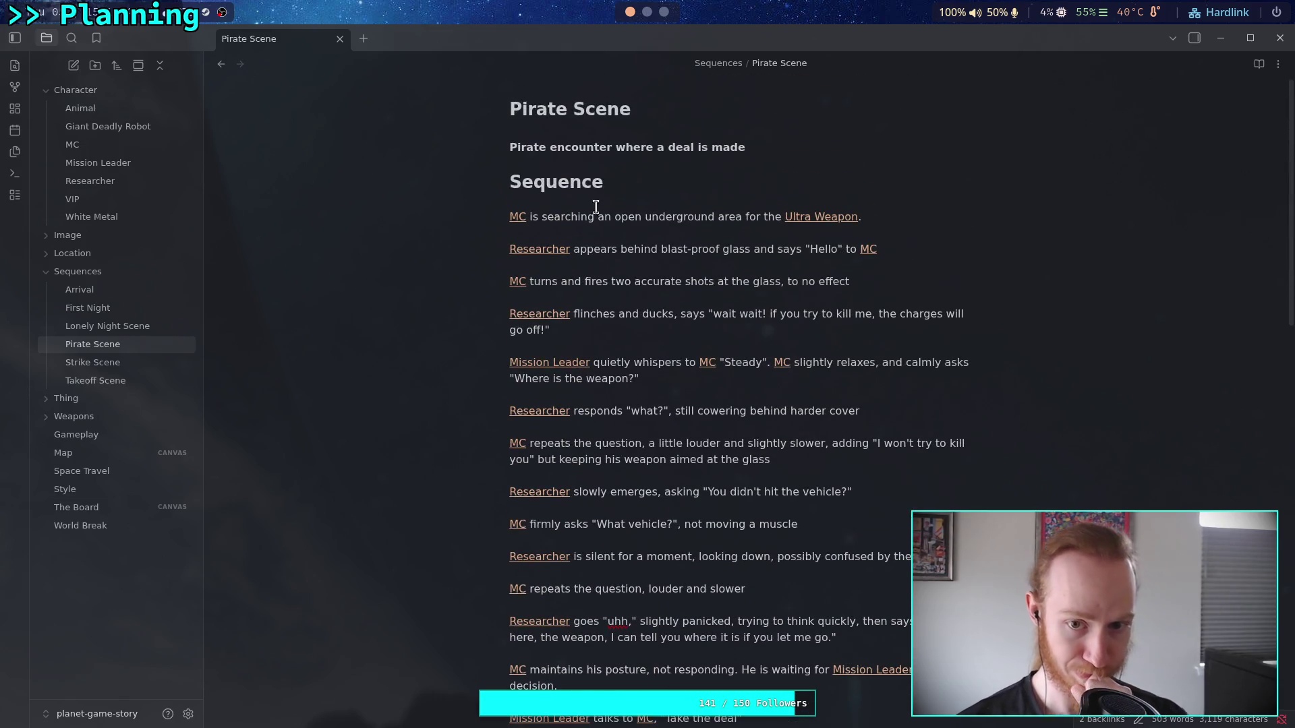
# - Add a new first line: 'The elevator comes down, revealing a large underground chasm.'
pyautogui.click(570, 216)
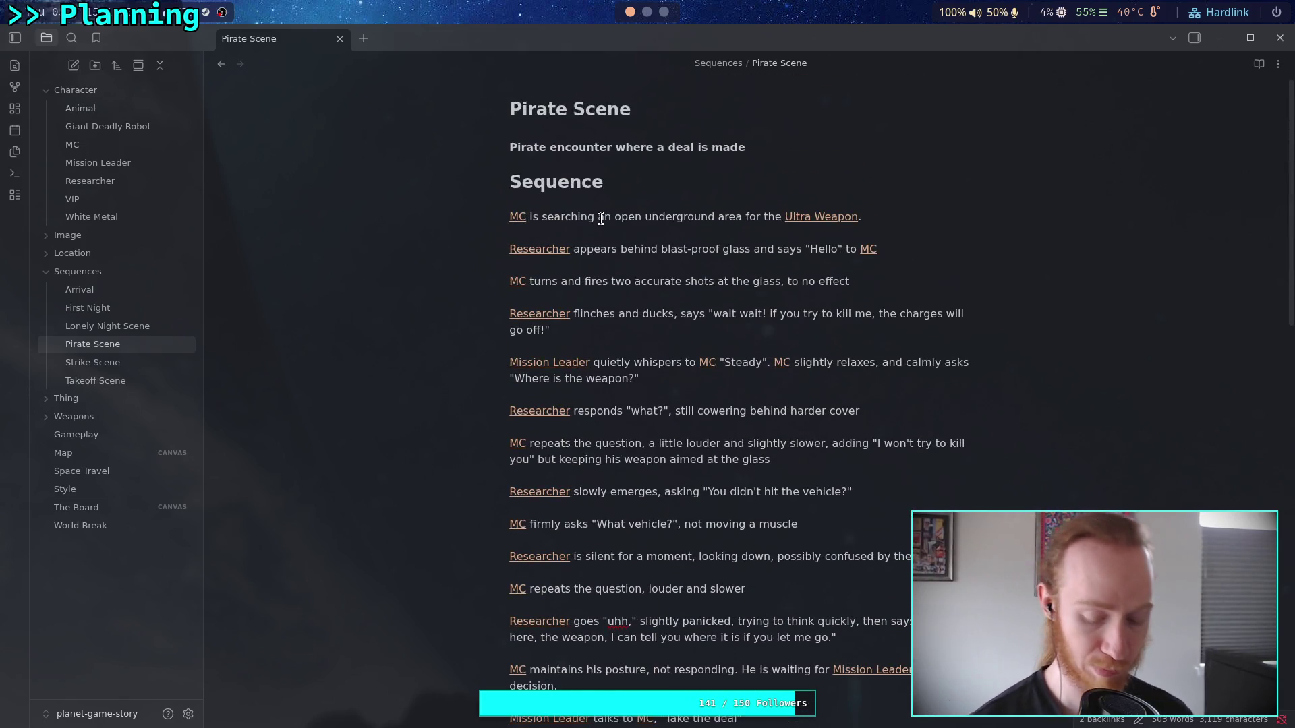
pyautogui.click(527, 216)
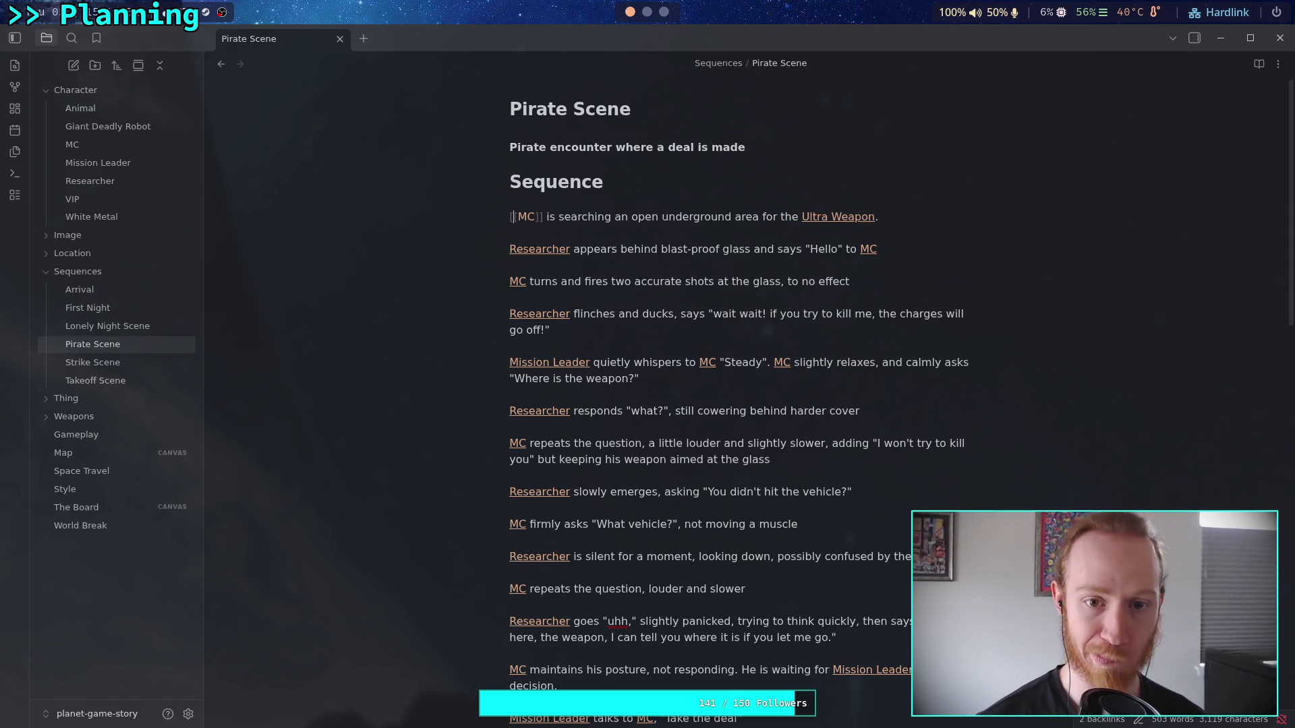
pyautogui.press('Return')
pyautogui.press('Up')
pyautogui.write('The ')
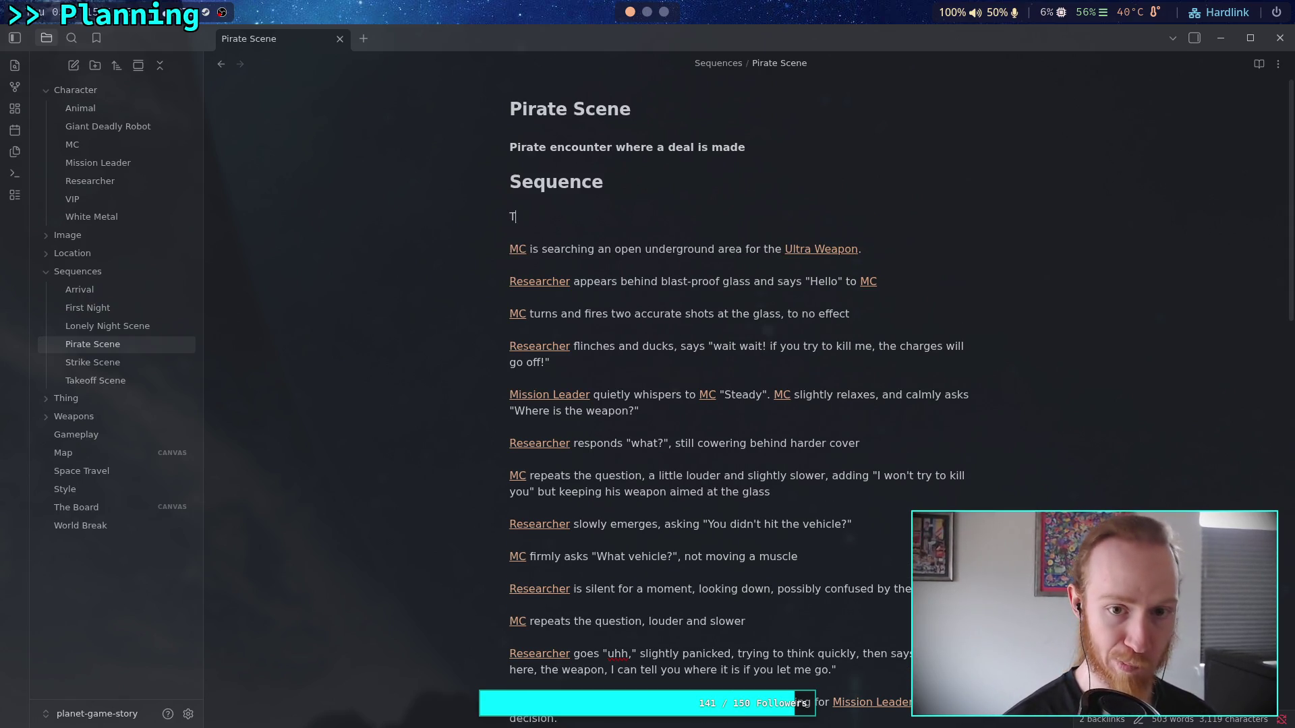
pyautogui.write('elevator')
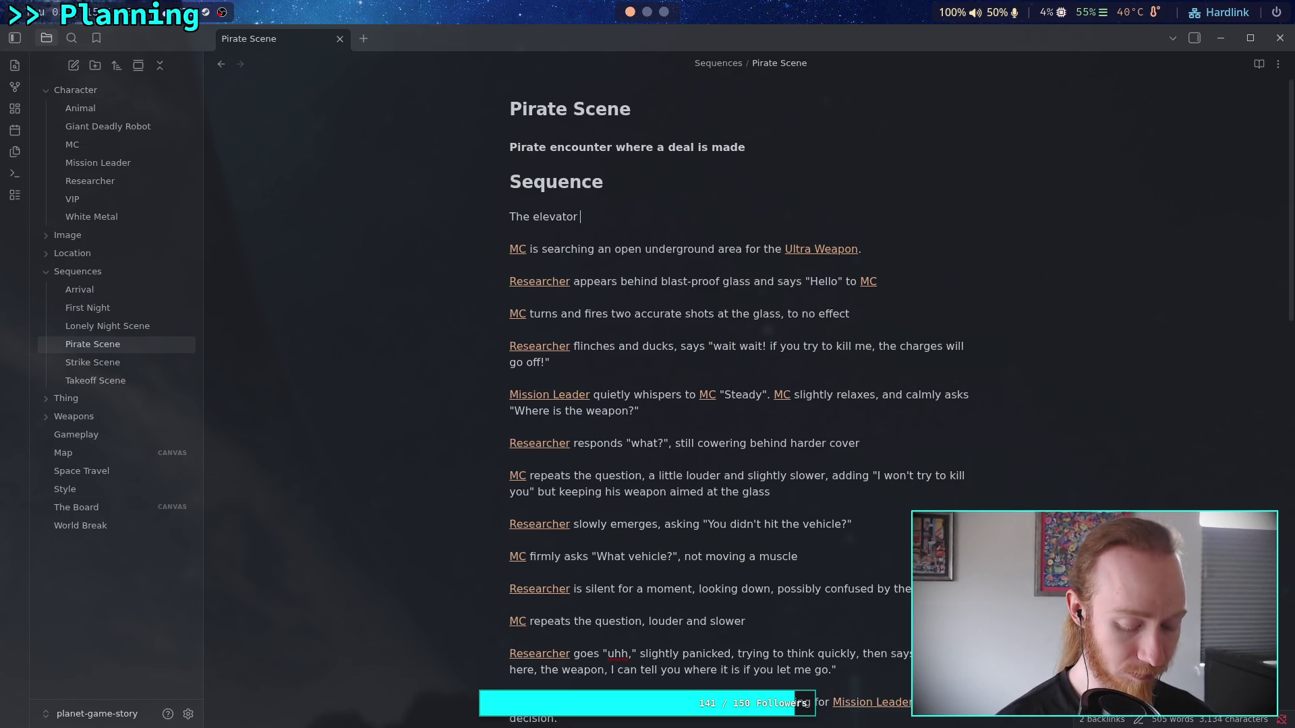
pyautogui.press('BackSpace')
pyautogui.press('BackSpace')
pyautogui.press('BackSpace')
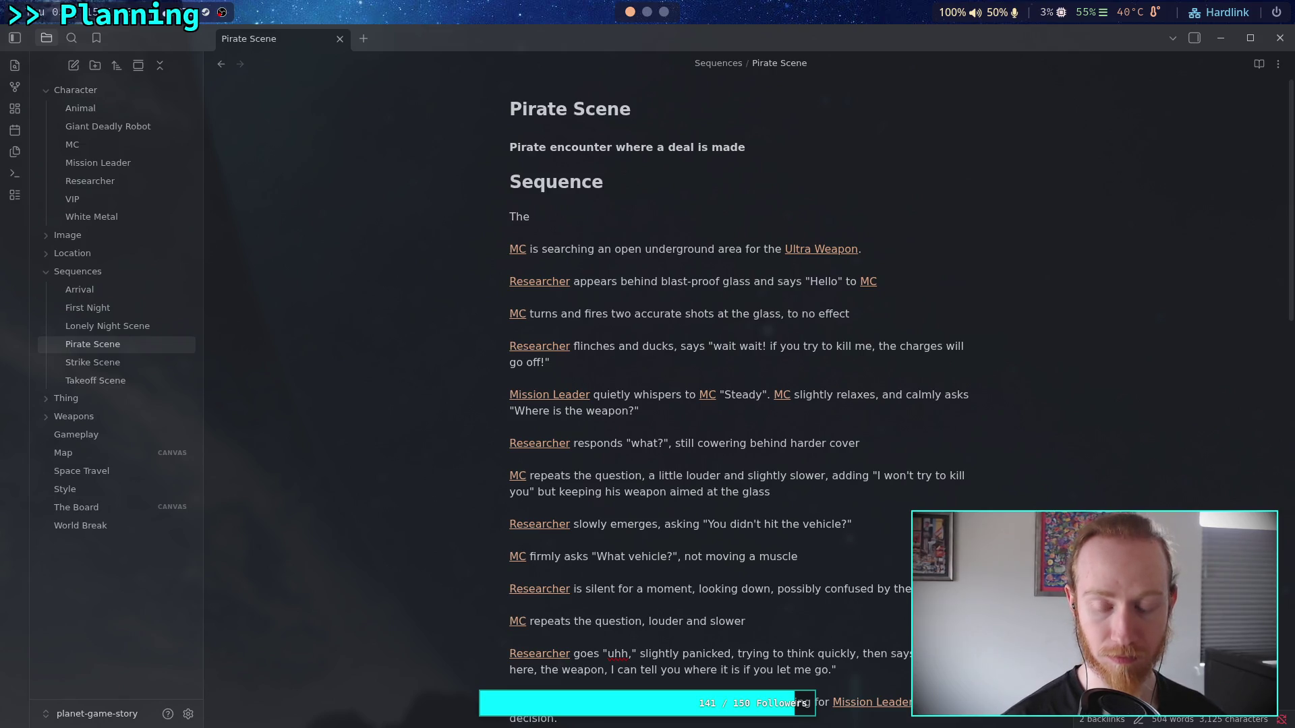
pyautogui.write('com')
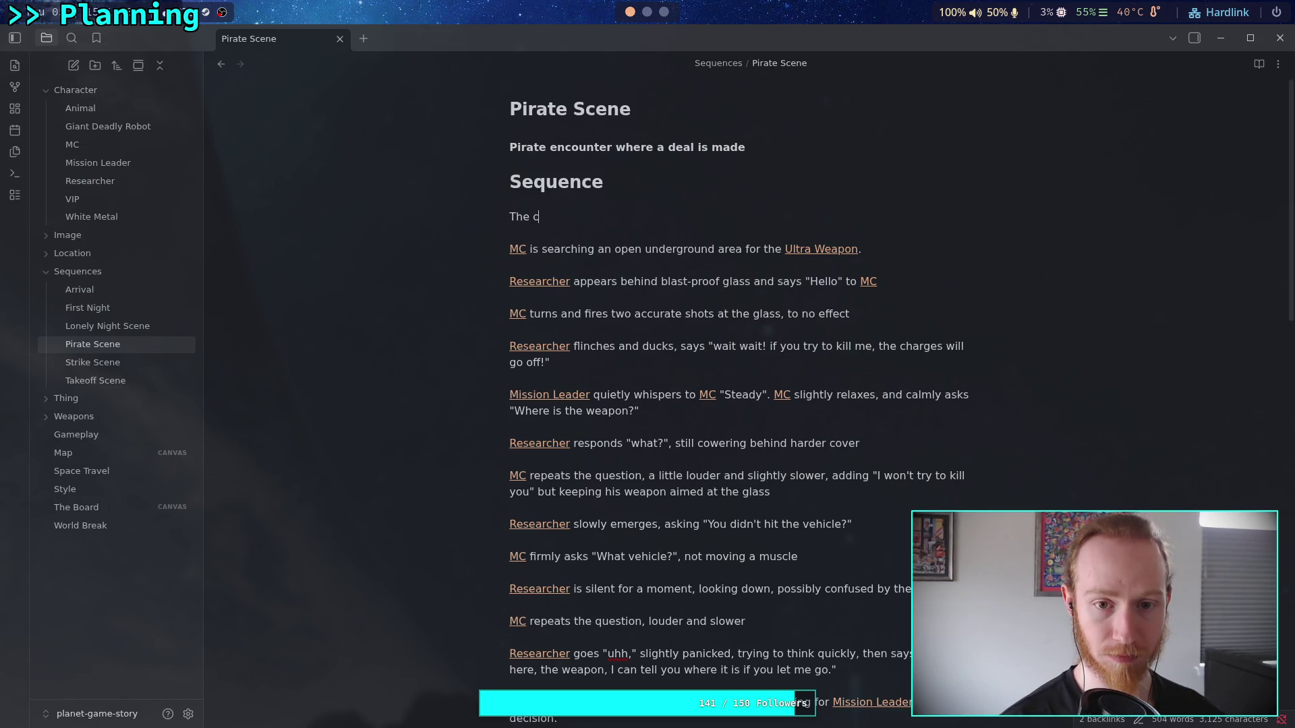
pyautogui.write('es down ')
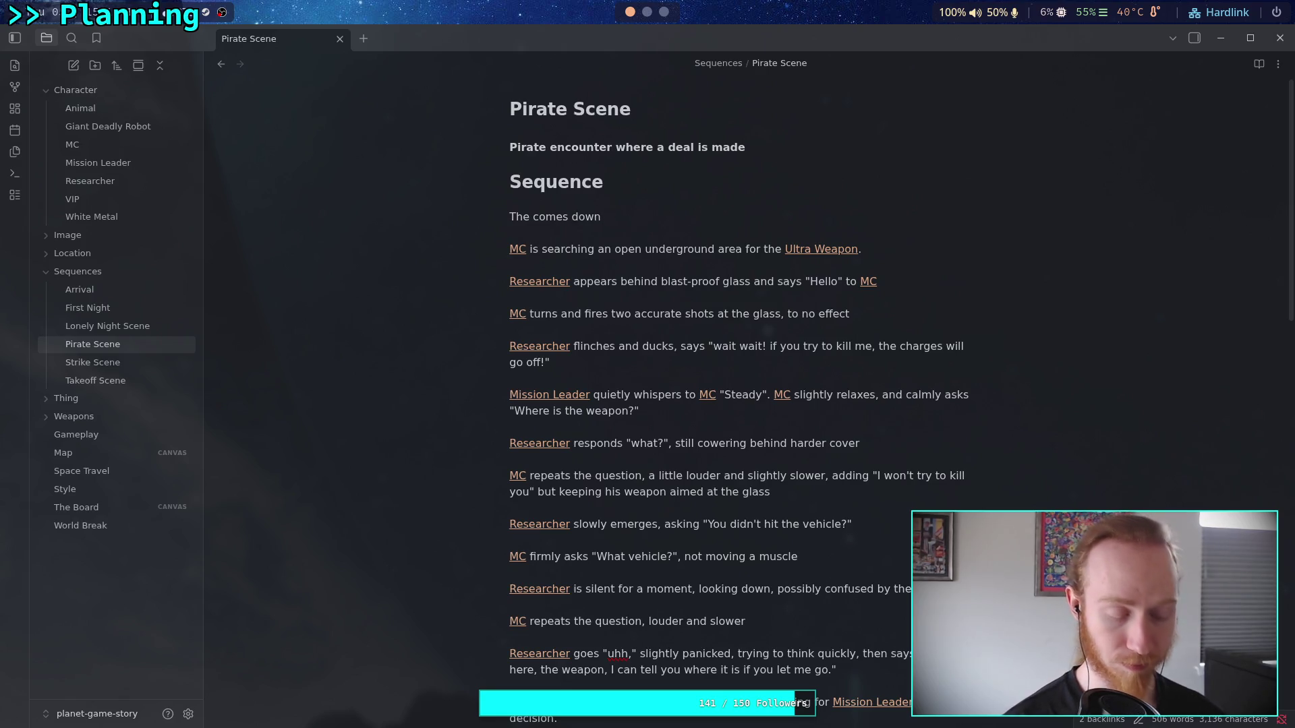
pyautogui.write(',revealing a')
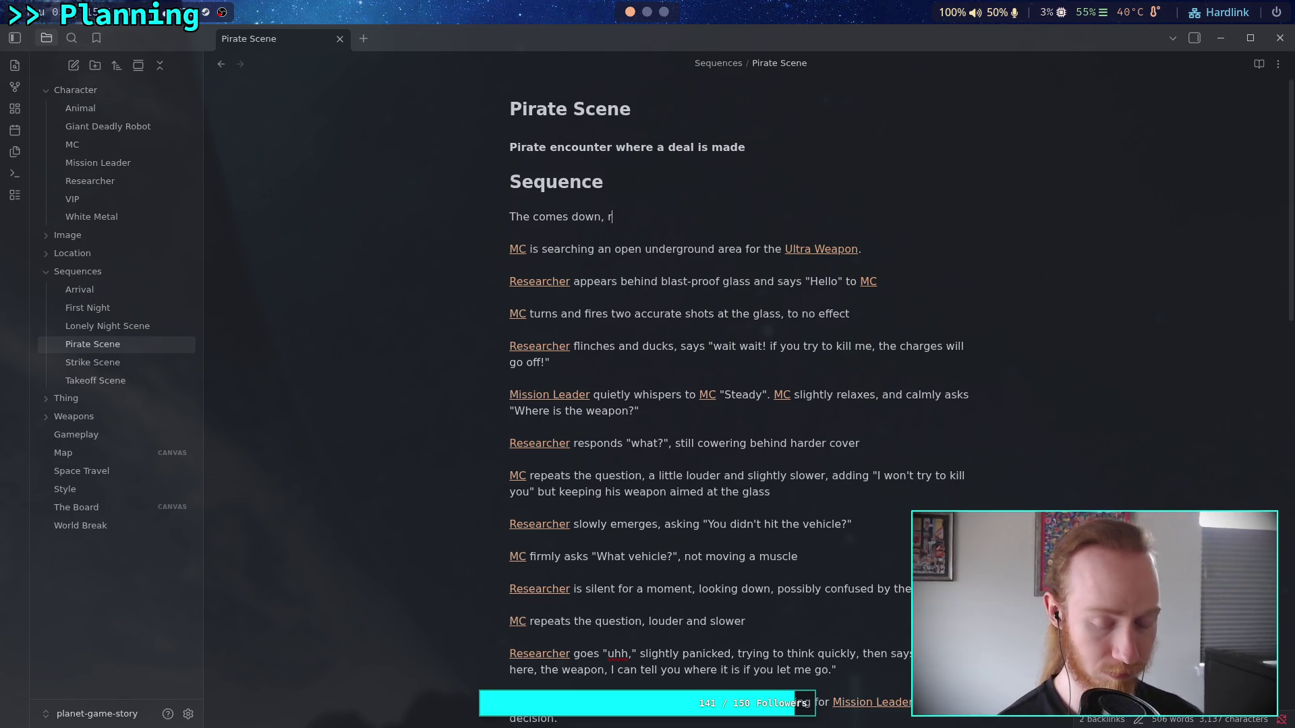
pyautogui.write(' large ')
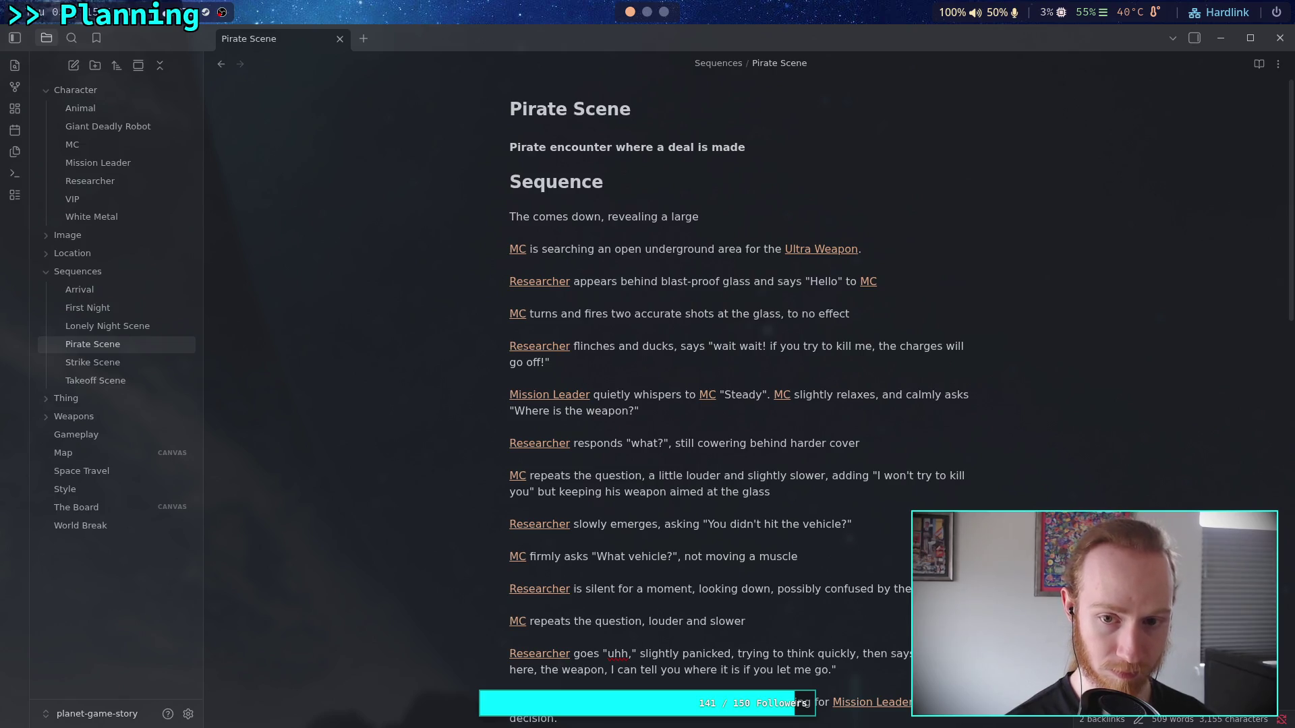
pyautogui.write('underground ')
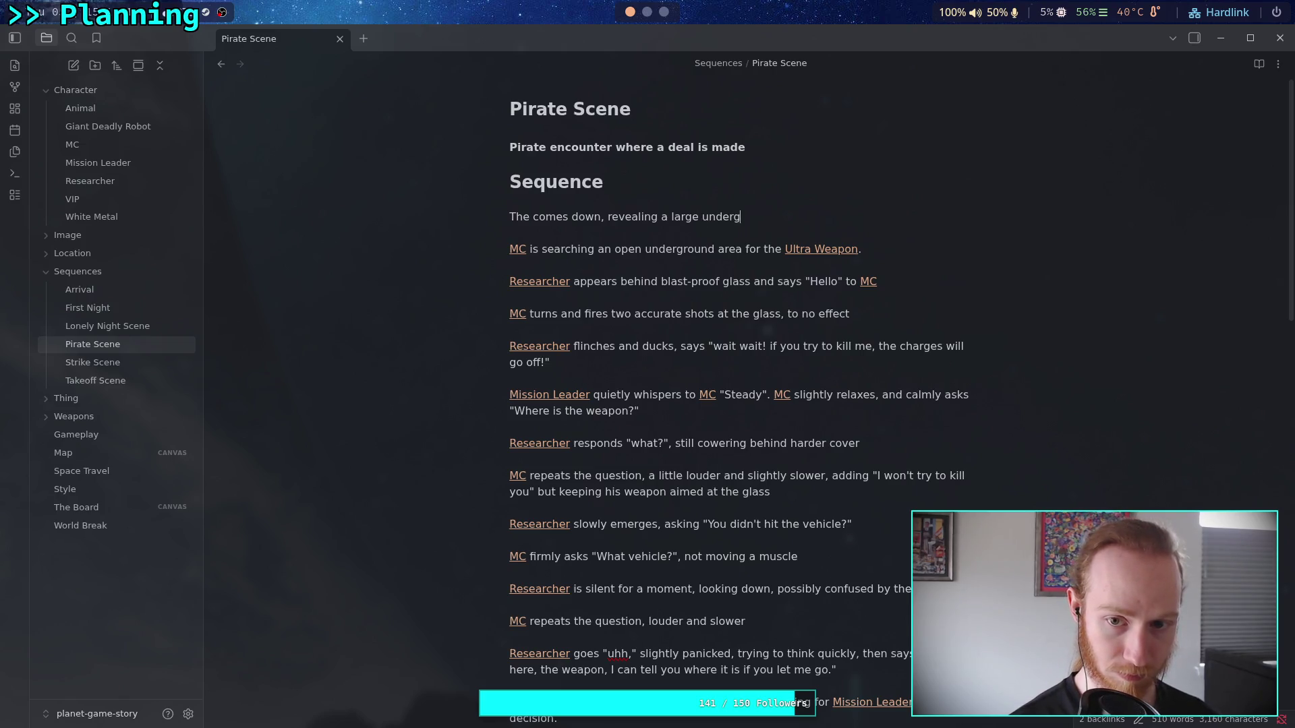
pyautogui.write('chasm')
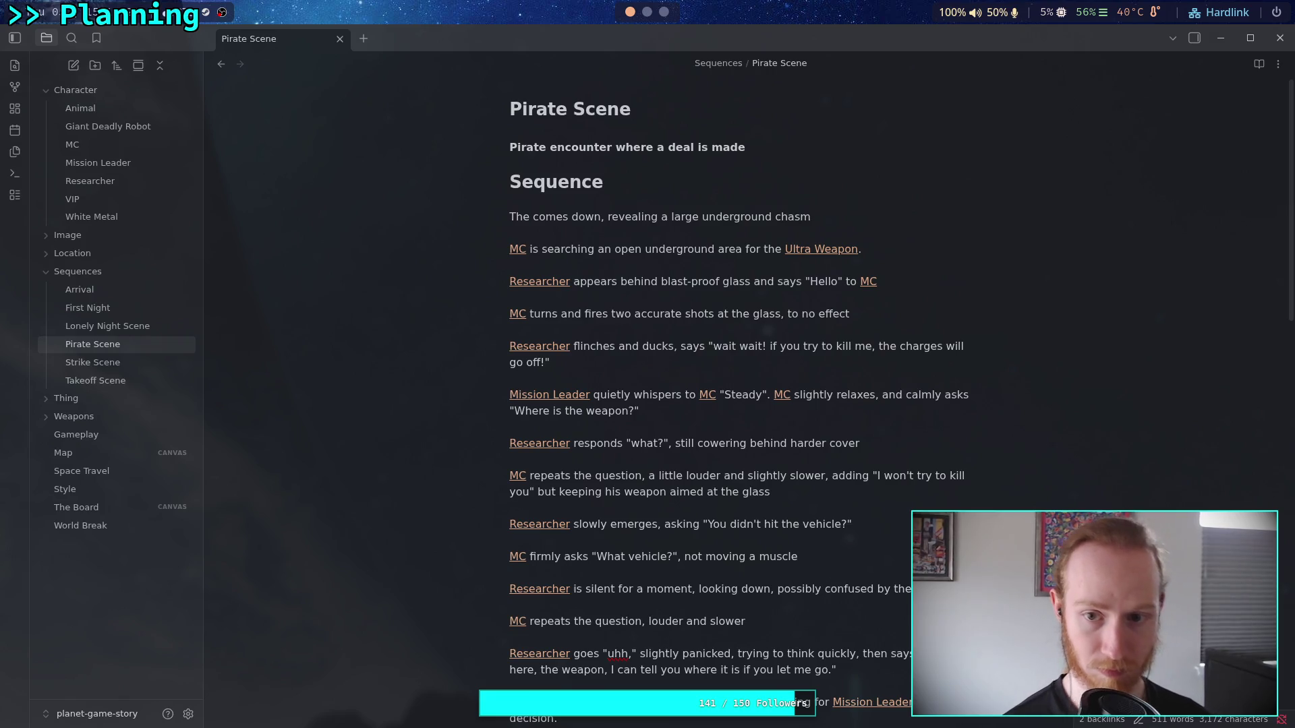
pyautogui.write('.')
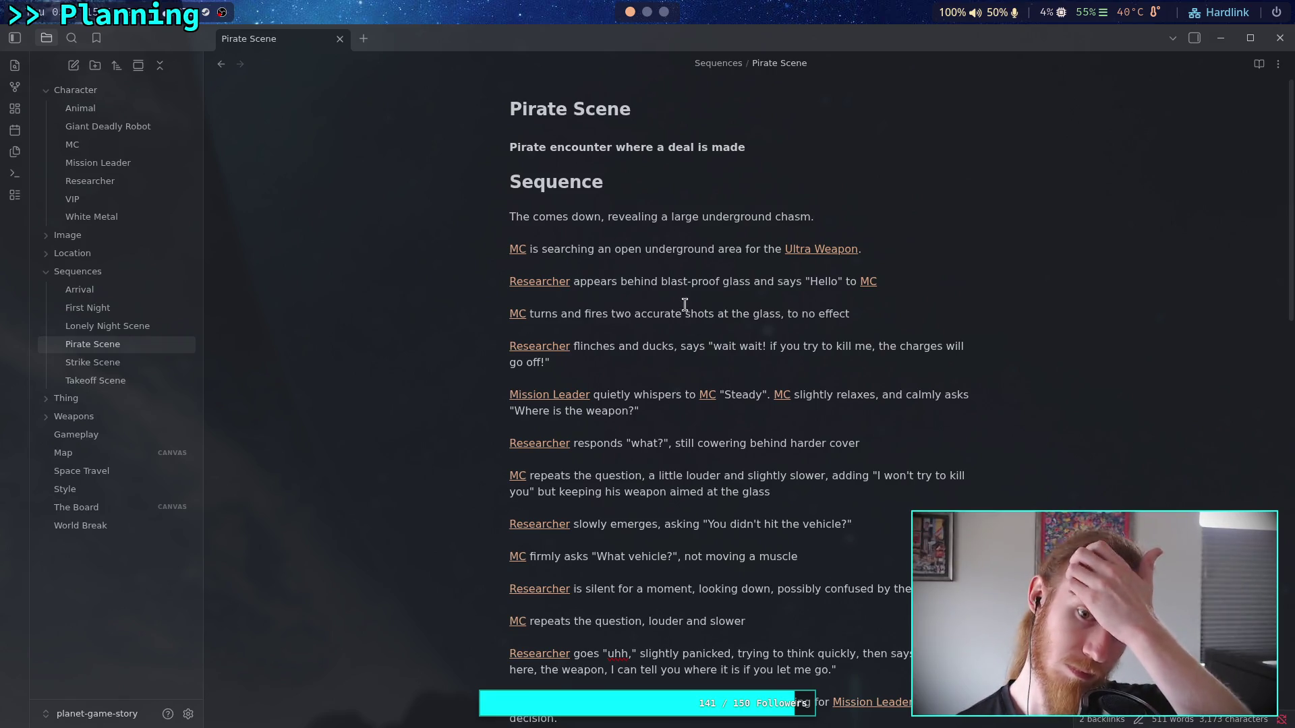
# - Write that MC steps out of the elevator and the [[Animal]] runs off the side of the camera
pyautogui.click(528, 249)
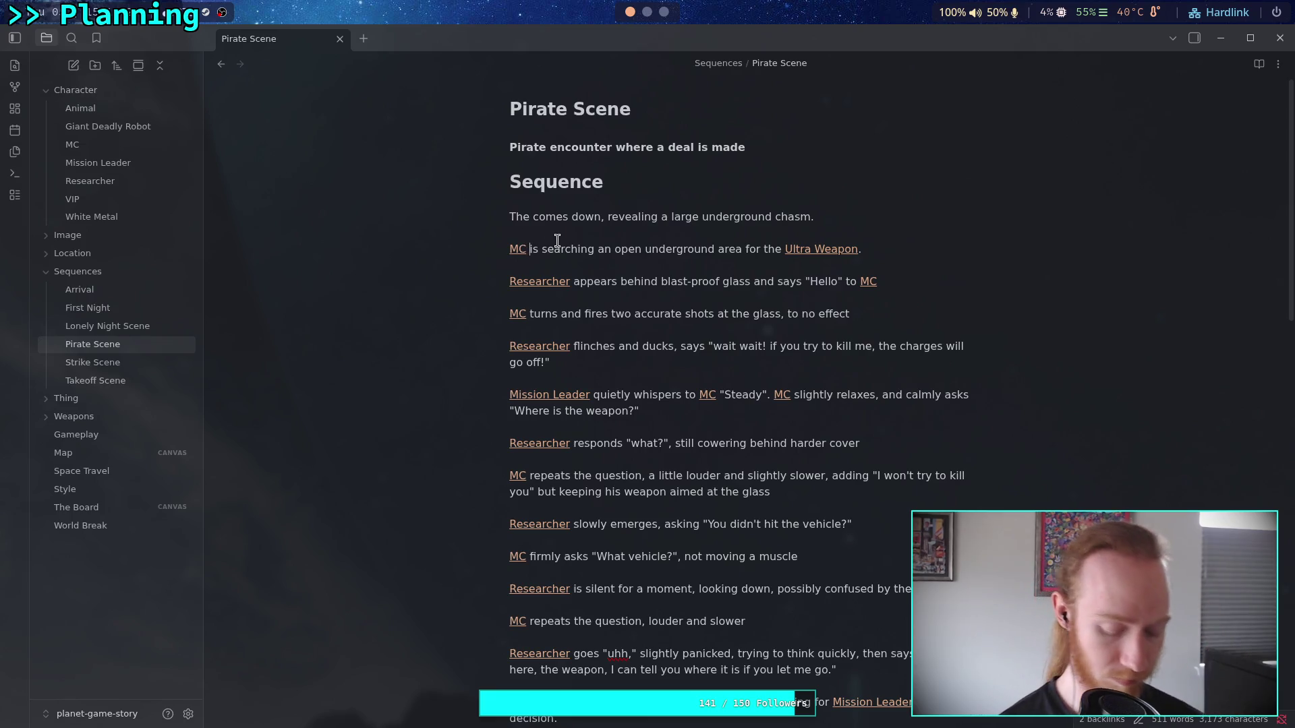
pyautogui.write('steps out ')
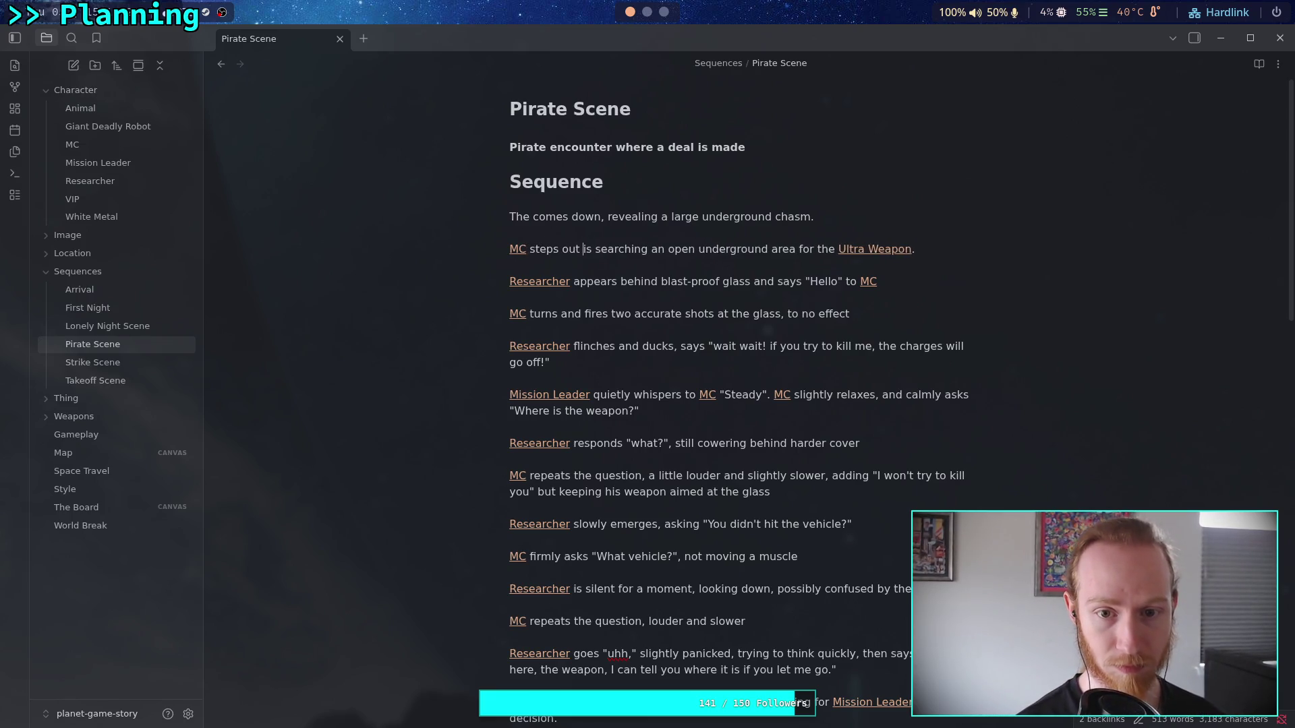
pyautogui.write('of the elevator and')
pyautogui.press('BackSpace')
pyautogui.press('BackSpace')
pyautogui.press('BackSpace')
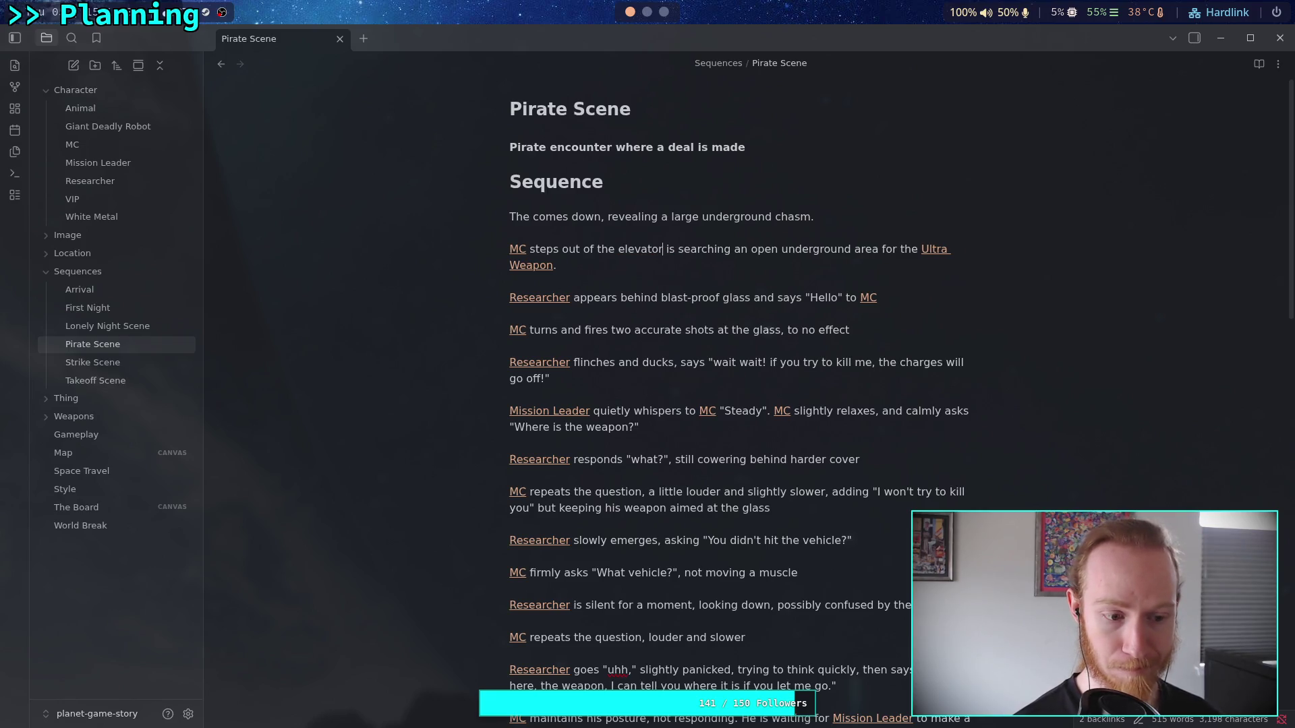
pyautogui.write(', the [[')
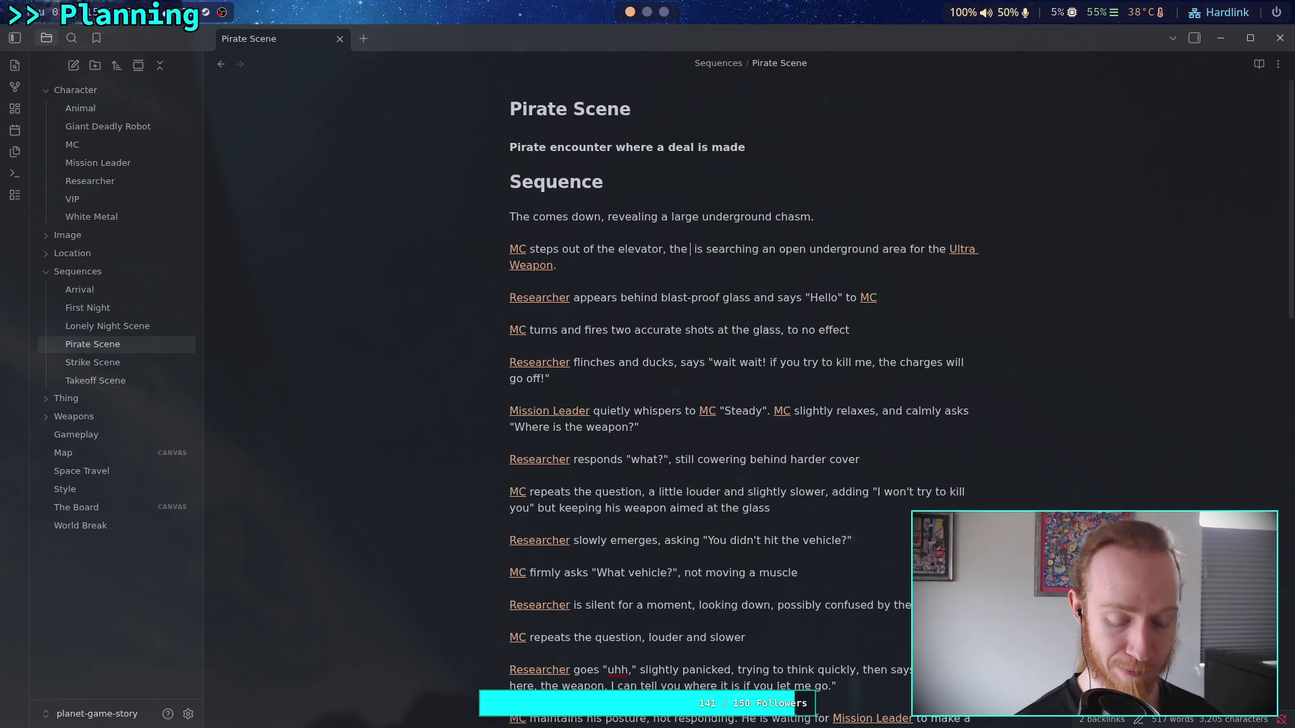
pyautogui.write('a')
pyautogui.press('Return')
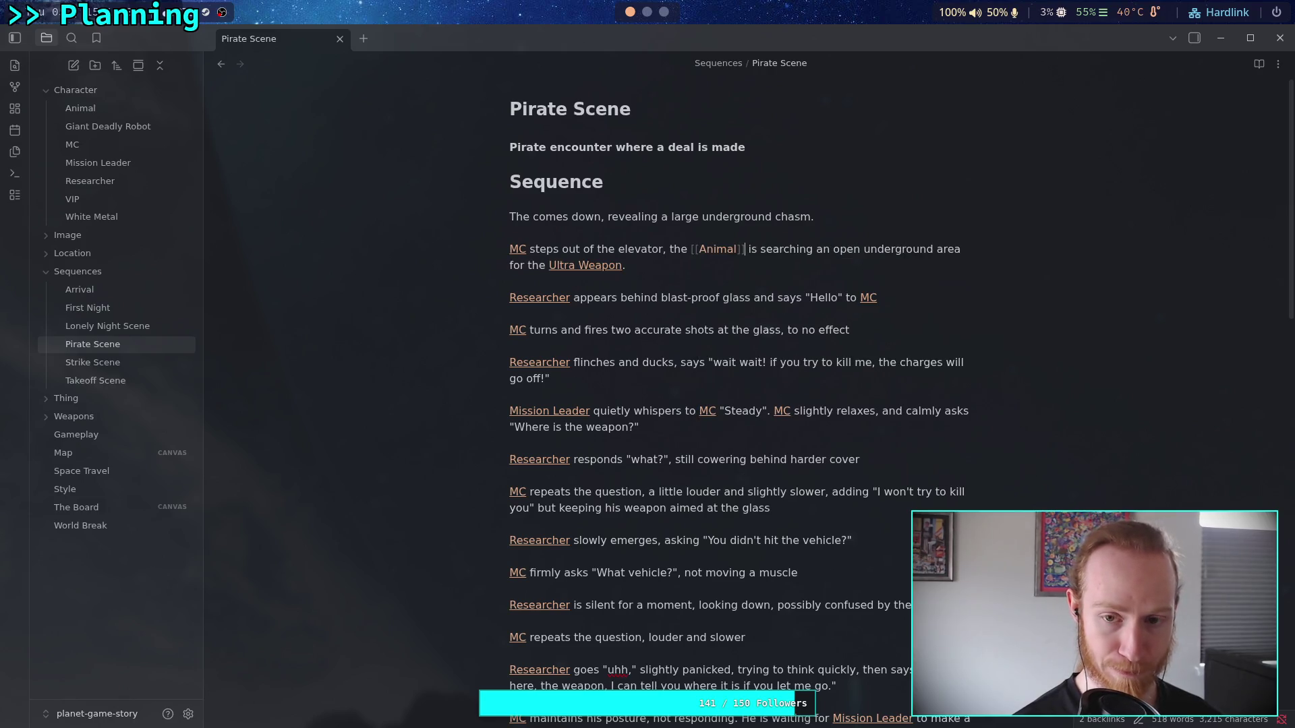
pyautogui.write('runs ou')
pyautogui.write('t ')
pyautogui.write('and van')
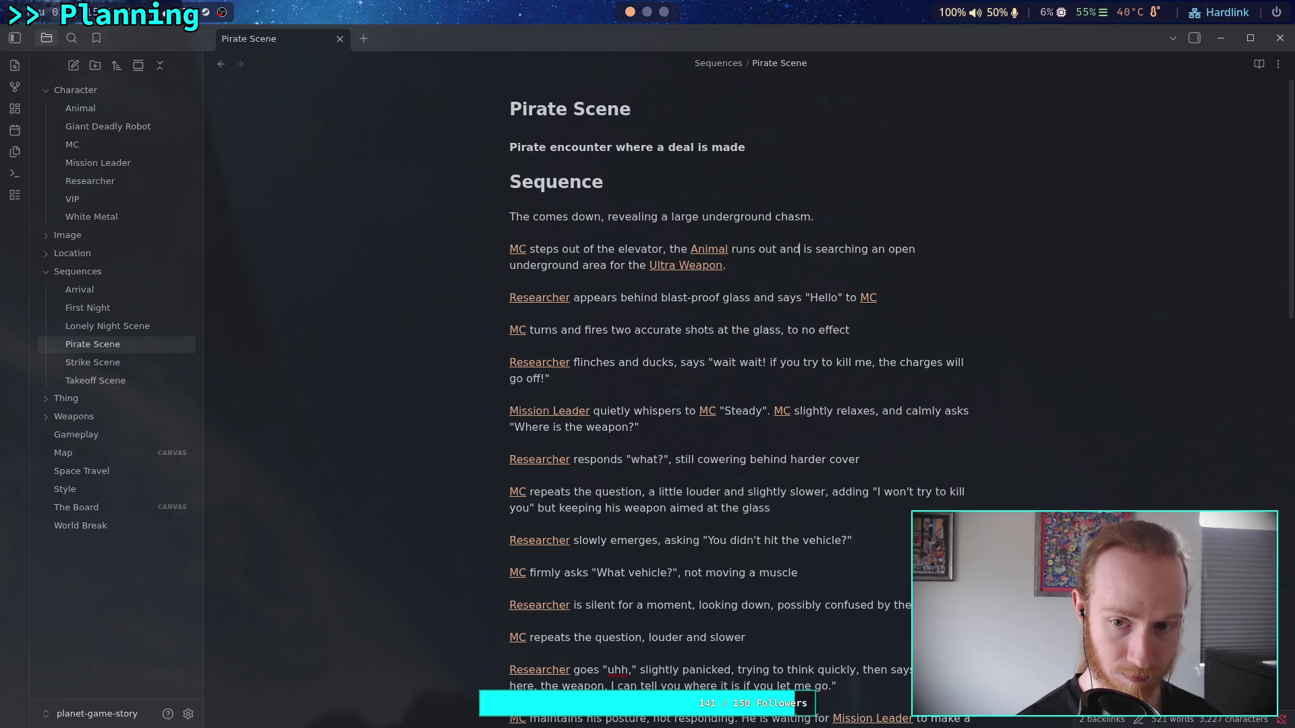
pyautogui.write('hes off')
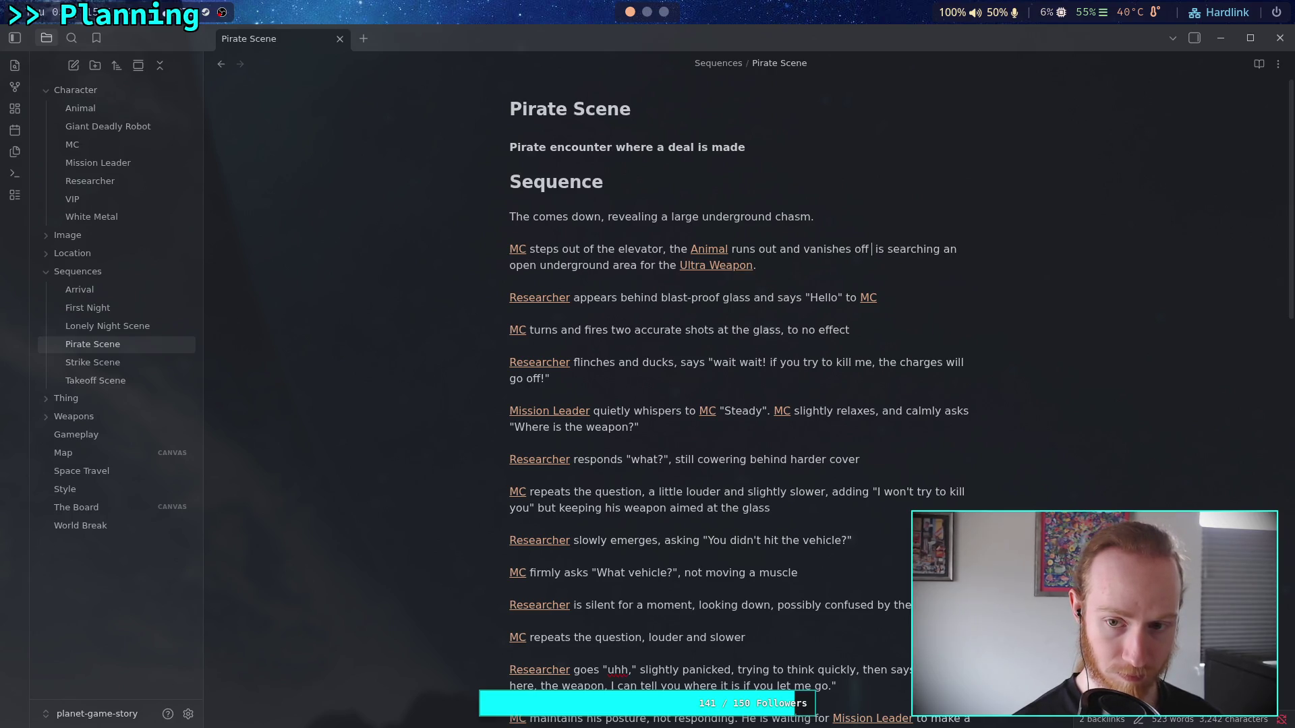
pyautogui.press('BackSpace')
pyautogui.press('BackSpace')
pyautogui.press('BackSpace')
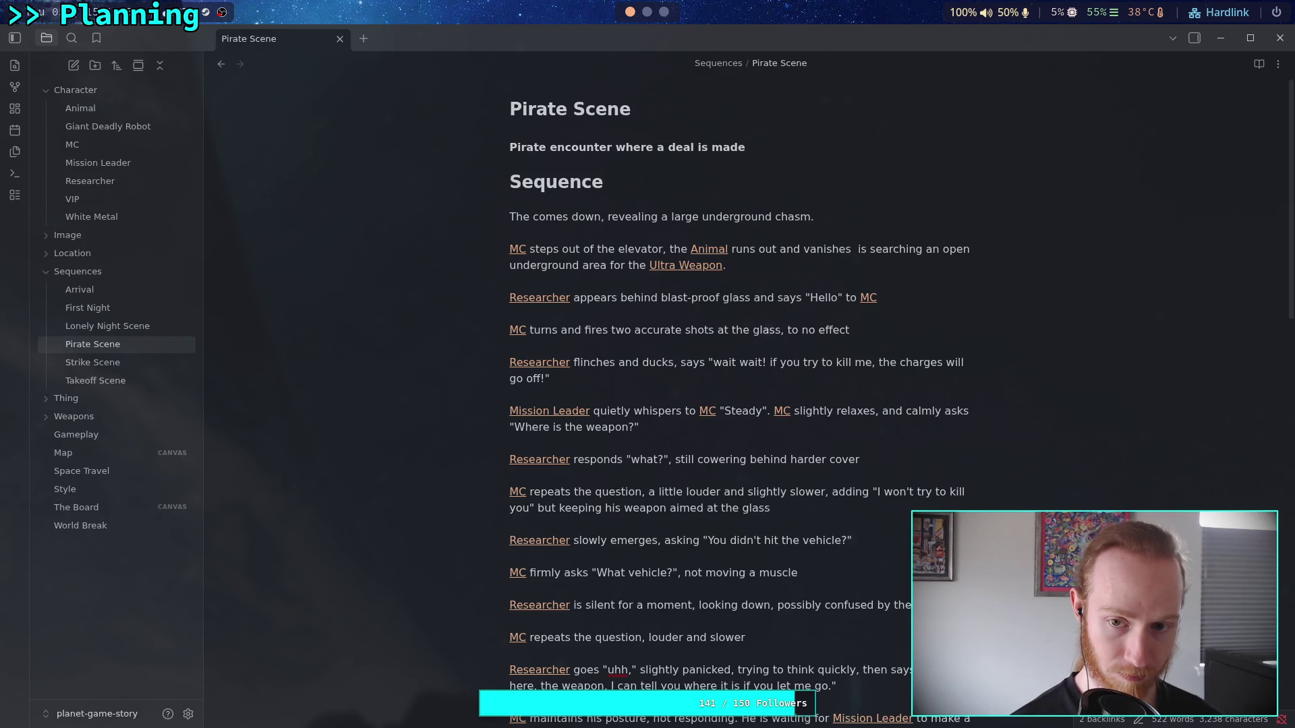
pyautogui.press('BackSpace')
pyautogui.press('BackSpace')
pyautogui.press('BackSpace')
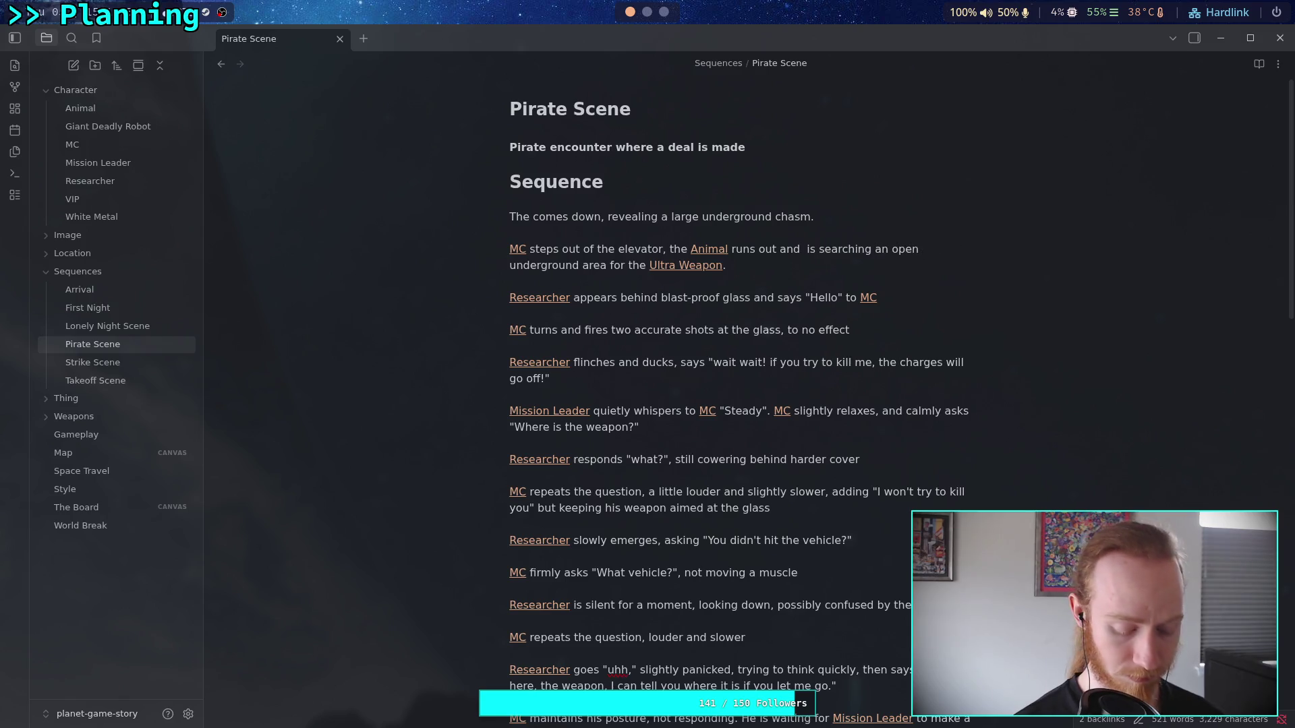
pyautogui.write('off the si')
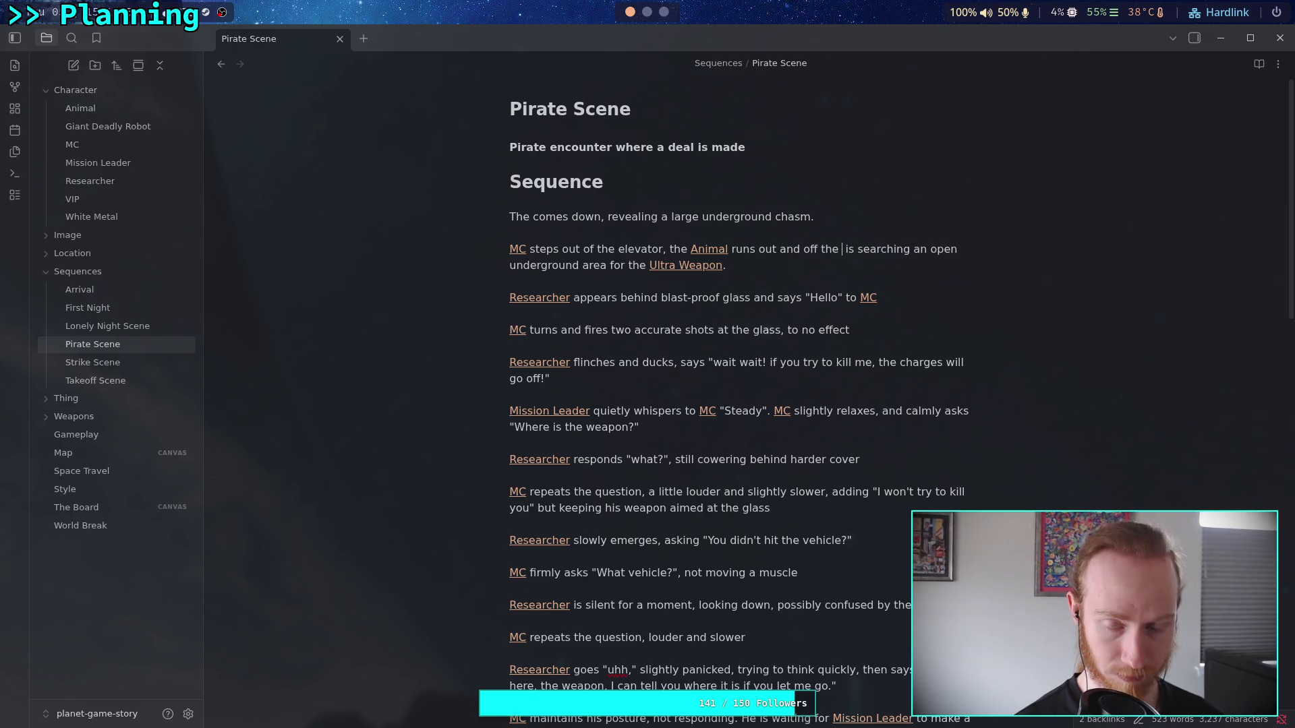
pyautogui.write('de of the camera')
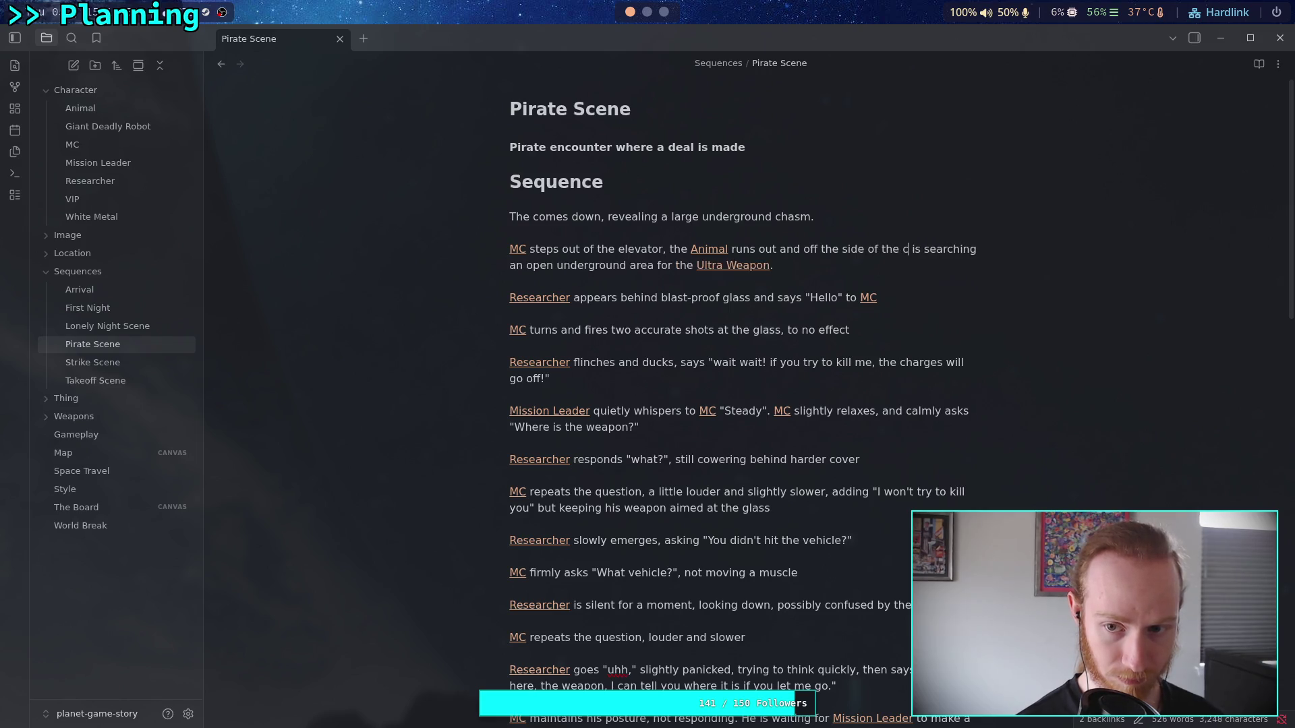
pyautogui.write('.')
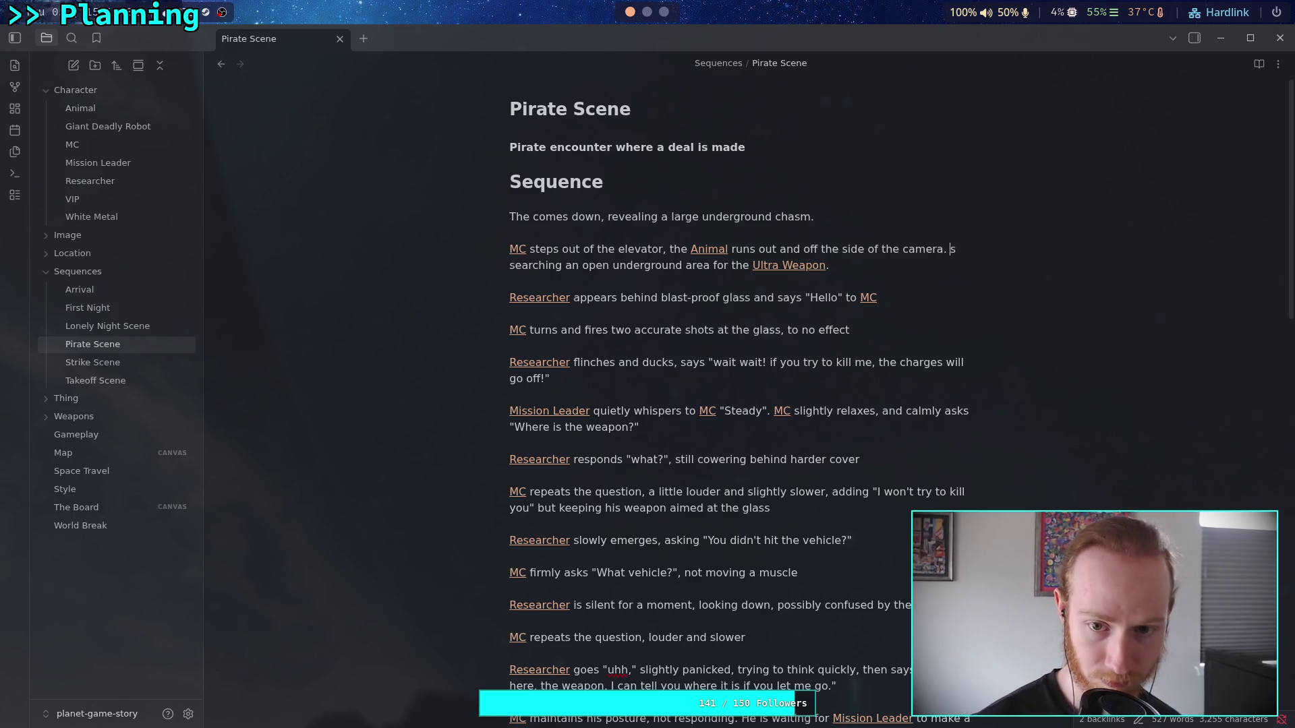
# - Replace the old searching sentence with the illuminated tower window showing desks and chairs
pyautogui.keyDown('shift'); pyautogui.click(878, 263); pyautogui.keyUp('shift')
pyautogui.press('BackSpace')
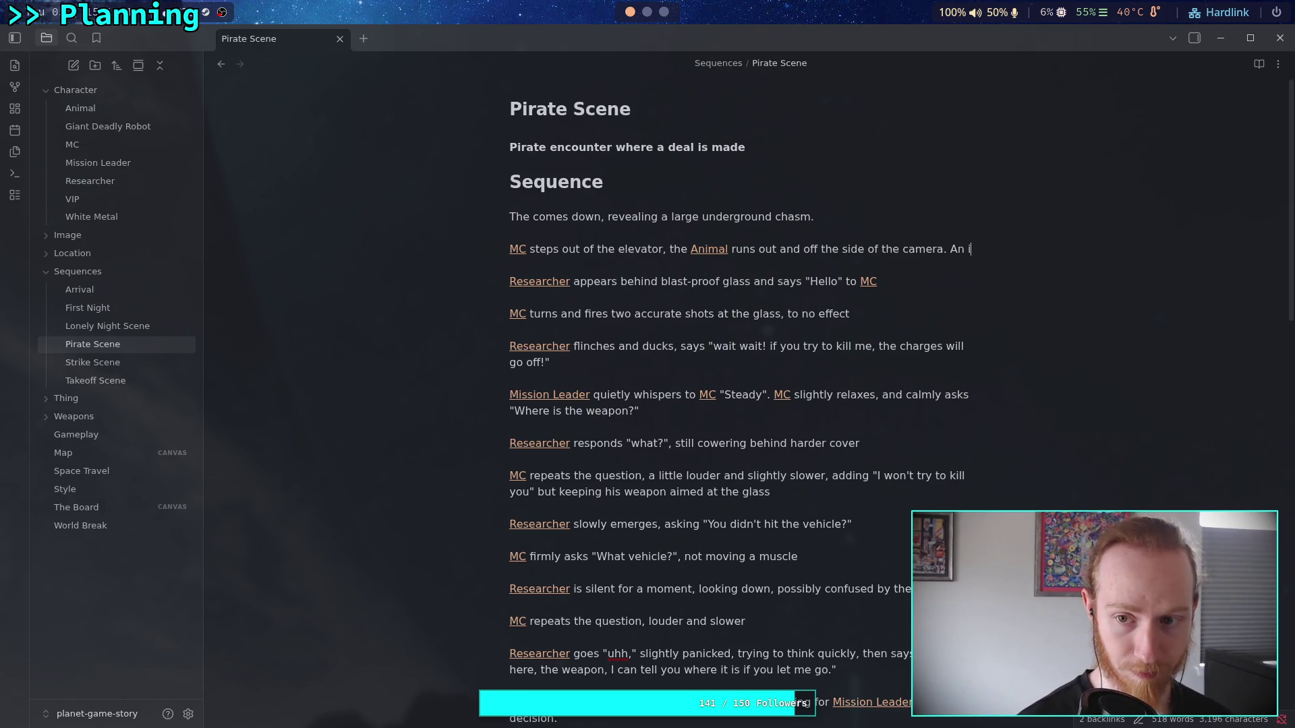
pyautogui.write('lluminated tower is visible')
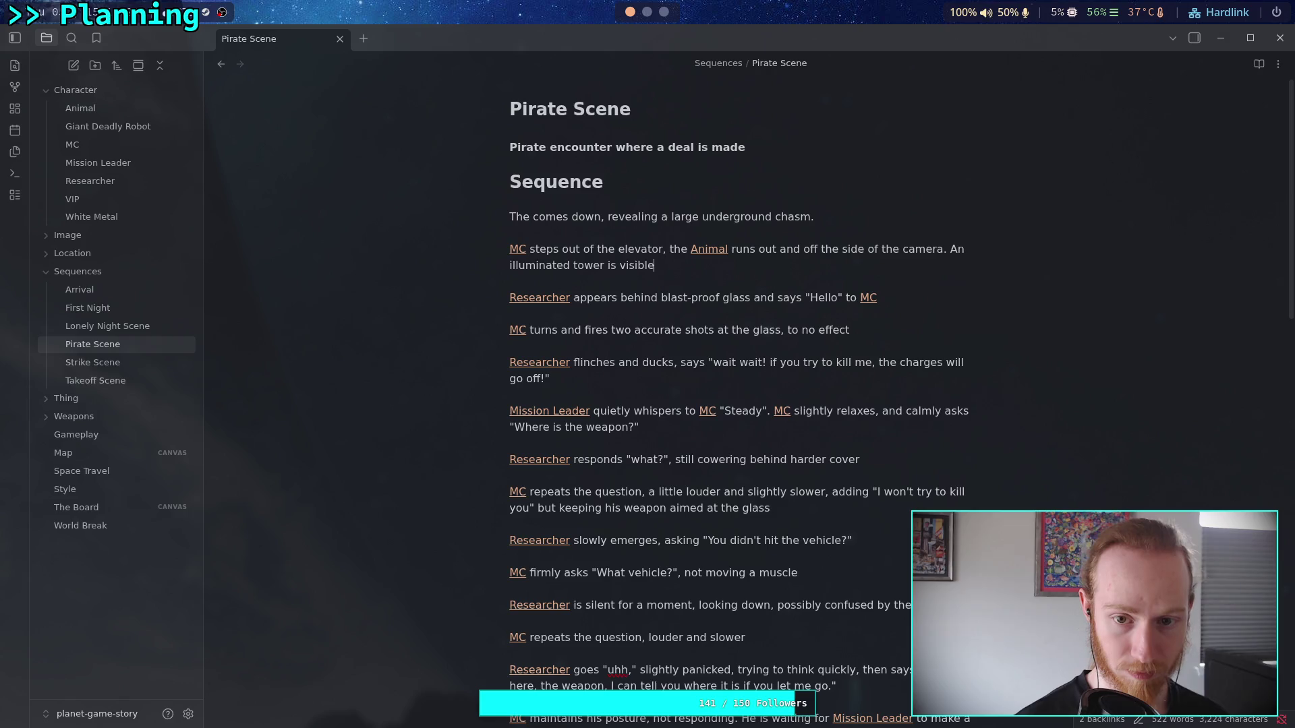
pyautogui.write('indow ')
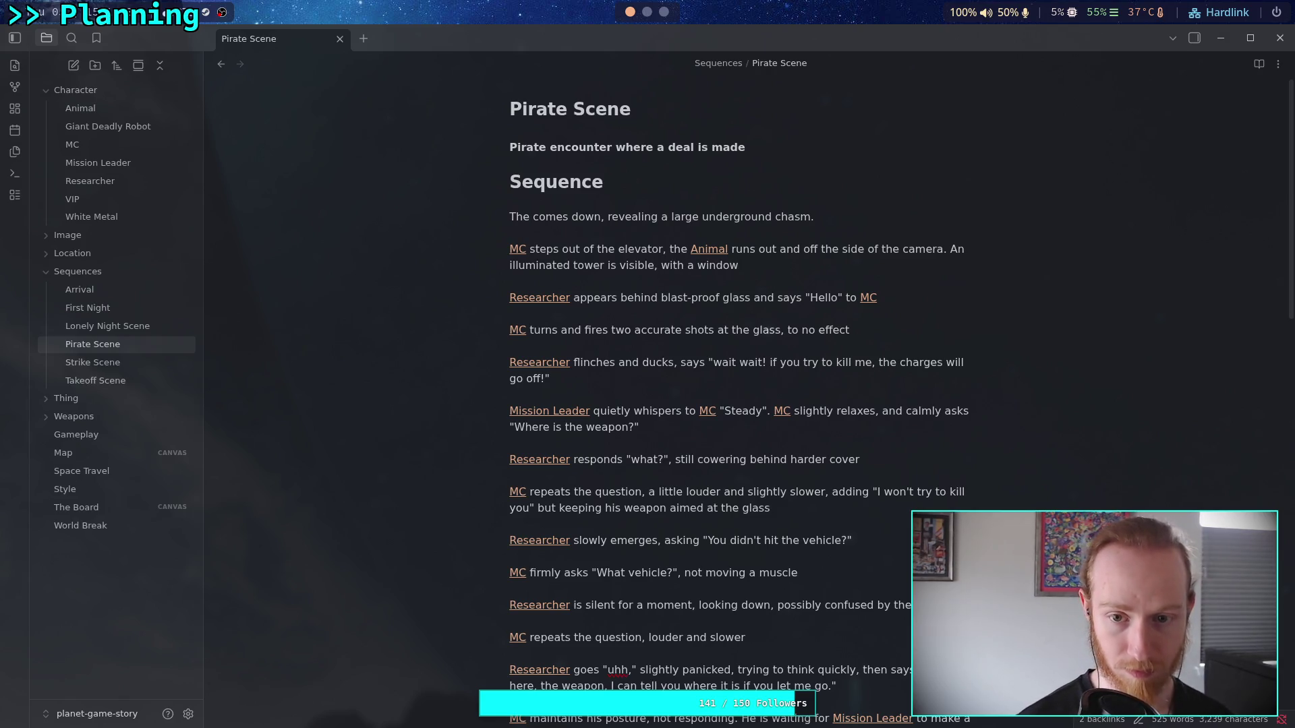
pyautogui.write('that shows')
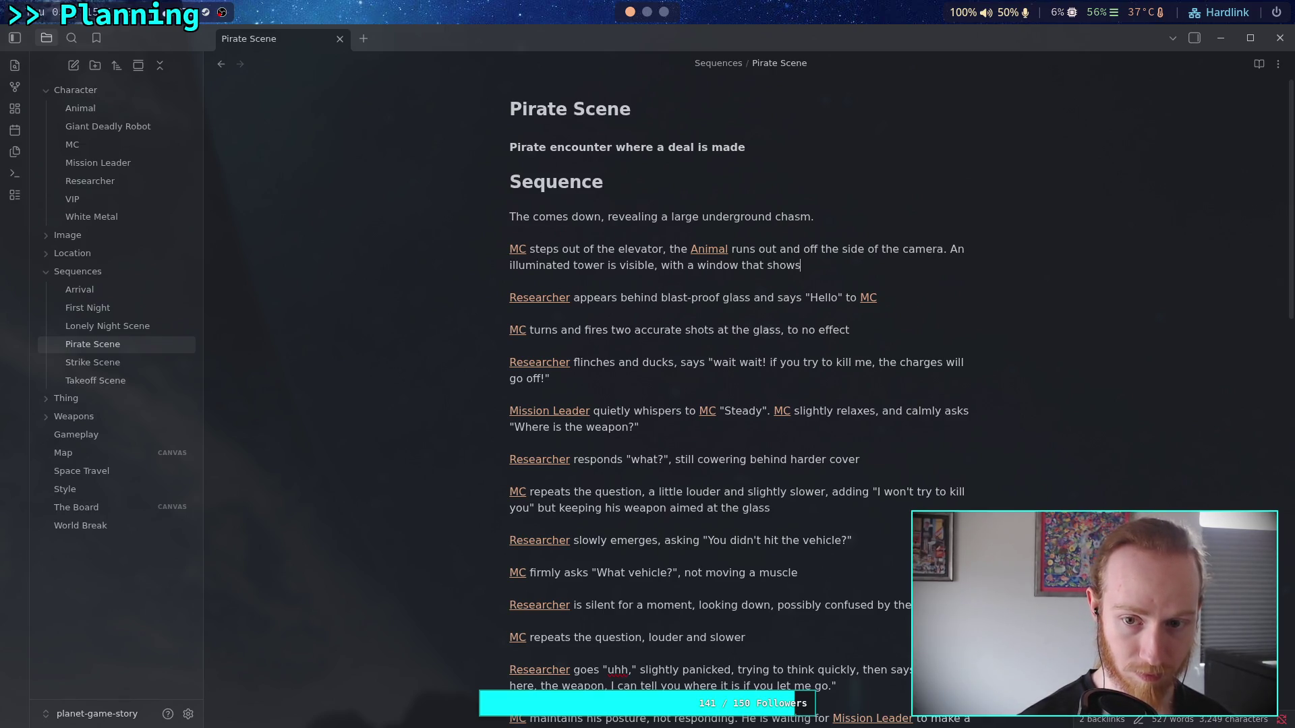
pyautogui.write(' an empty ')
pyautogui.write('room')
pyautogui.press('BackSpace')
pyautogui.press('BackSpace')
pyautogui.press('BackSpace')
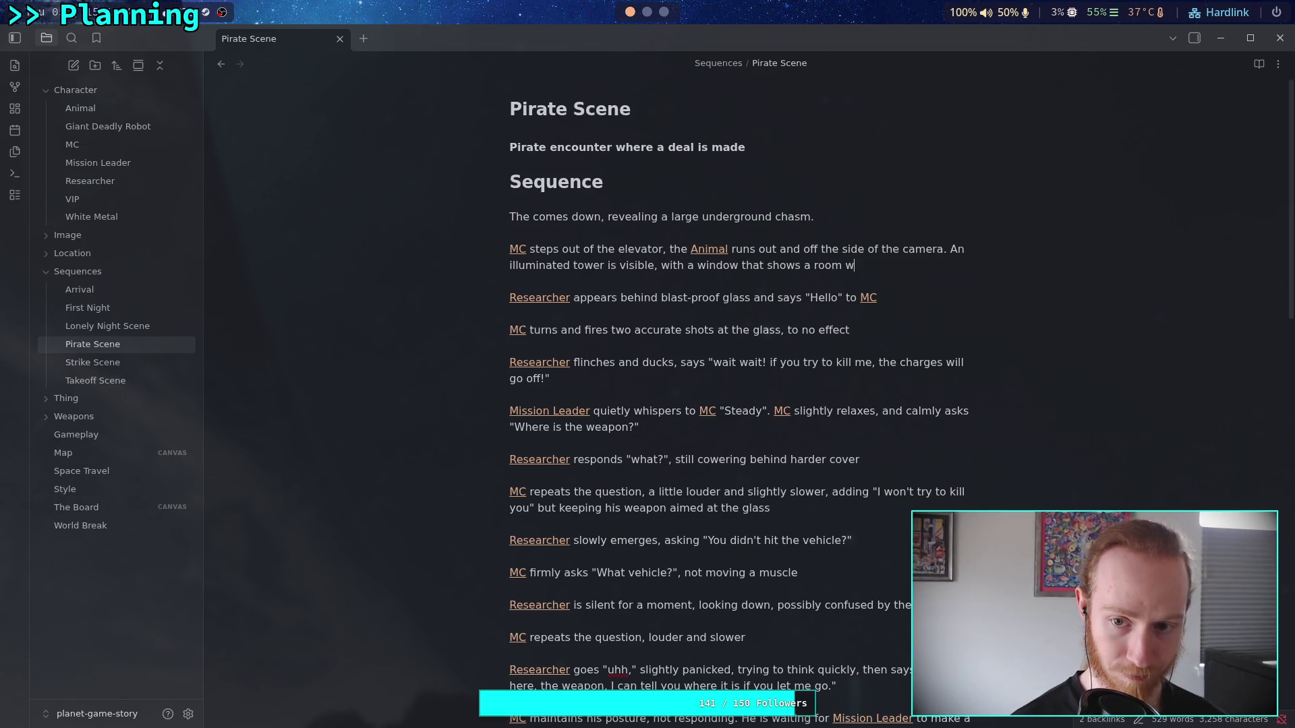
pyautogui.write('desks ')
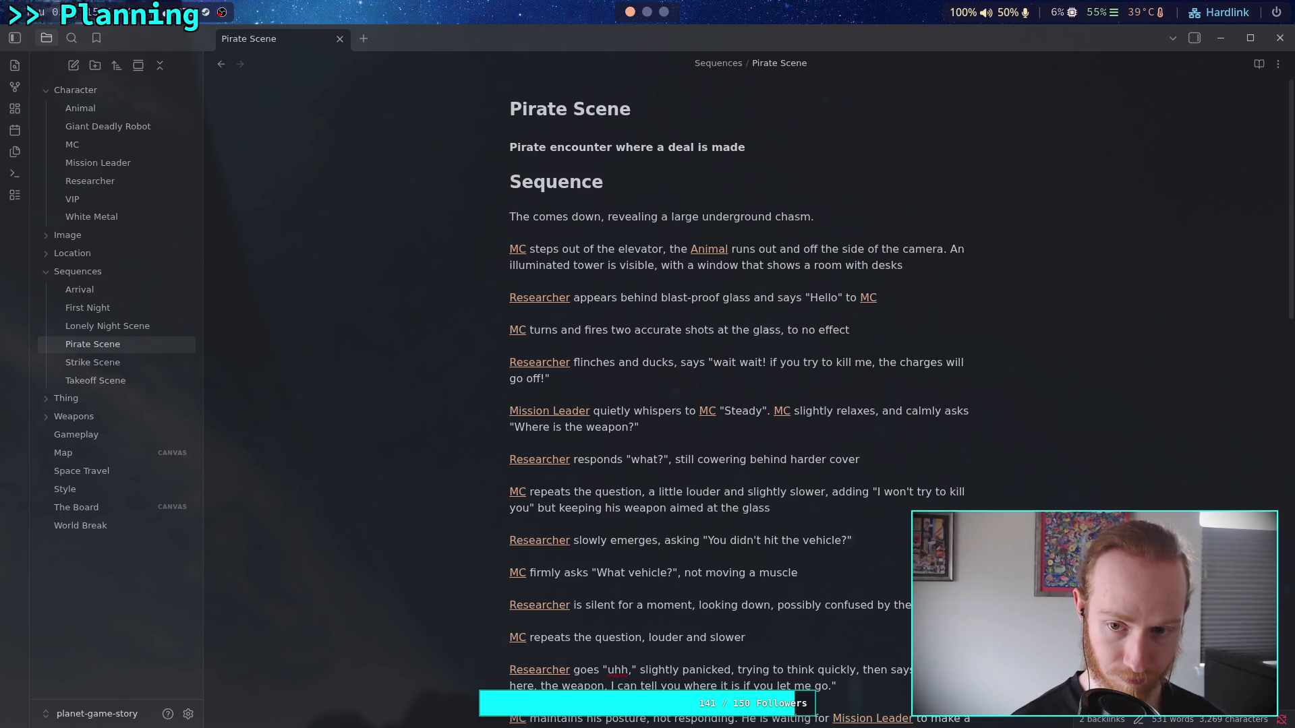
pyautogui.write('and comp')
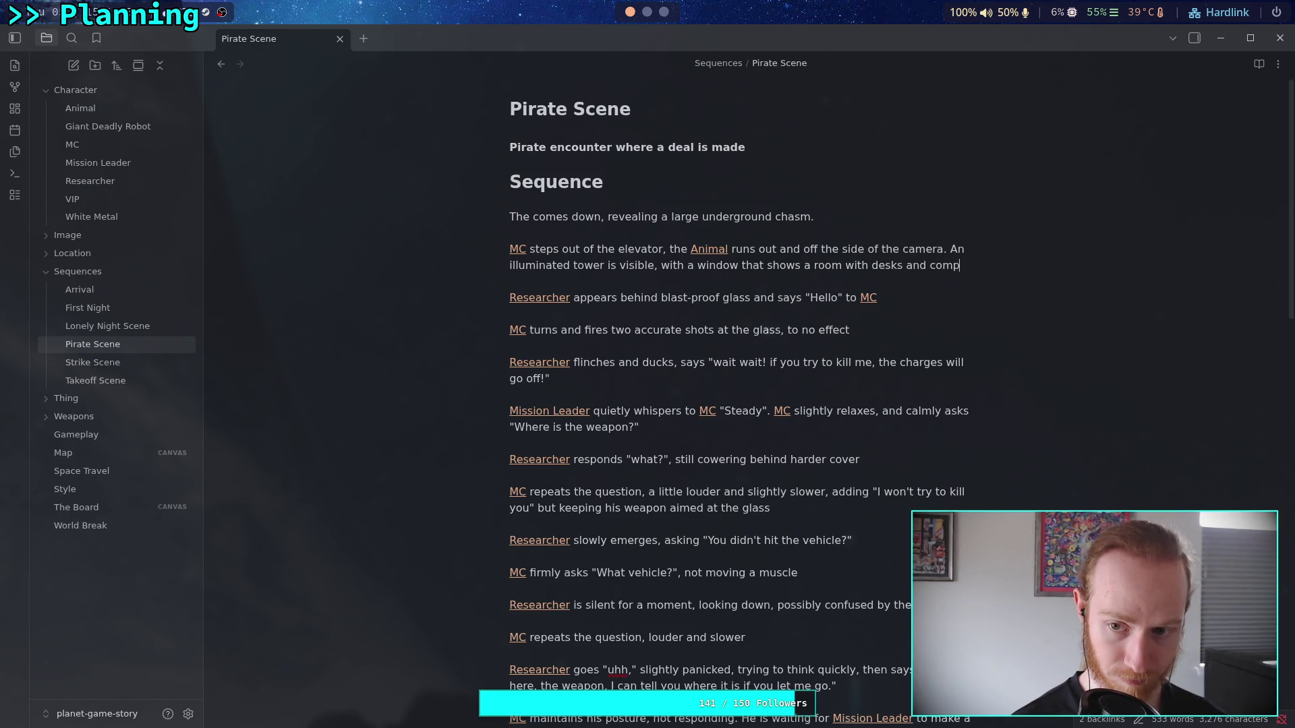
pyautogui.press('BackSpace')
pyautogui.press('BackSpace')
pyautogui.press('BackSpace')
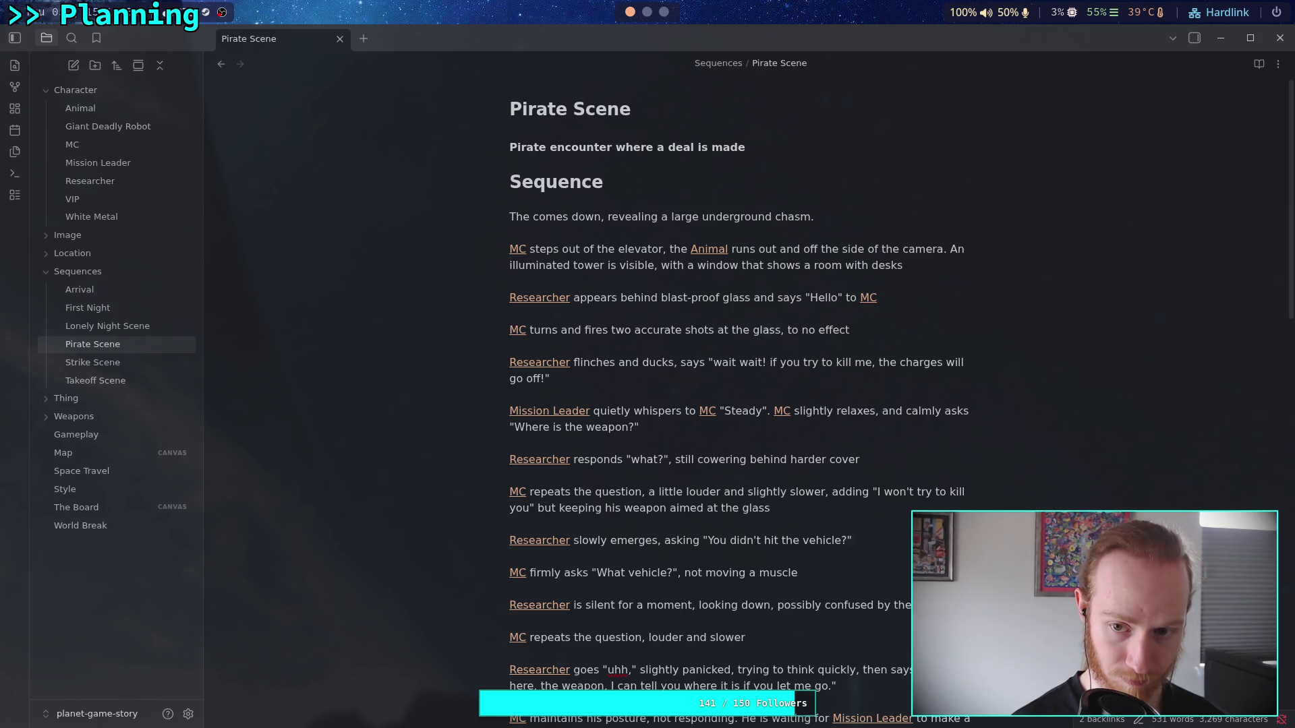
pyautogui.write('andchairs.')
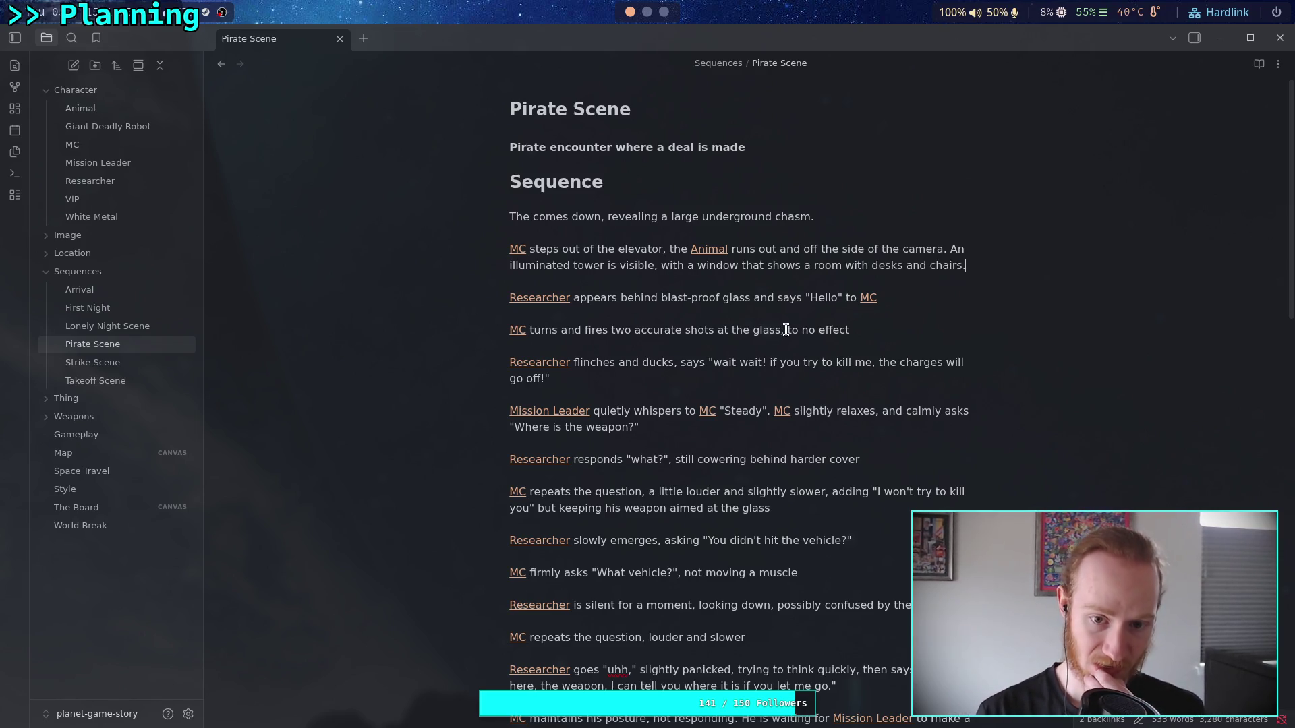
# - Insert 'the' before 'blast-proof glass' in the Researcher line
pyautogui.click(661, 297)
pyautogui.write('tho')
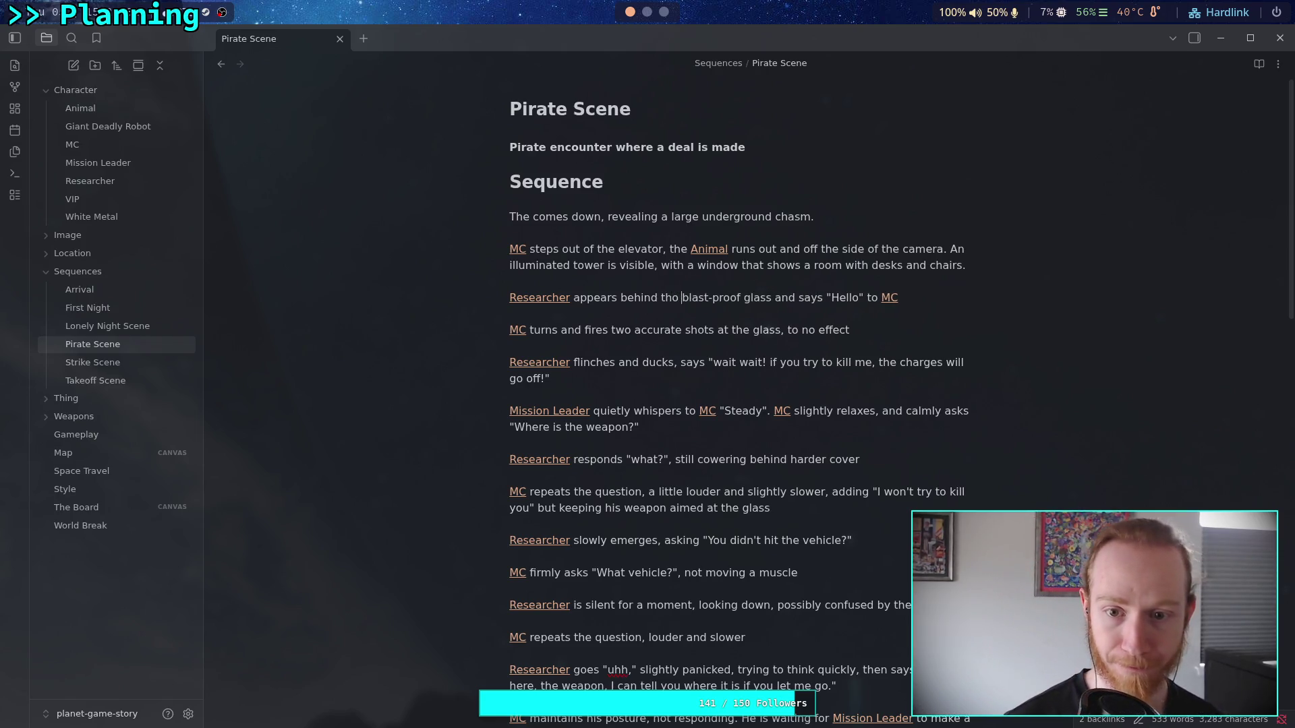
pyautogui.press('BackSpace')
pyautogui.press('BackSpace')
pyautogui.write('e')
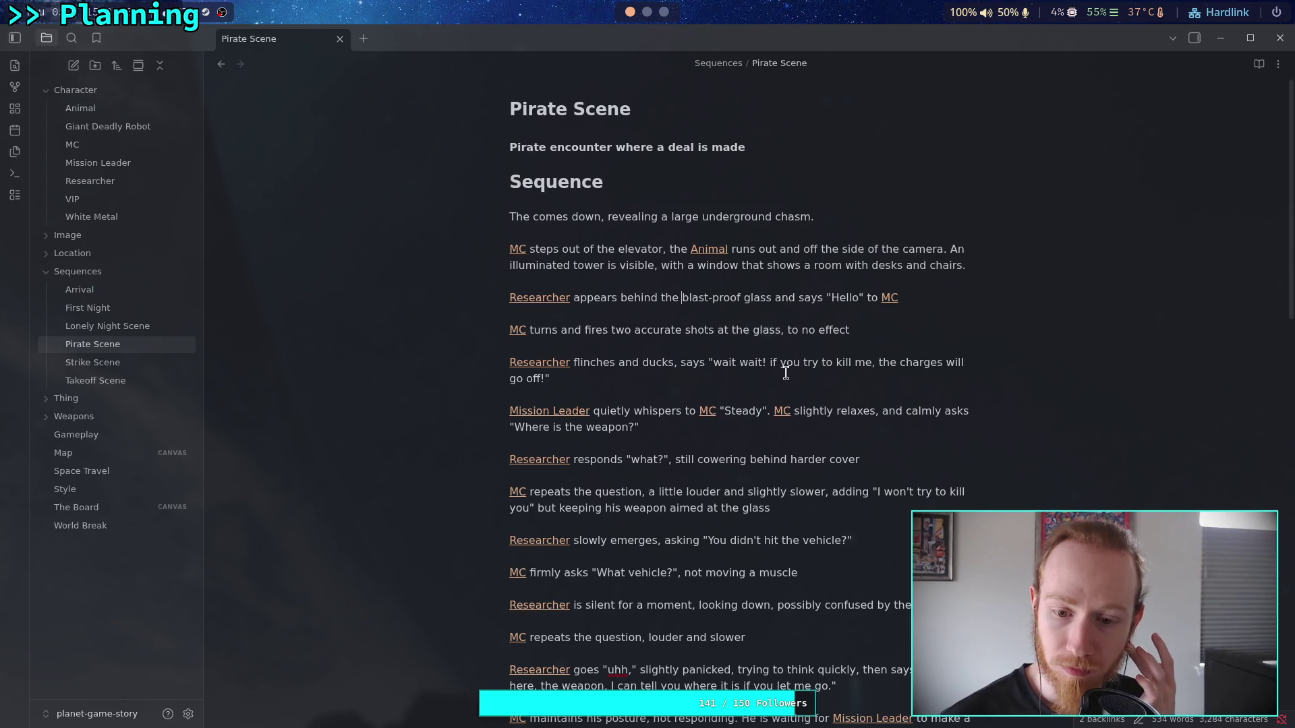
pyautogui.click(726, 443)
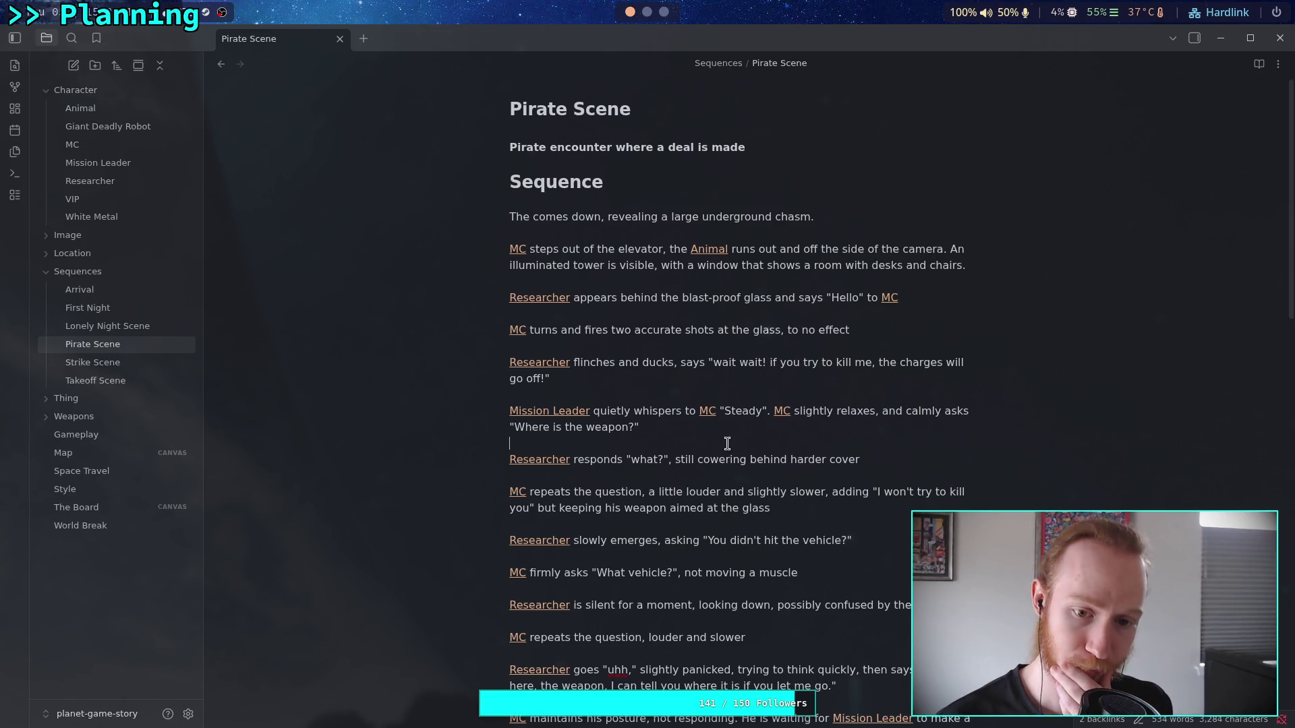
# - Switch from the Pirate Scene note to The Board canvas in the file explorer
pyautogui.scroll(-13, 727, 443)
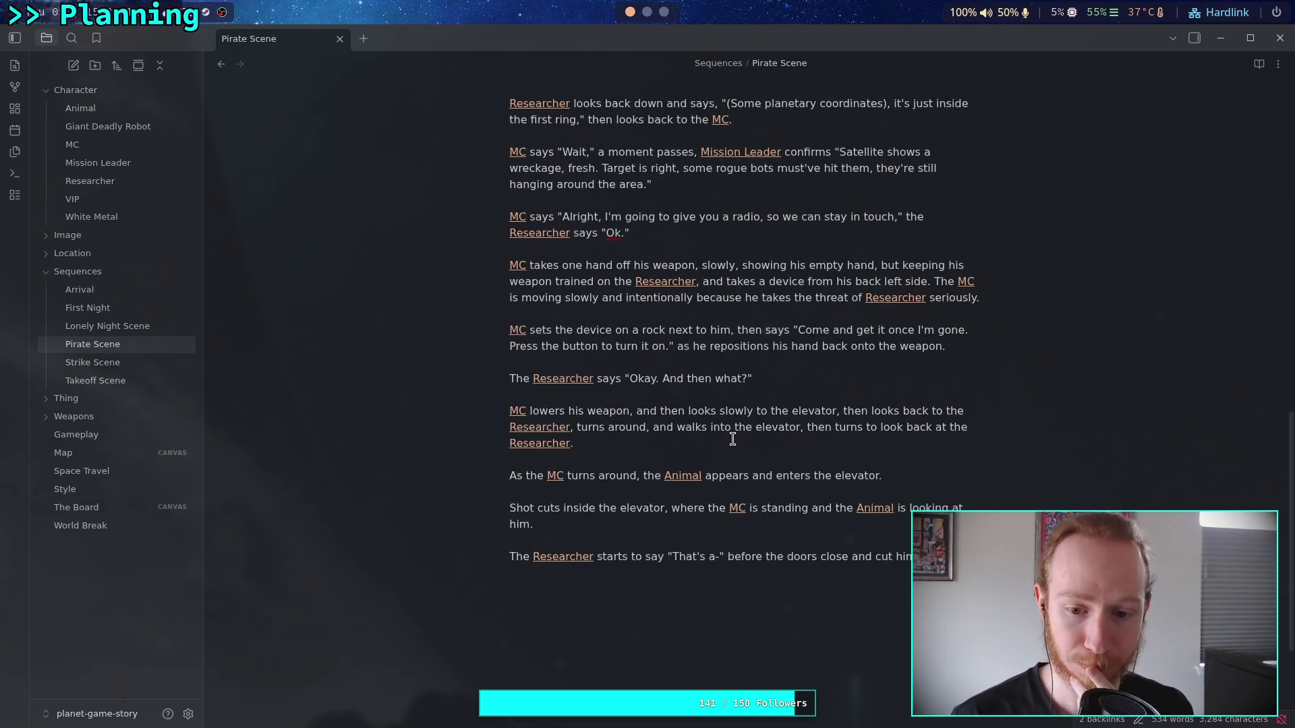
pyautogui.scroll(-3, 843, 457)
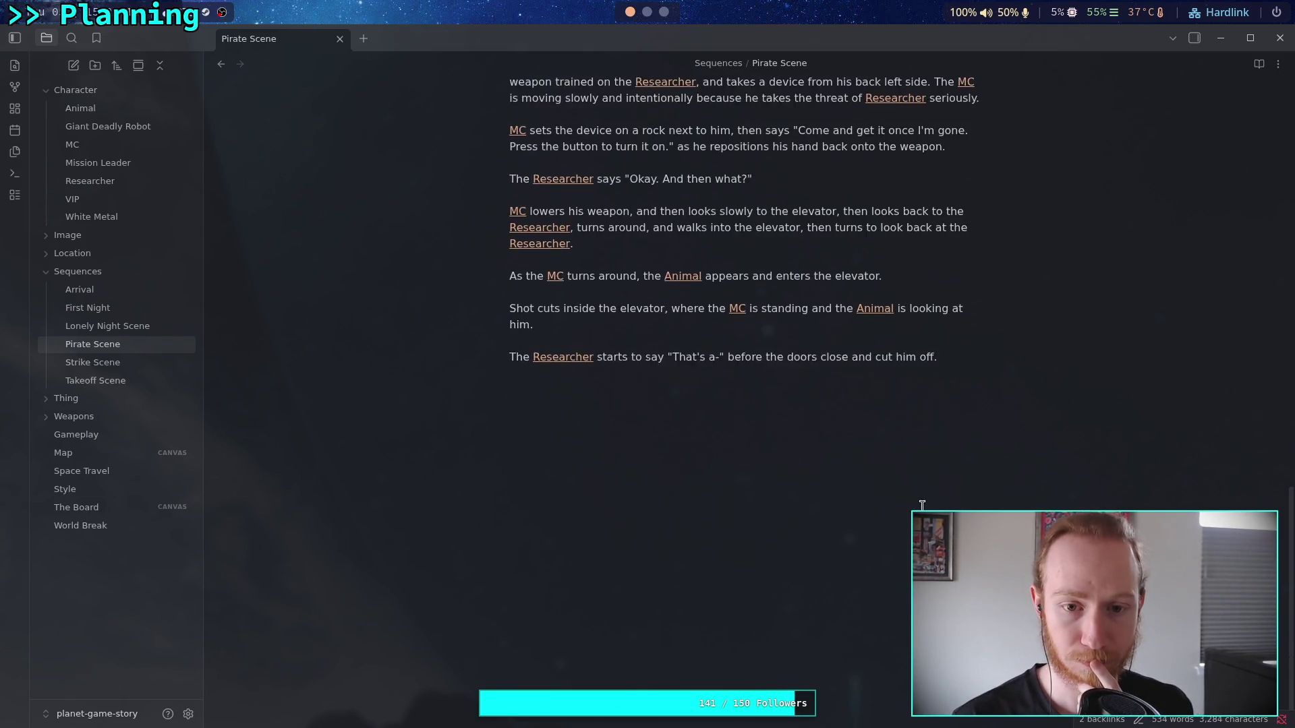
pyautogui.scroll(6, 923, 505)
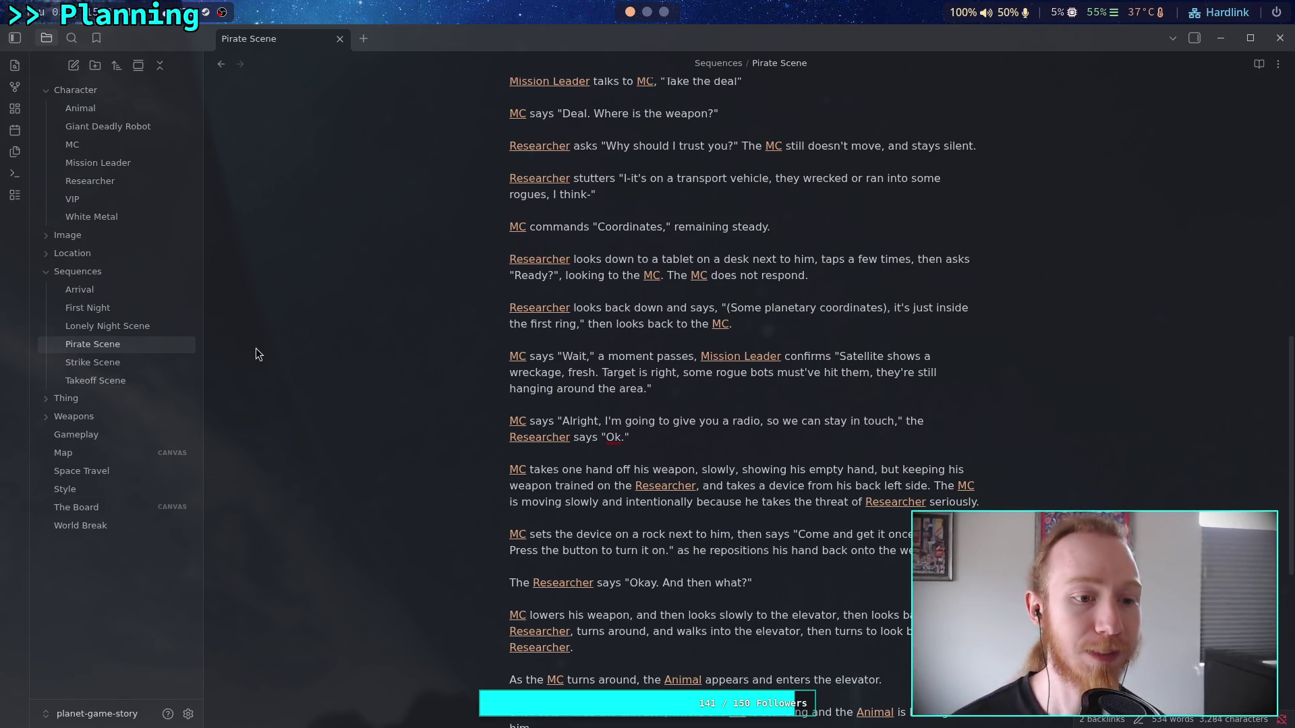
pyautogui.click(111, 507)
pyautogui.scroll(10, 690, 284)
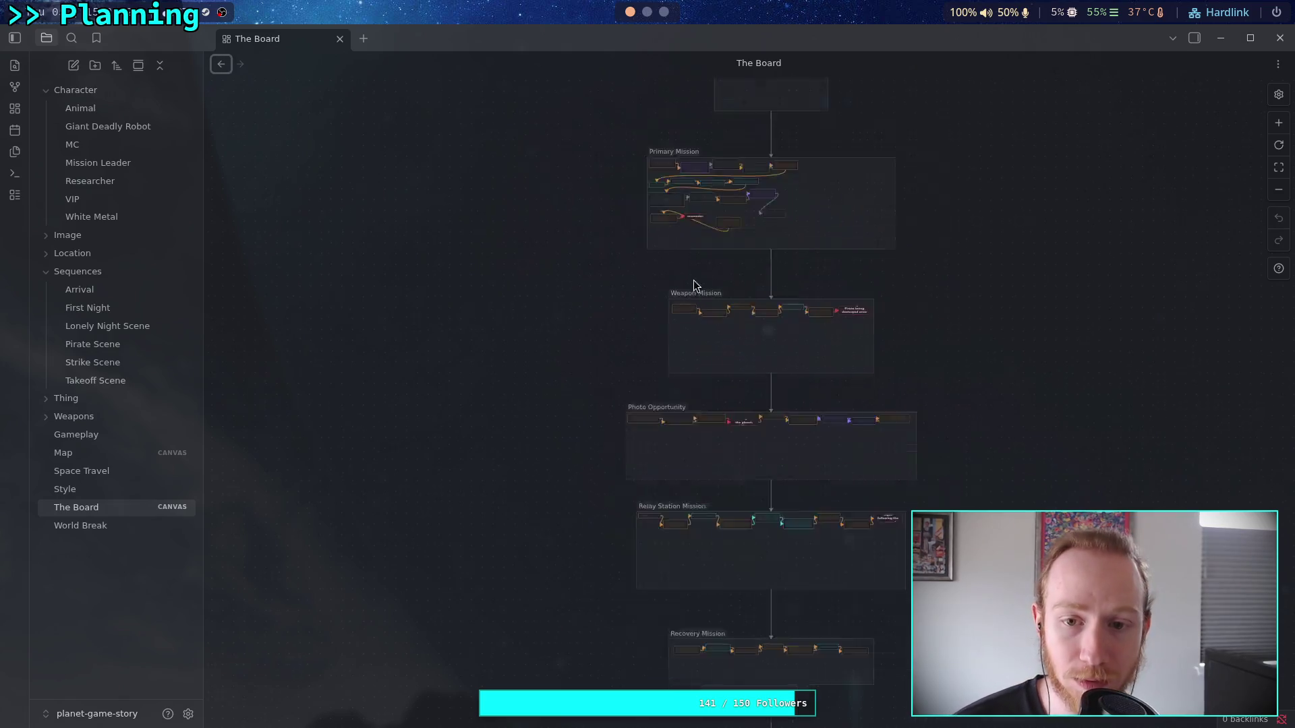
# - Colour the stairwell card orange and move it up beside Additional Intel
pyautogui.scroll(-3, 806, 283)
pyautogui.moveTo(792, 322); pyautogui.dragTo(730, 456)
pyautogui.scroll(10, 735, 453)
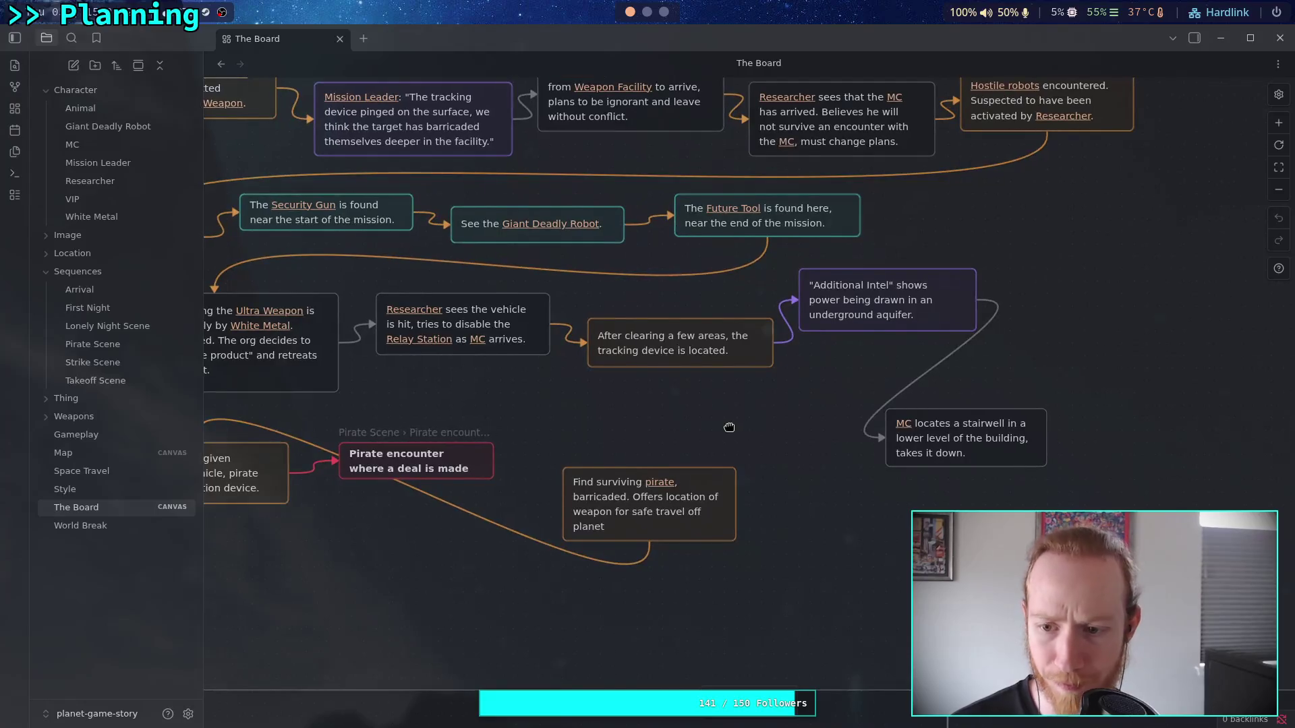
pyautogui.scroll(1, 795, 432)
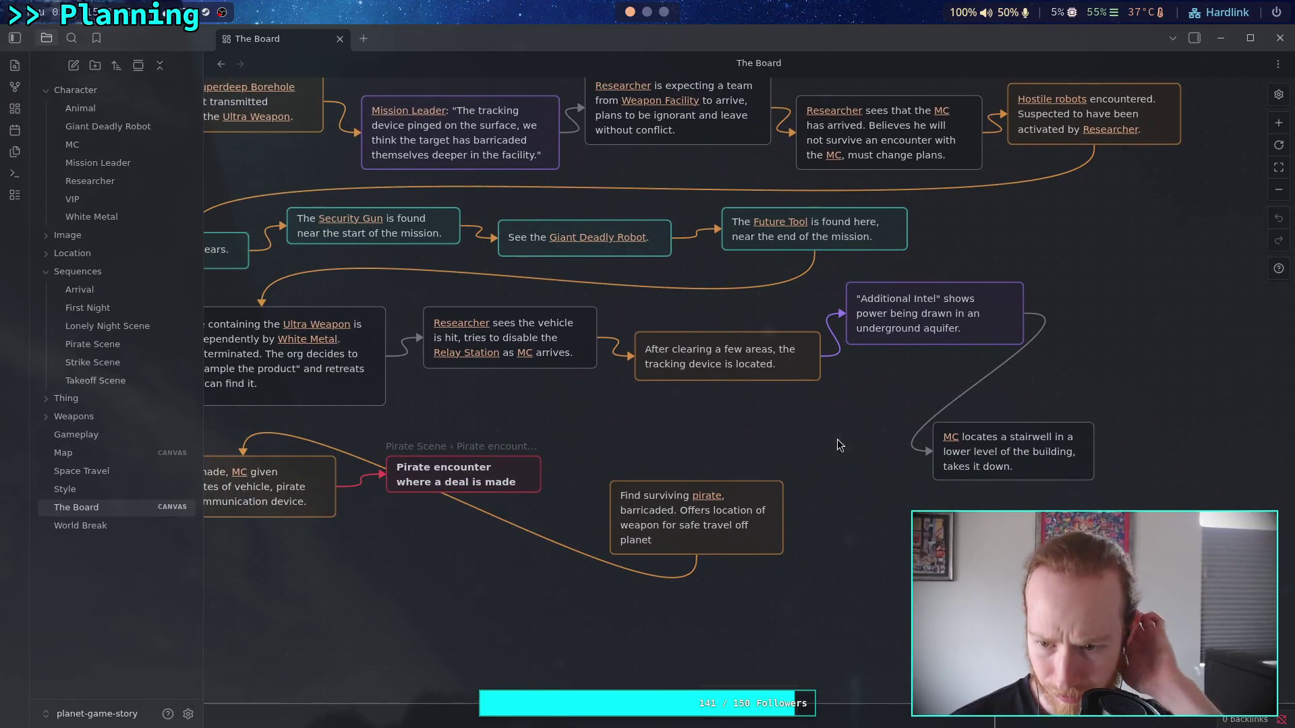
pyautogui.click(1027, 465)
pyautogui.click(1001, 402)
pyautogui.click(984, 433)
pyautogui.moveTo(1013, 480); pyautogui.dragTo(1112, 401)
# - Recolour the links into the stairwell card and Additional Intel orange
pyautogui.click(1018, 371)
pyautogui.click(1004, 295)
pyautogui.click(986, 326)
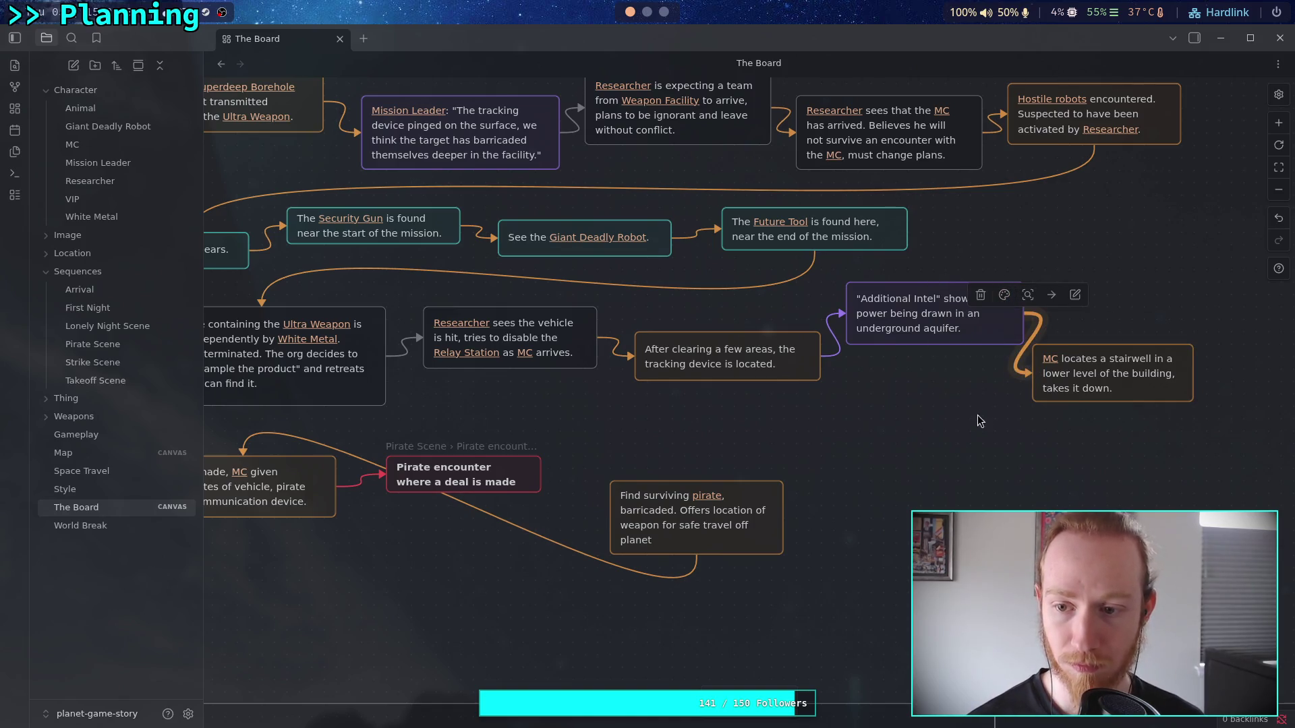
pyautogui.click(835, 345)
pyautogui.click(810, 295)
pyautogui.click(804, 329)
pyautogui.scroll(1, 943, 407)
# - Shift the pirate cards lower, moving the Pirate encounter card further down
pyautogui.click(985, 404)
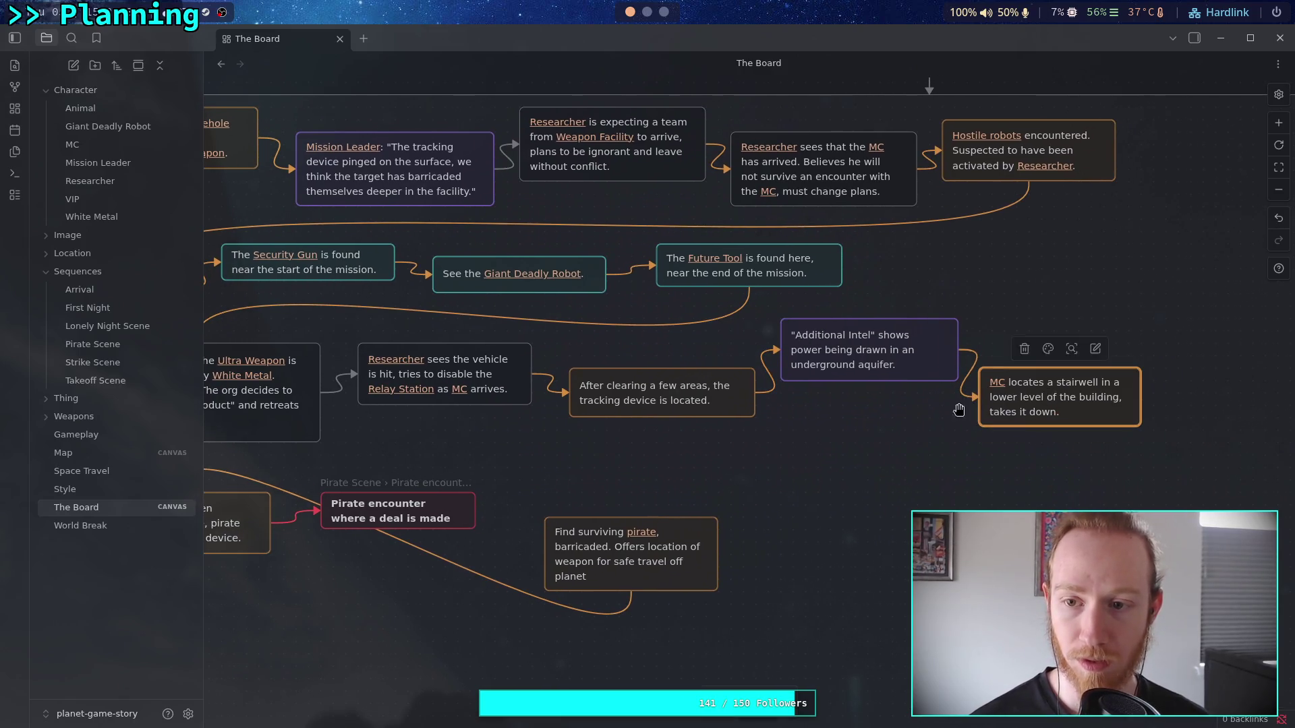
pyautogui.hscroll(-3, 944, 392)
pyautogui.scroll(-1, 944, 391)
pyautogui.moveTo(399, 543); pyautogui.dragTo(843, 458)
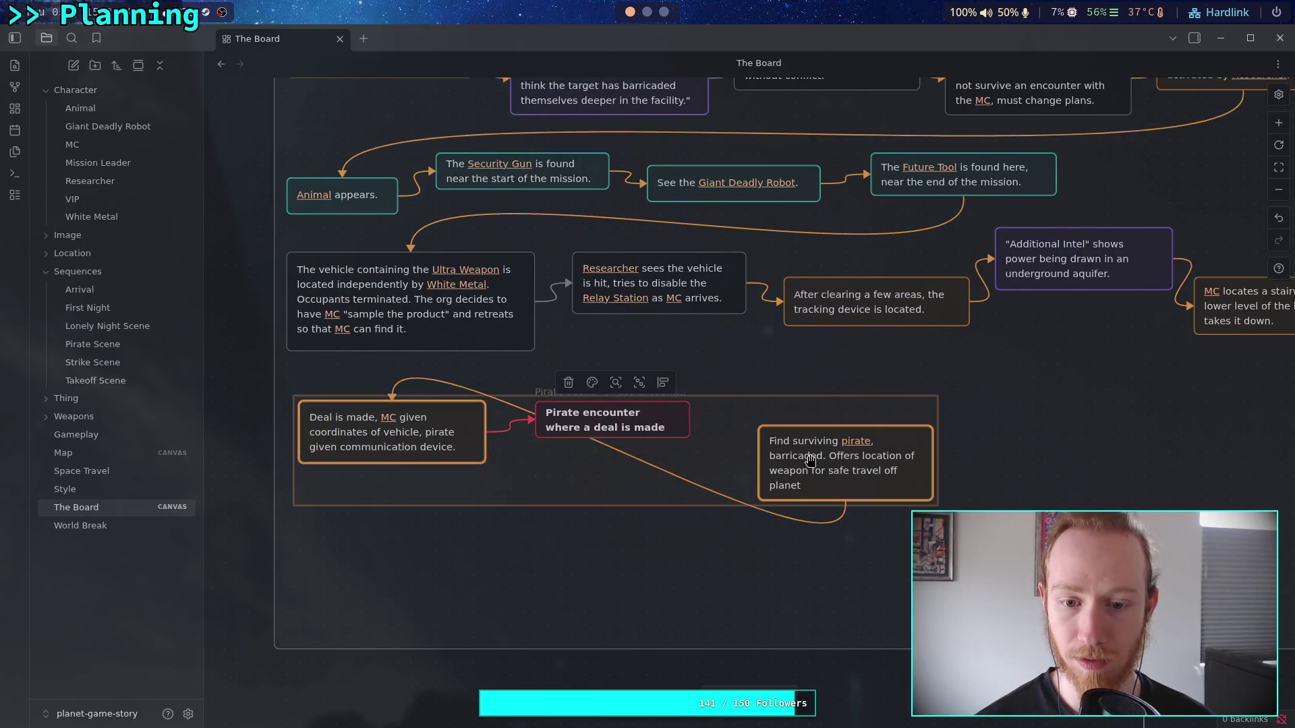
pyautogui.moveTo(423, 430); pyautogui.dragTo(472, 542)
pyautogui.click(656, 427)
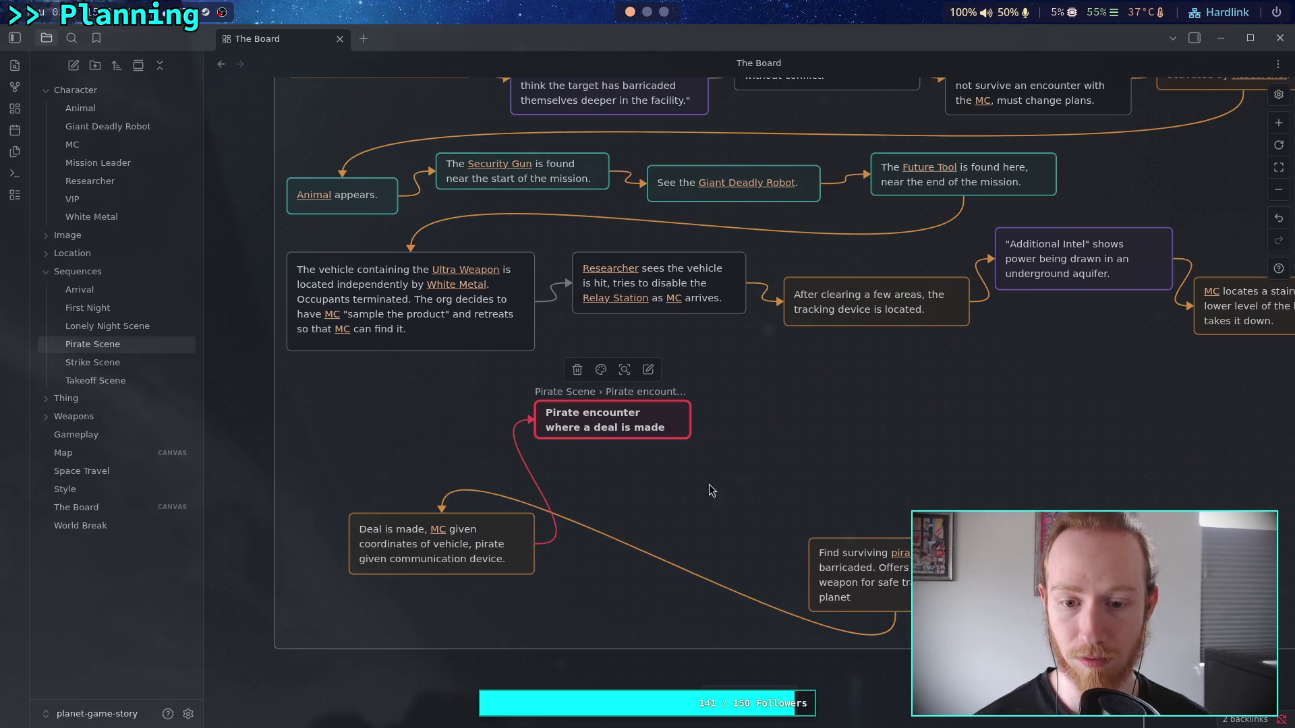
pyautogui.moveTo(660, 415); pyautogui.dragTo(722, 526)
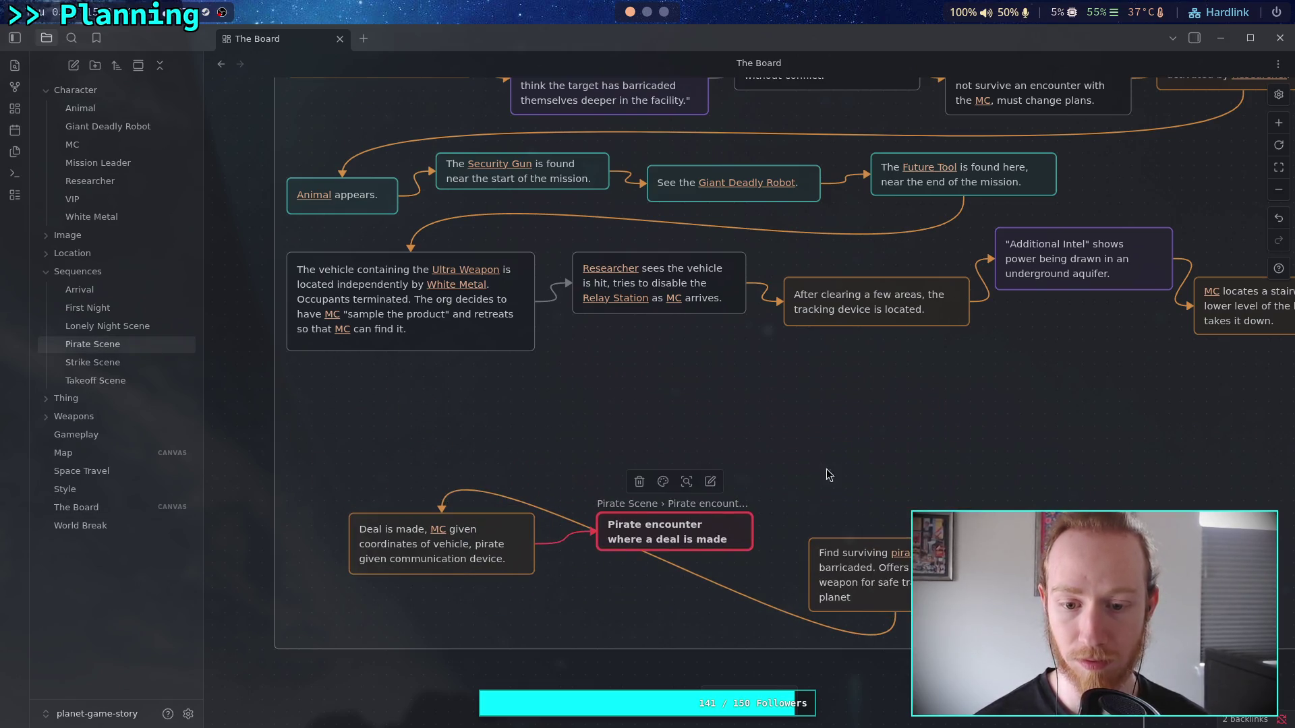
pyautogui.doubleClick(964, 422)
# - Make an orange card: 'On the lower level, [[MC]] finds an elevator and calls it. It takes some time to arrive.'; resize to fit
pyautogui.click(952, 381)
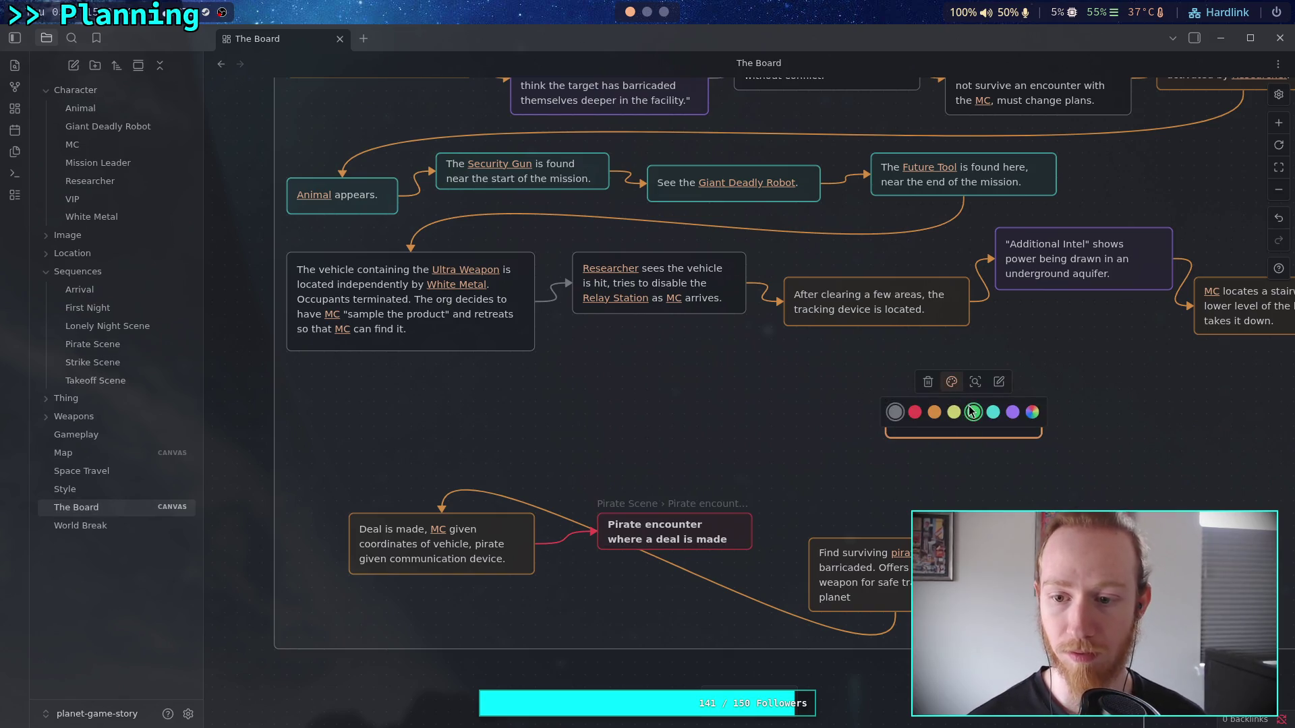
pyautogui.doubleClick(939, 414)
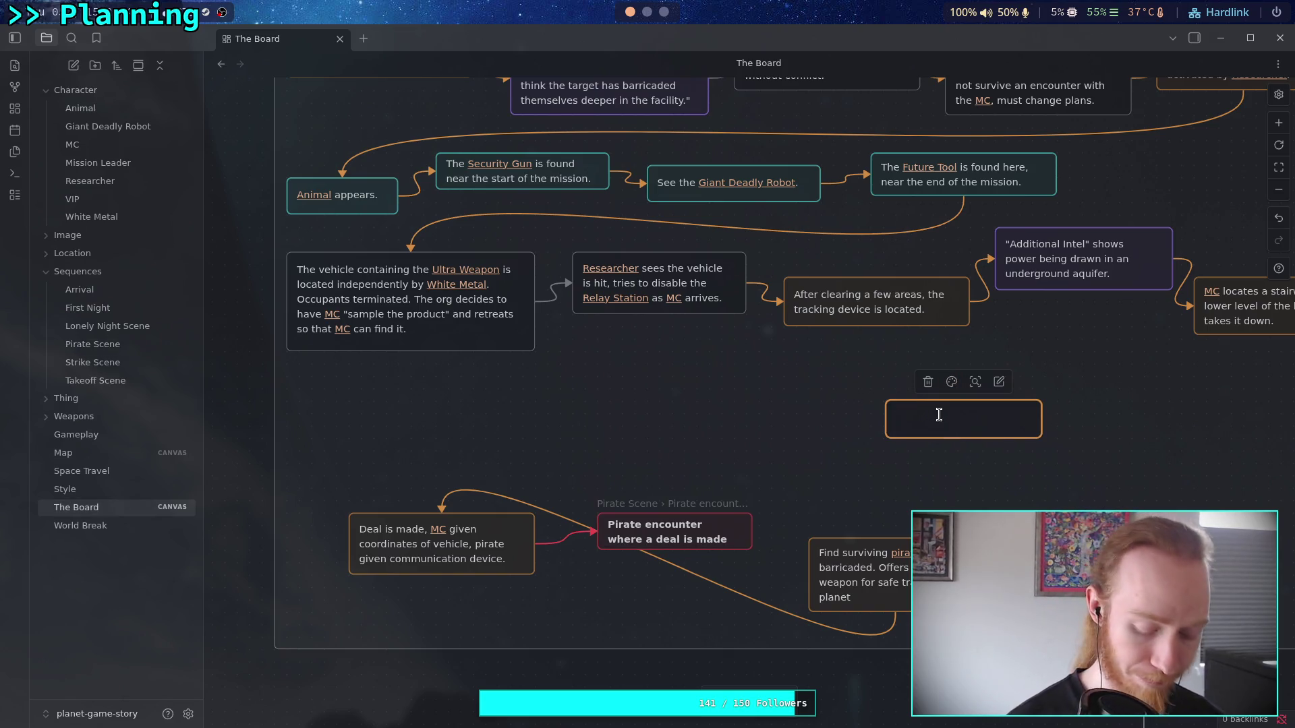
pyautogui.write('[[')
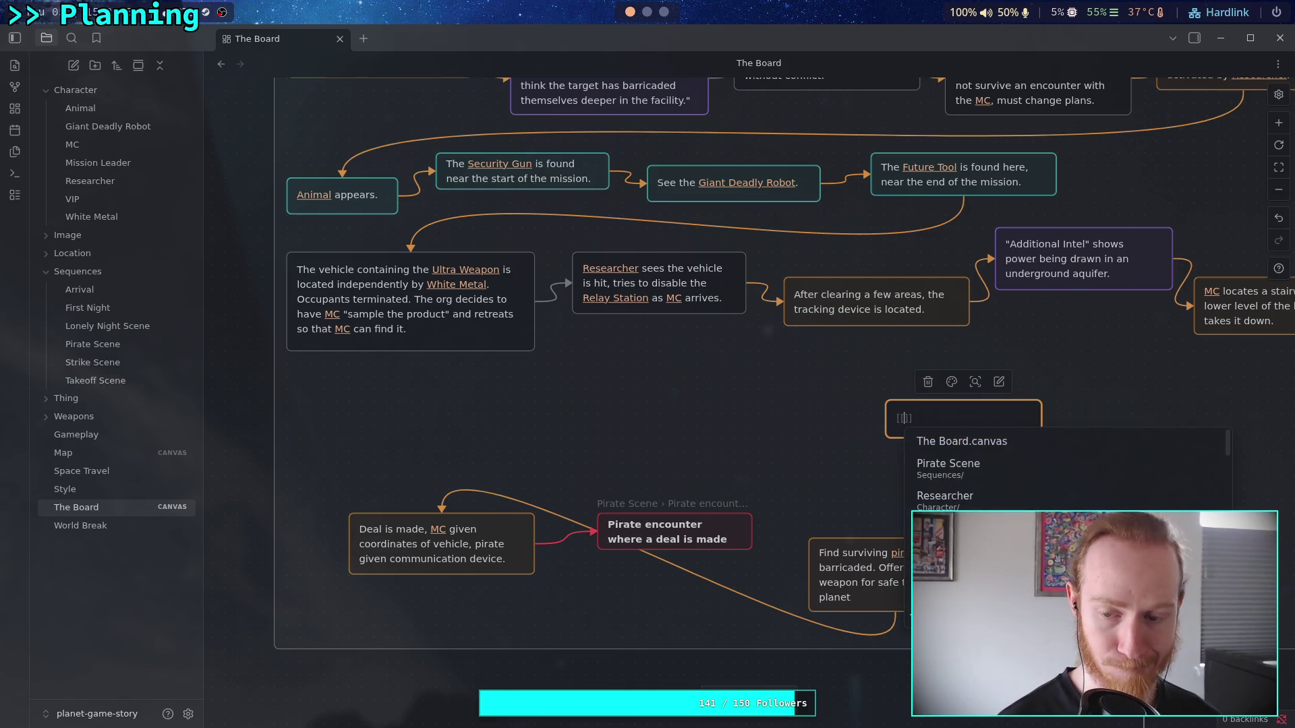
pyautogui.press('BackSpace')
pyautogui.press('BackSpace')
pyautogui.press('BackSpace')
pyautogui.write('On the lower')
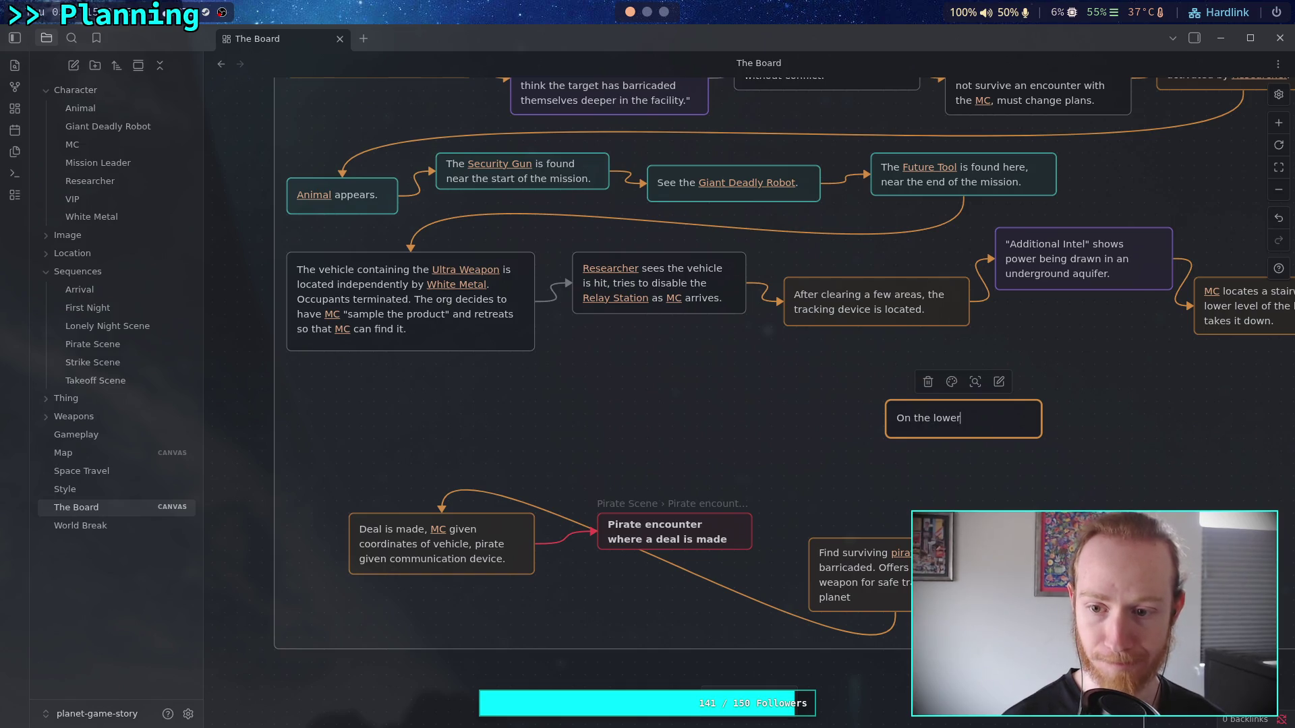
pyautogui.write(' level,')
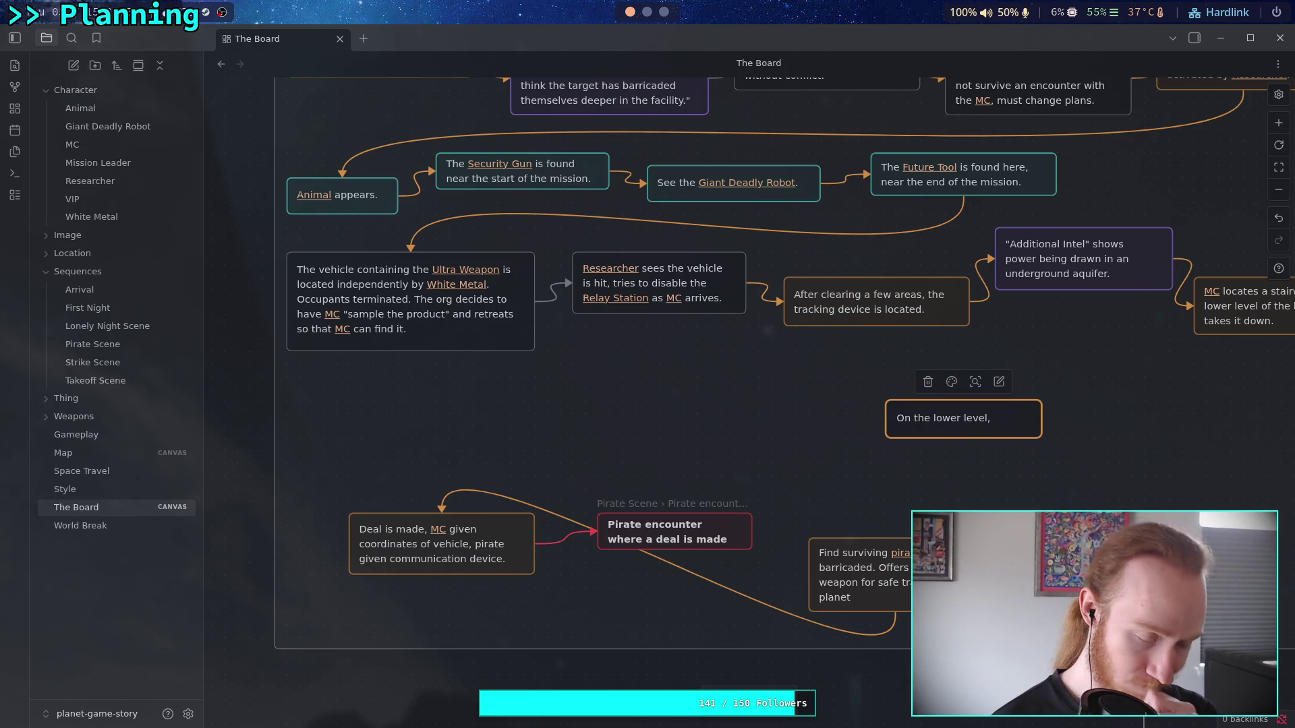
pyautogui.write(' [[MC')
pyautogui.press('Return')
pyautogui.write('nds an el')
pyautogui.write('evator ')
pyautogui.write('and ')
pyautogui.write('cal')
pyautogui.write('s it.')
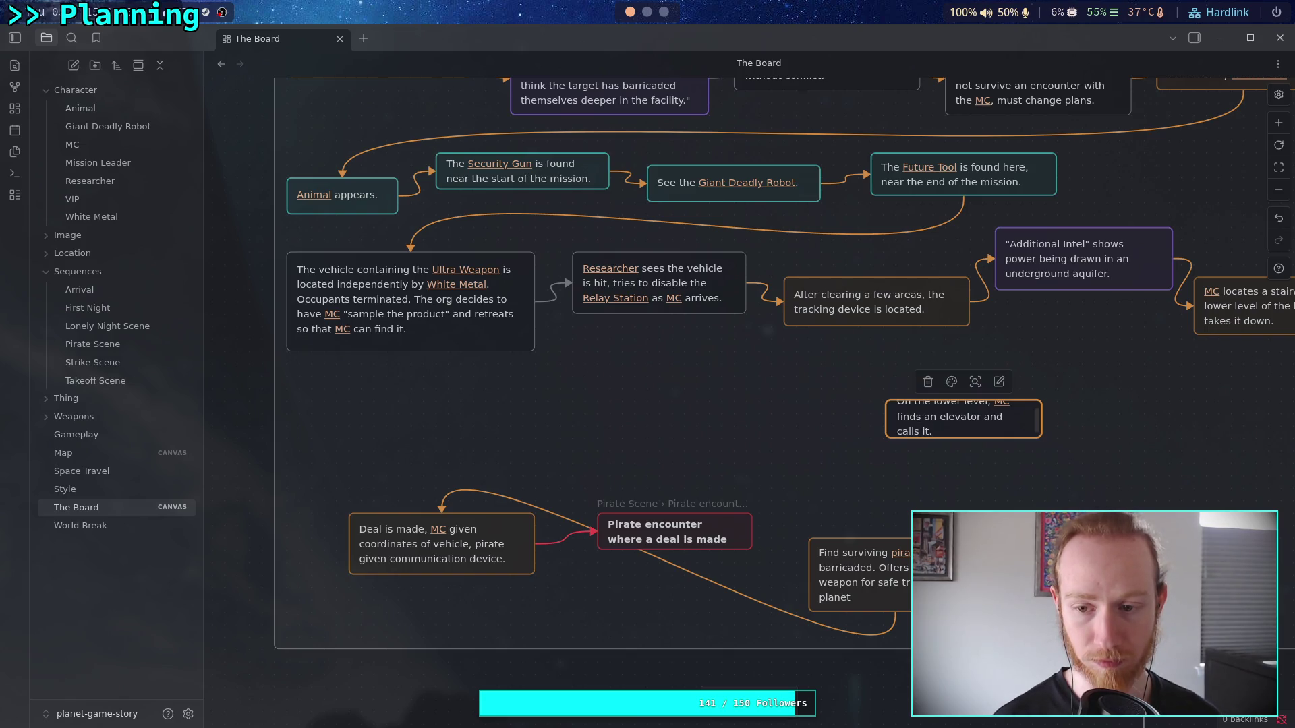
pyautogui.write('  tak')
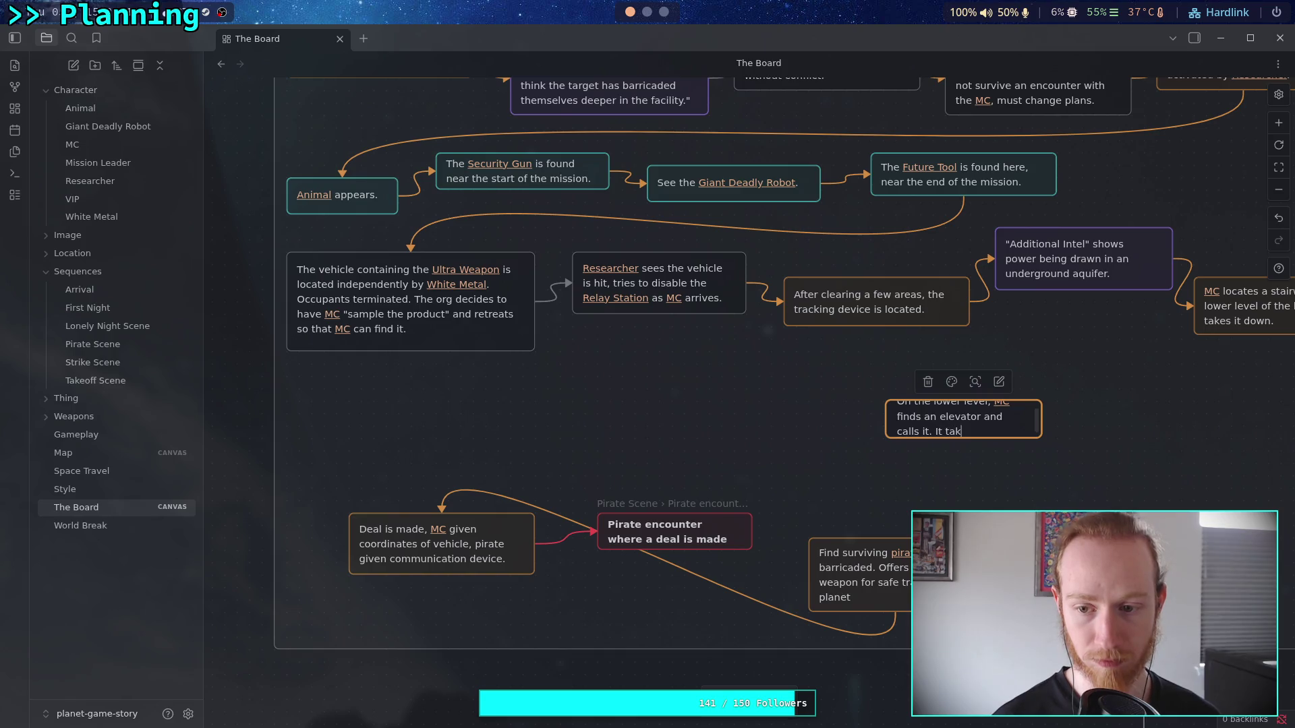
pyautogui.write('some')
pyautogui.write('ime ')
pyautogui.write('e.')
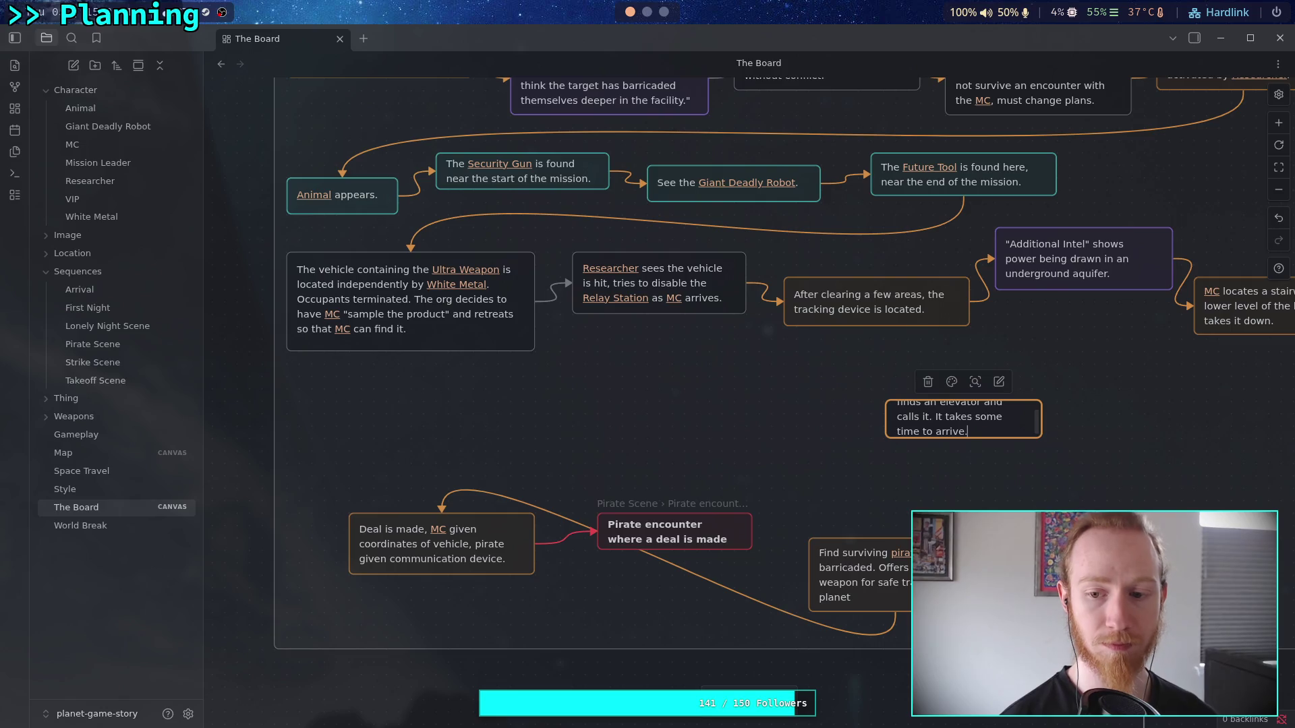
pyautogui.click(963, 471)
pyautogui.click(951, 424)
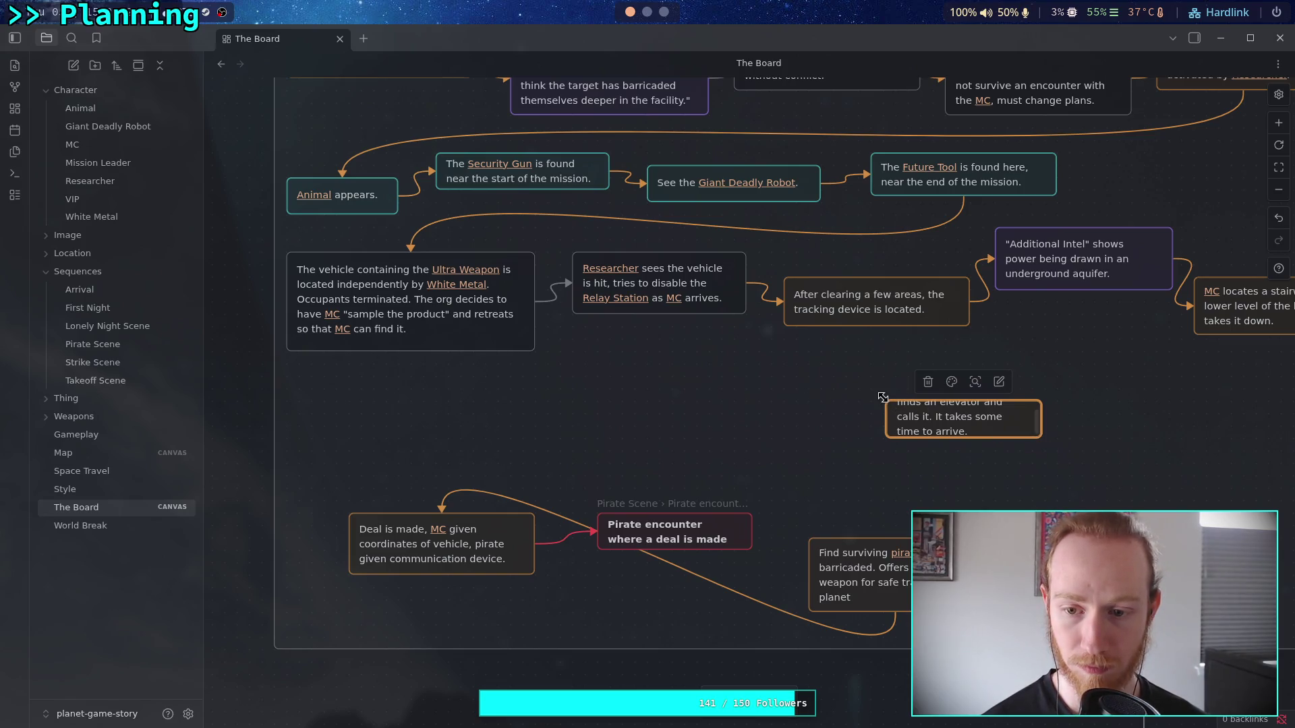
pyautogui.moveTo(883, 397); pyautogui.dragTo(879, 386)
pyautogui.moveTo(1036, 437); pyautogui.dragTo(1057, 446)
# - Connect the stairwell card to the elevator card with an orange link
pyautogui.press('Escape')
pyautogui.hscroll(5, 1120, 405)
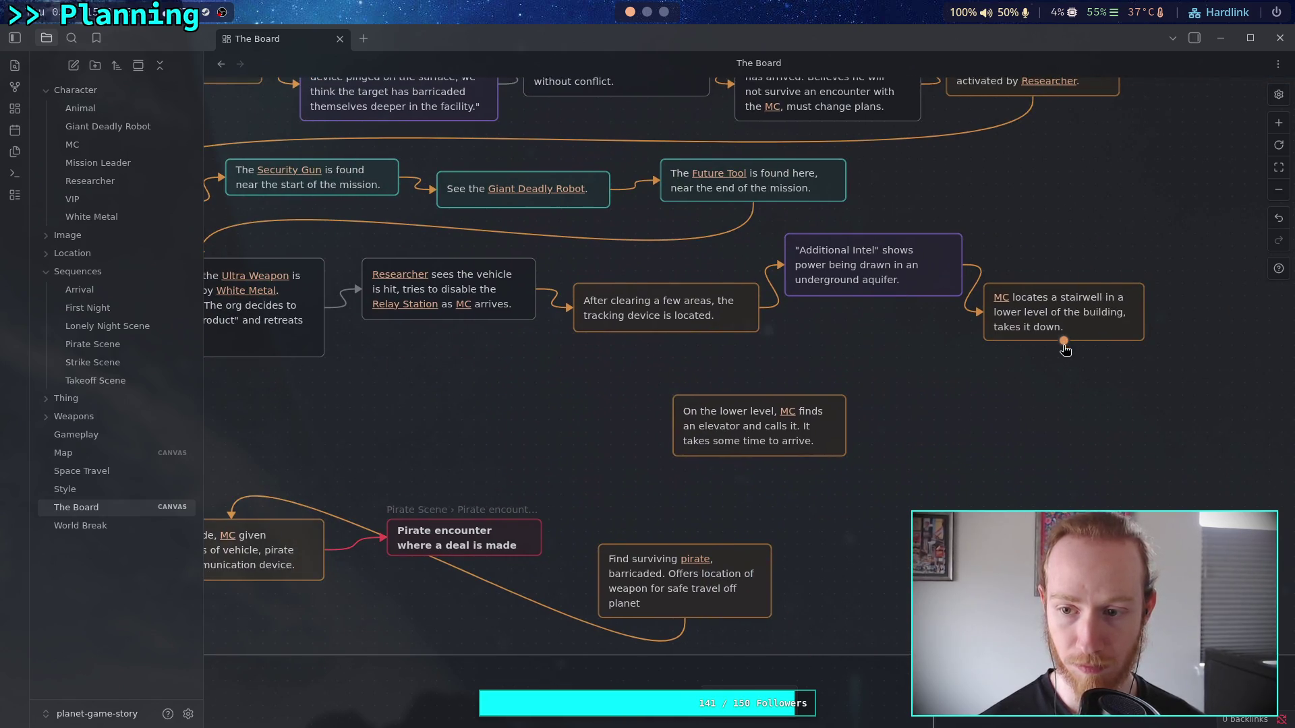
pyautogui.moveTo(1063, 341)
pyautogui.mouseDown()
pyautogui.moveTo(747, 401)
pyautogui.moveTo(759, 397)
pyautogui.mouseUp()
pyautogui.hscroll(-4, 944, 390)
pyautogui.click(1000, 367)
pyautogui.press('Delete')
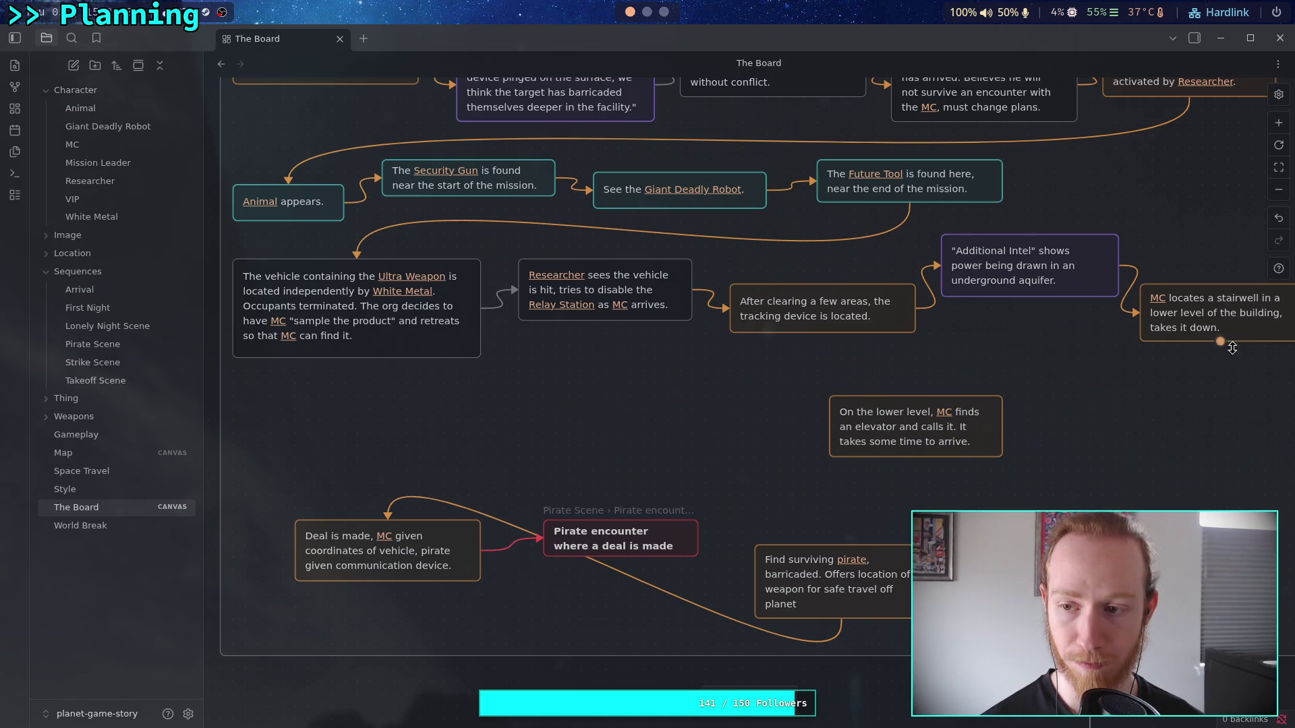
pyautogui.moveTo(1220, 341)
pyautogui.mouseDown()
pyautogui.moveTo(912, 404)
pyautogui.moveTo(357, 431)
pyautogui.moveTo(507, 475)
pyautogui.moveTo(667, 542)
pyautogui.moveTo(706, 575)
pyautogui.mouseUp()
pyautogui.click(1044, 323)
pyautogui.click(1042, 356)
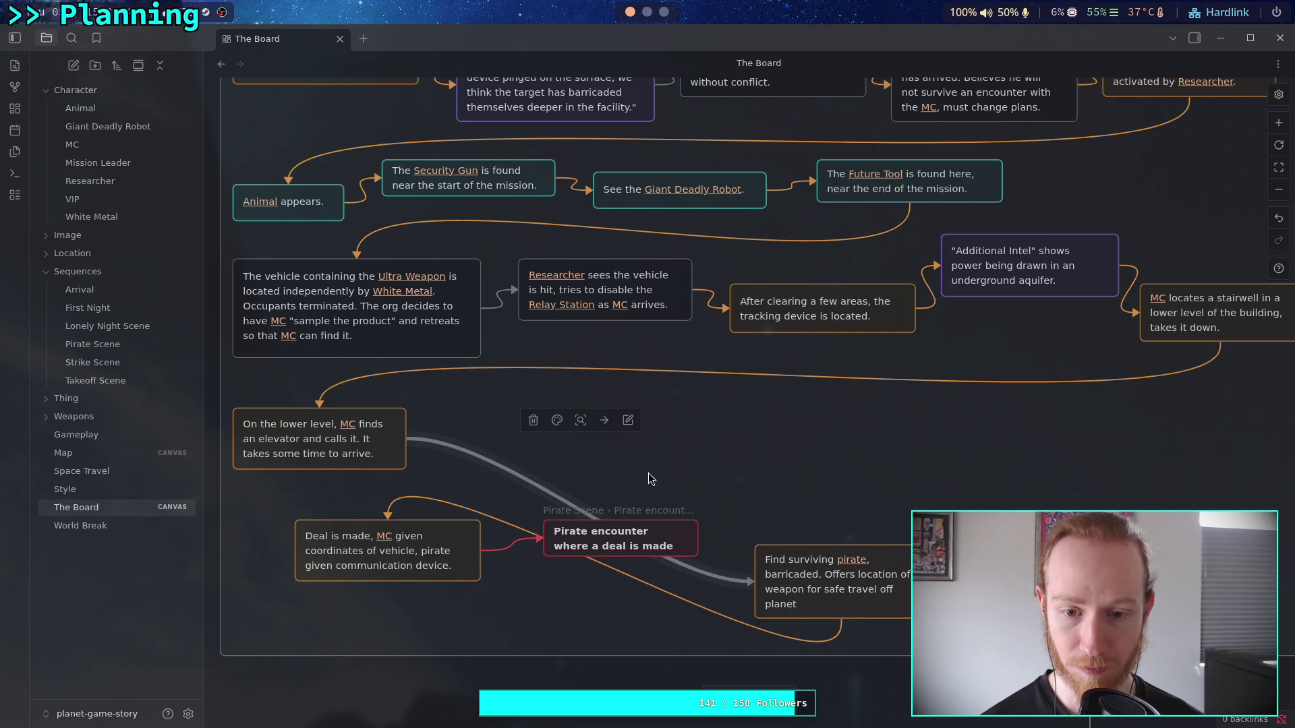
# - Colour the Find link orange and line up Find, Deal is made and Pirate encounter cards in a row
pyautogui.click(557, 420)
pyautogui.click(557, 451)
pyautogui.moveTo(811, 587)
pyautogui.mouseDown()
pyautogui.moveTo(562, 435)
pyautogui.moveTo(501, 424)
pyautogui.mouseUp()
pyautogui.moveTo(432, 550); pyautogui.dragTo(791, 449)
pyautogui.moveTo(533, 460); pyautogui.dragTo(617, 425)
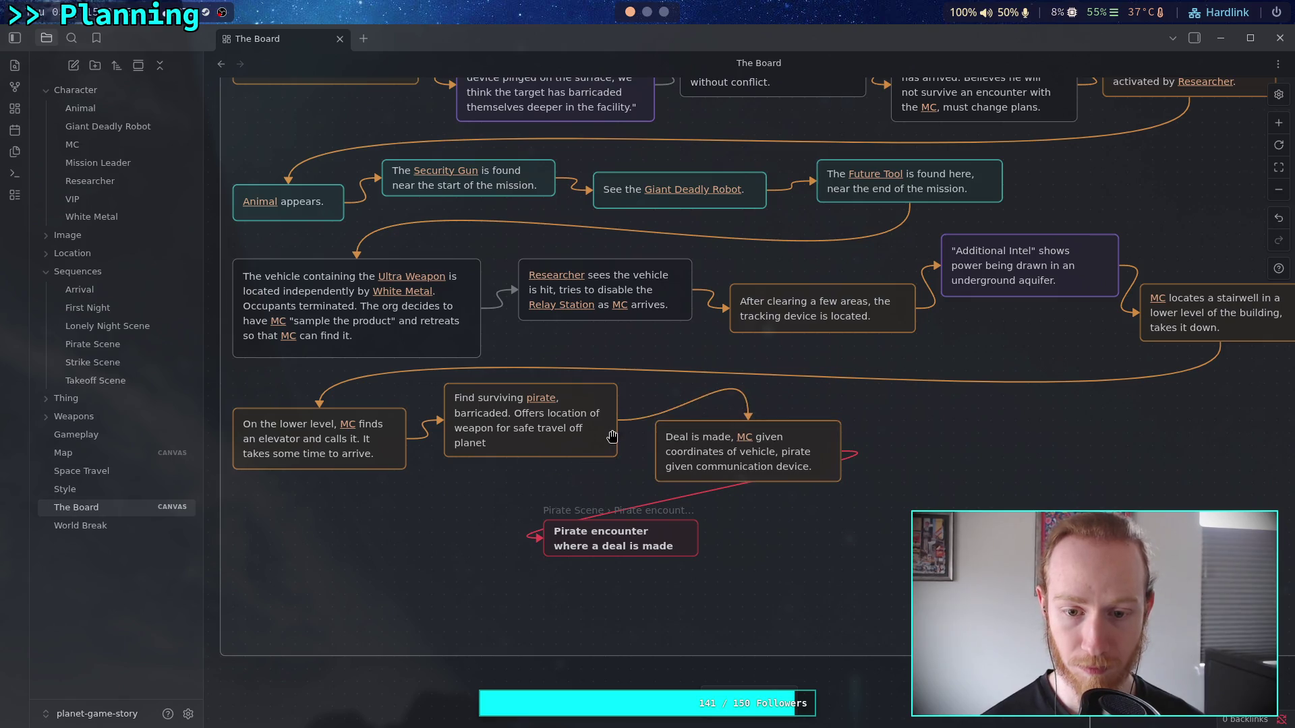
pyautogui.moveTo(737, 410)
pyautogui.mouseDown()
pyautogui.moveTo(658, 451)
pyautogui.moveTo(700, 456)
pyautogui.mouseUp()
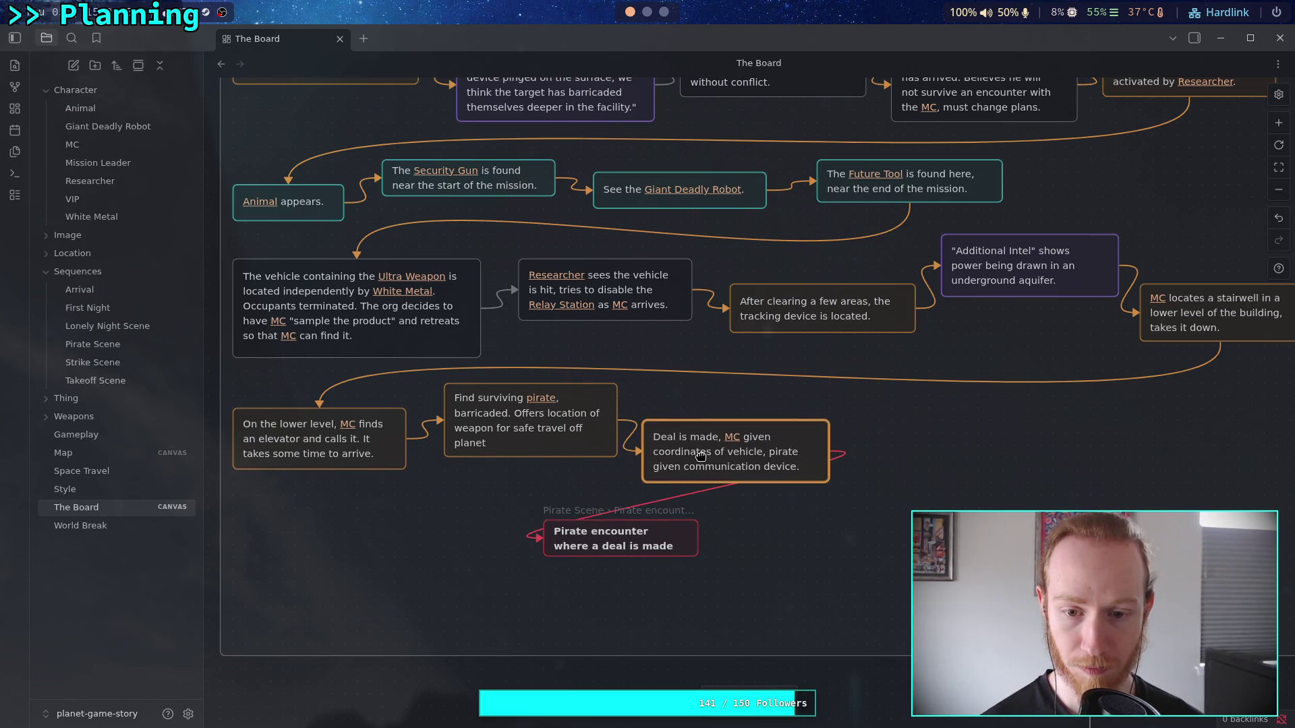
pyautogui.moveTo(627, 548)
pyautogui.mouseDown()
pyautogui.moveTo(987, 434)
pyautogui.moveTo(950, 434)
pyautogui.mouseUp()
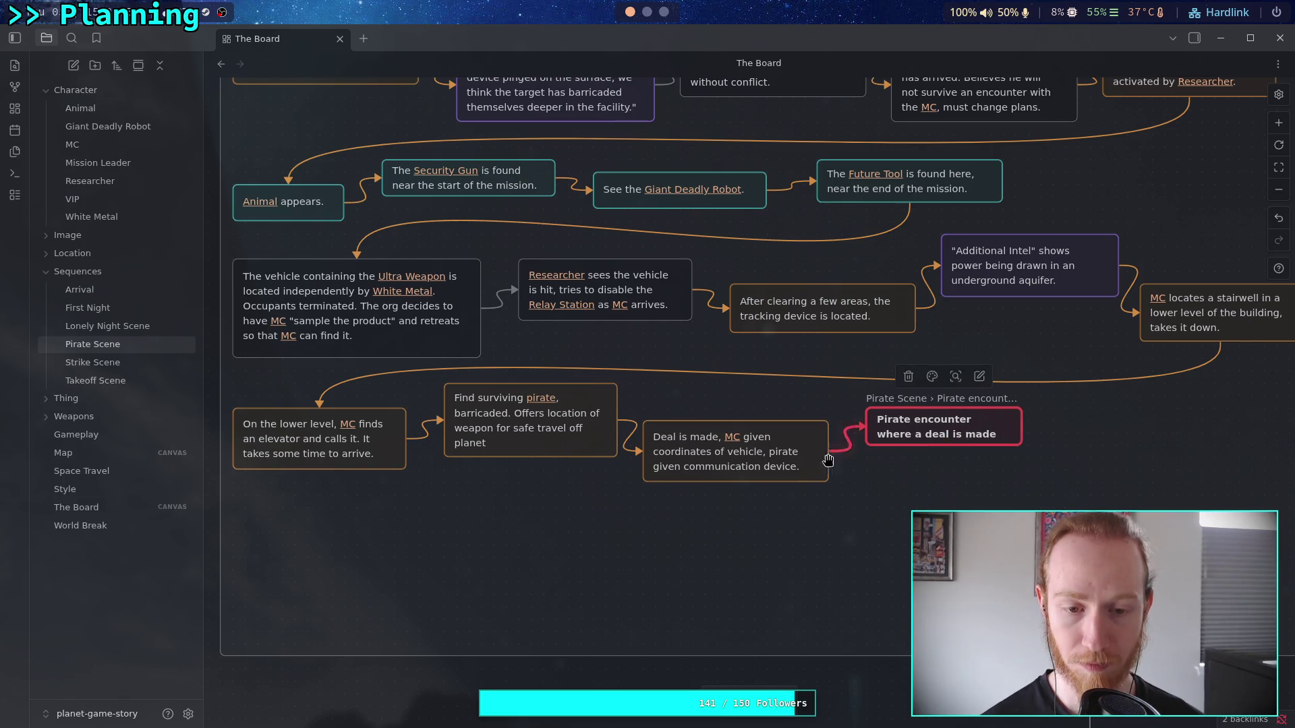
pyautogui.scroll(-5, 833, 460)
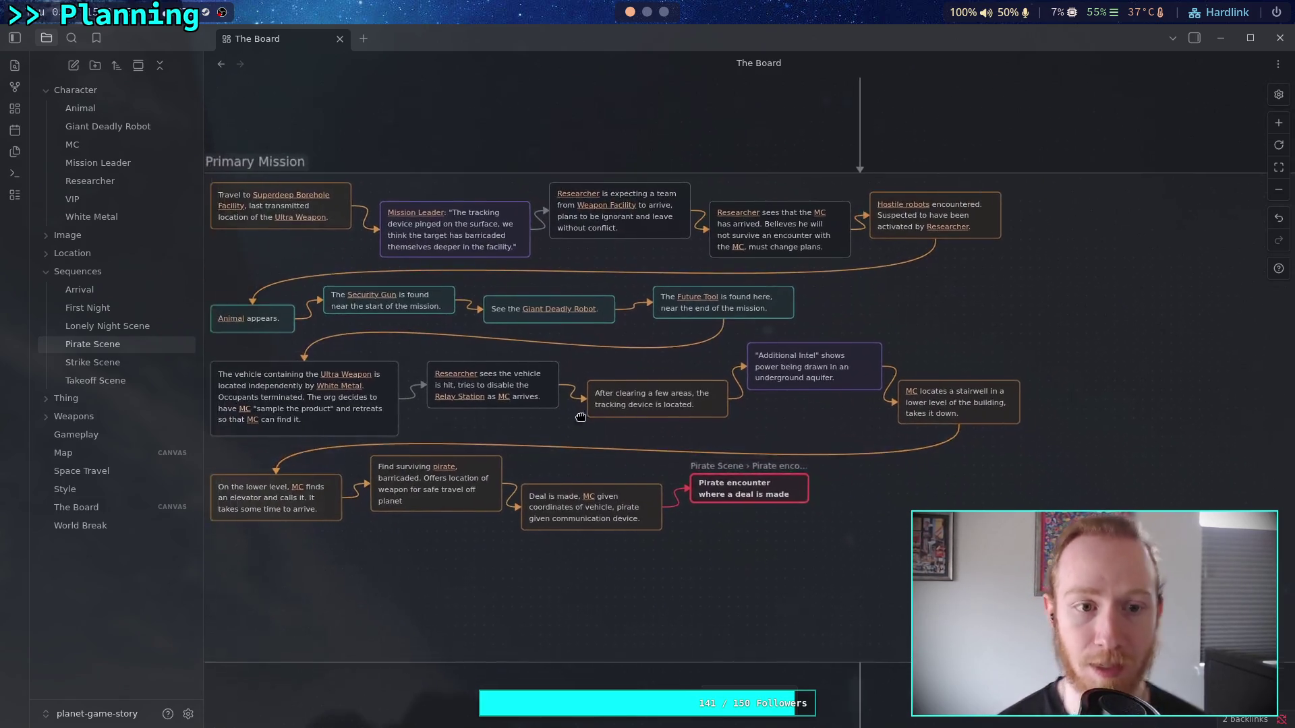
pyautogui.scroll(2, 577, 415)
pyautogui.hscroll(-2, 577, 415)
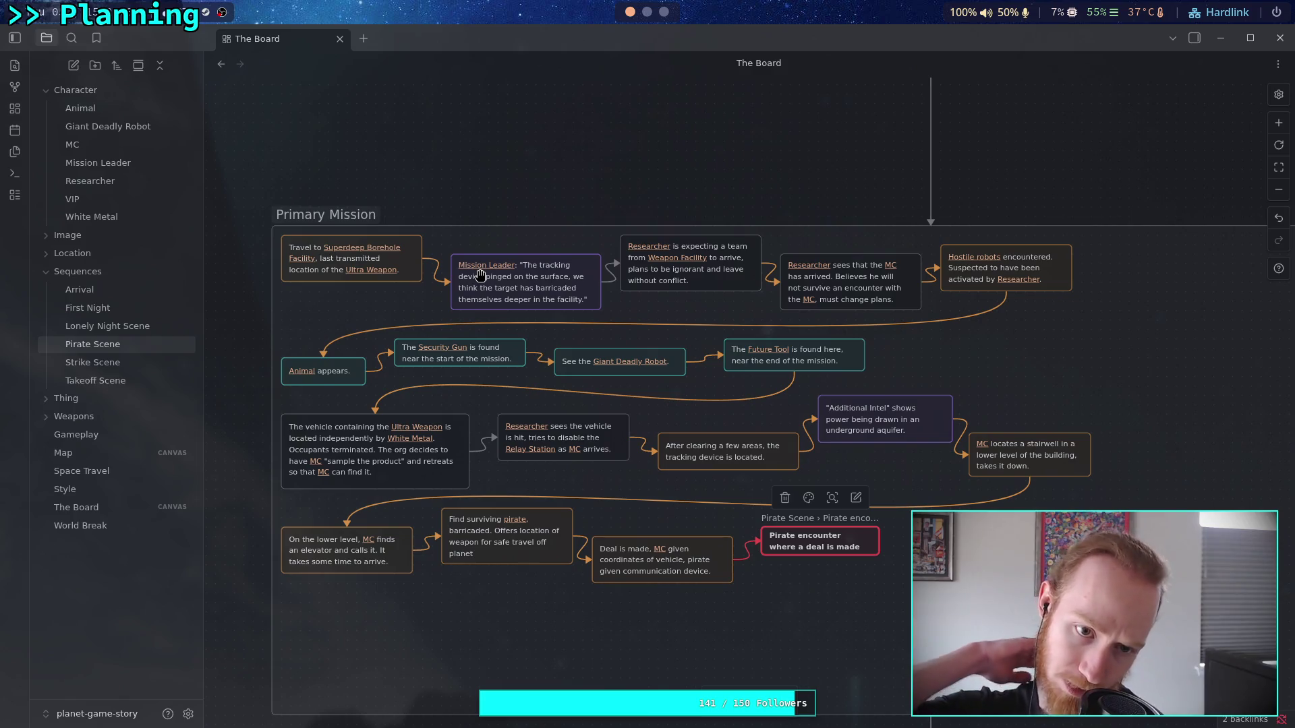
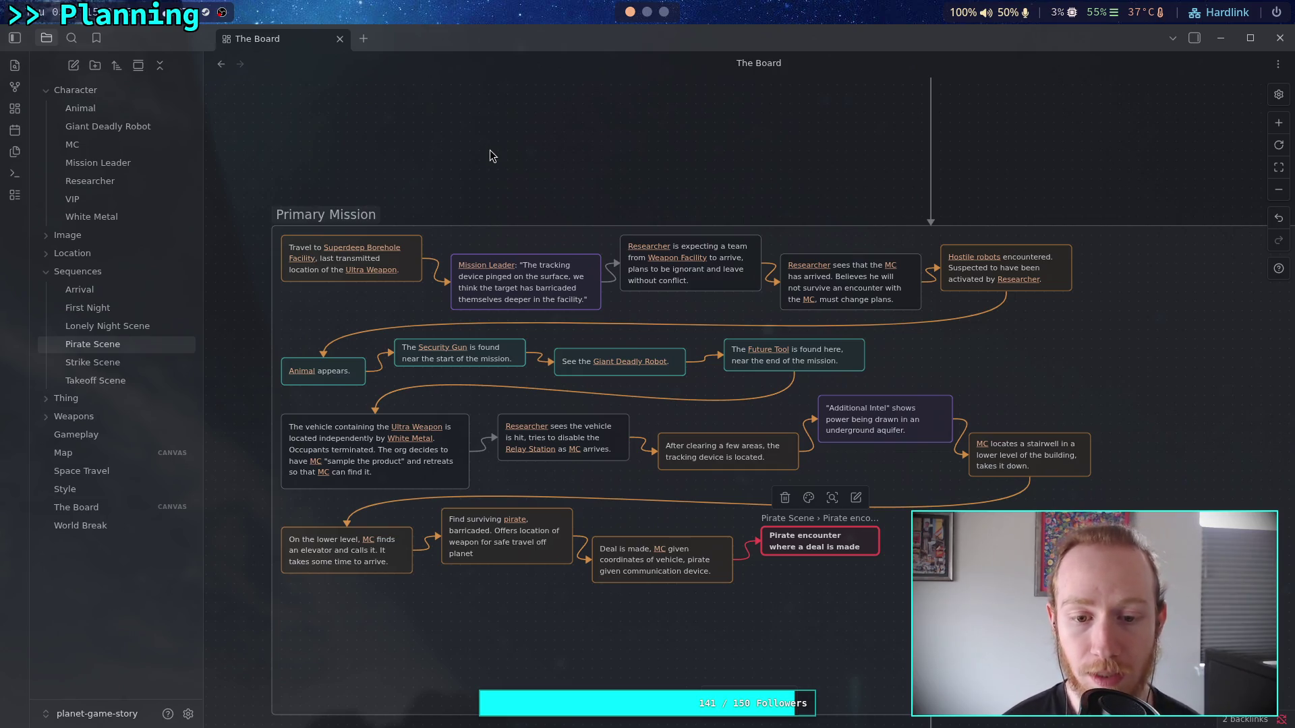
# - On the Researcher card, replace 'disable the Relay Station' with 'activate [[Giant Deadly Robot]]'
pyautogui.click(570, 435)
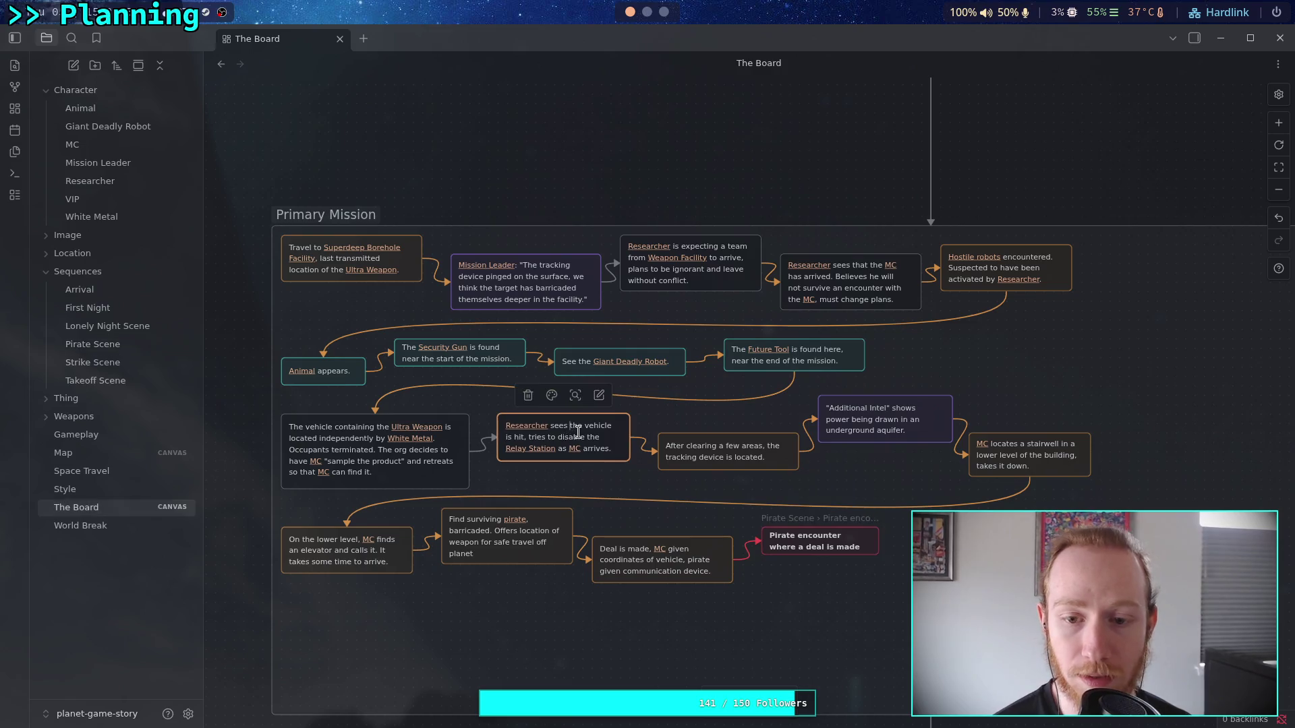
pyautogui.moveTo(557, 437)
pyautogui.mouseDown()
pyautogui.moveTo(586, 437)
pyautogui.moveTo(557, 450)
pyautogui.mouseUp()
pyautogui.write('ar')
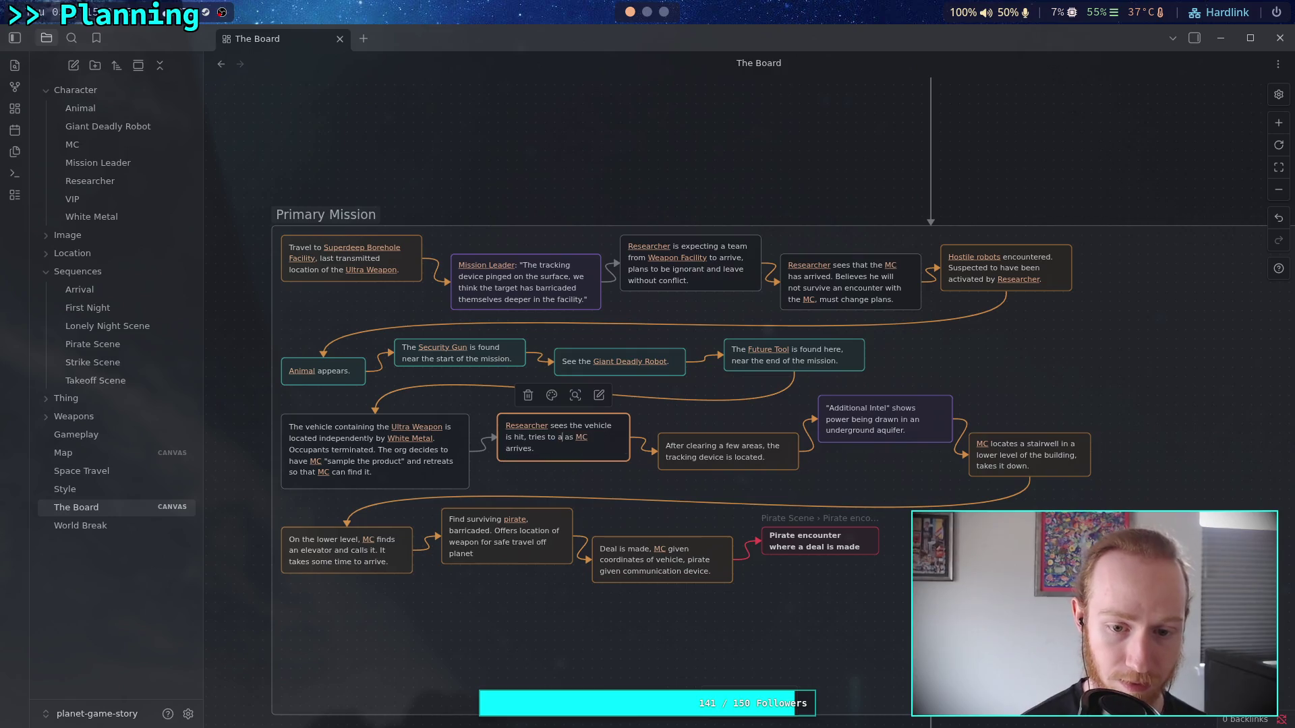
pyautogui.write('ctivate')
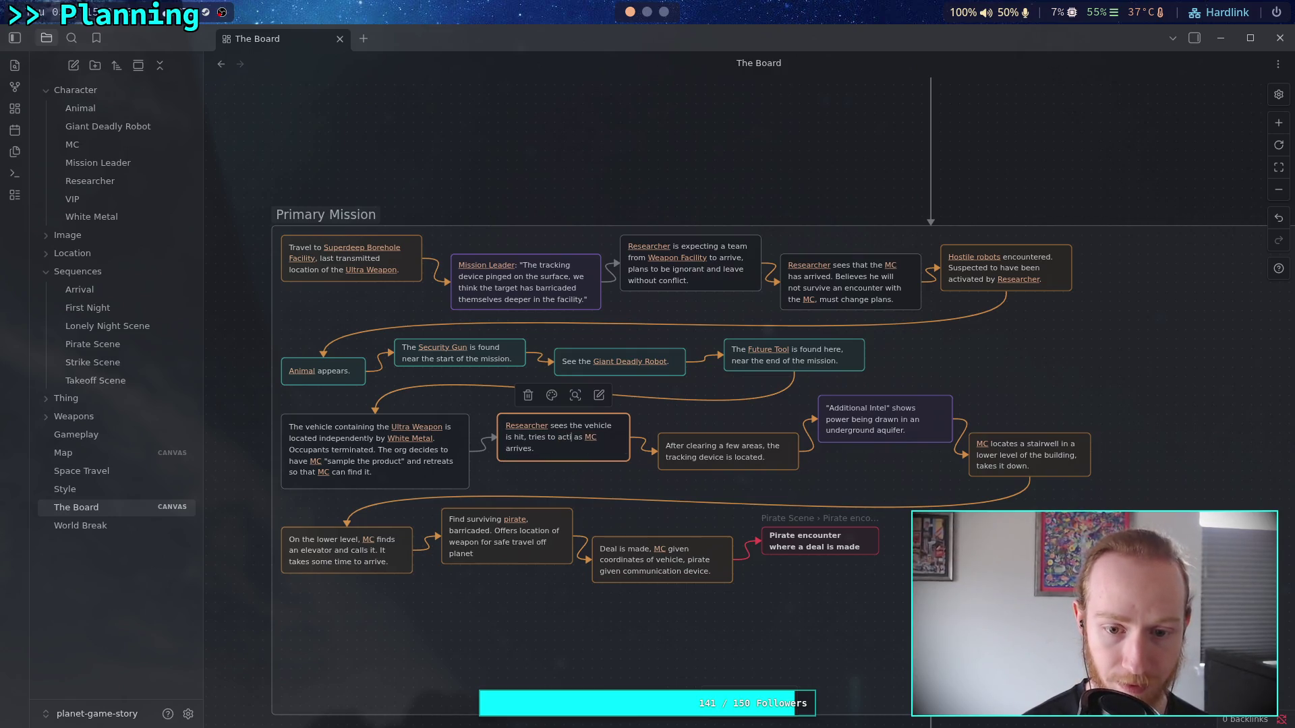
pyautogui.write(' [[G')
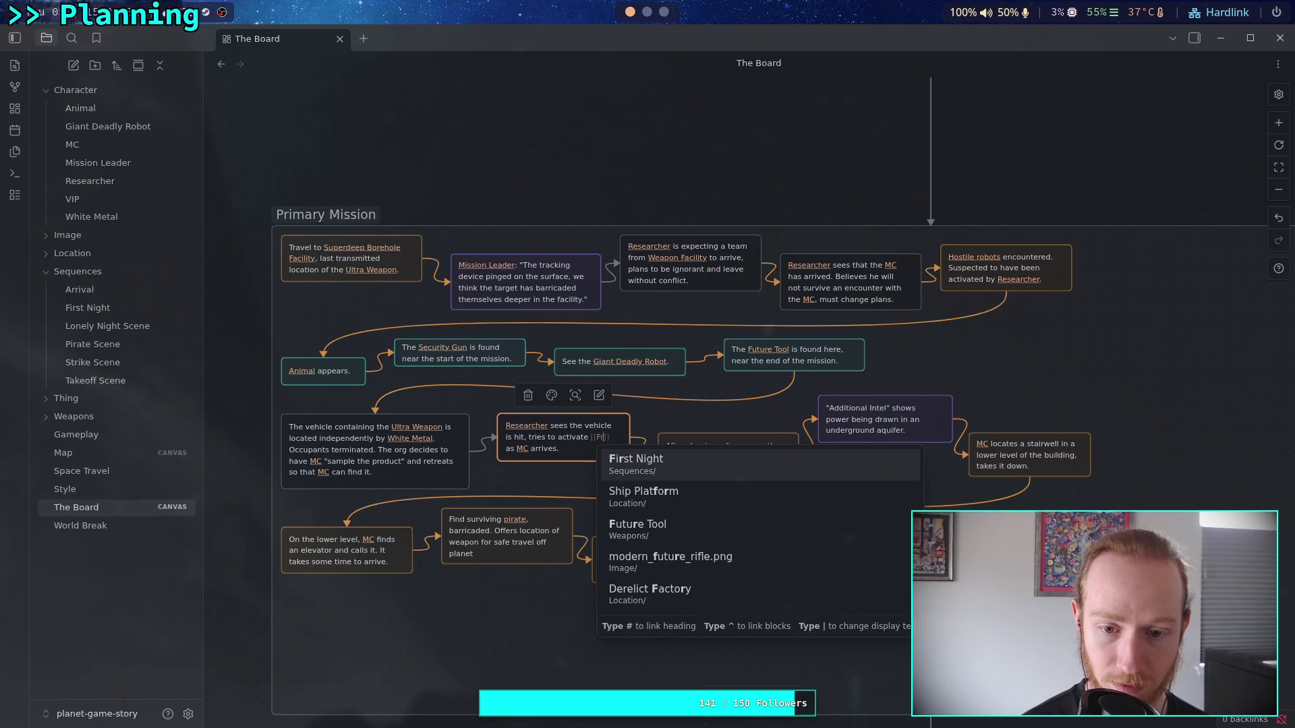
pyautogui.write('ia')
pyautogui.press('Return')
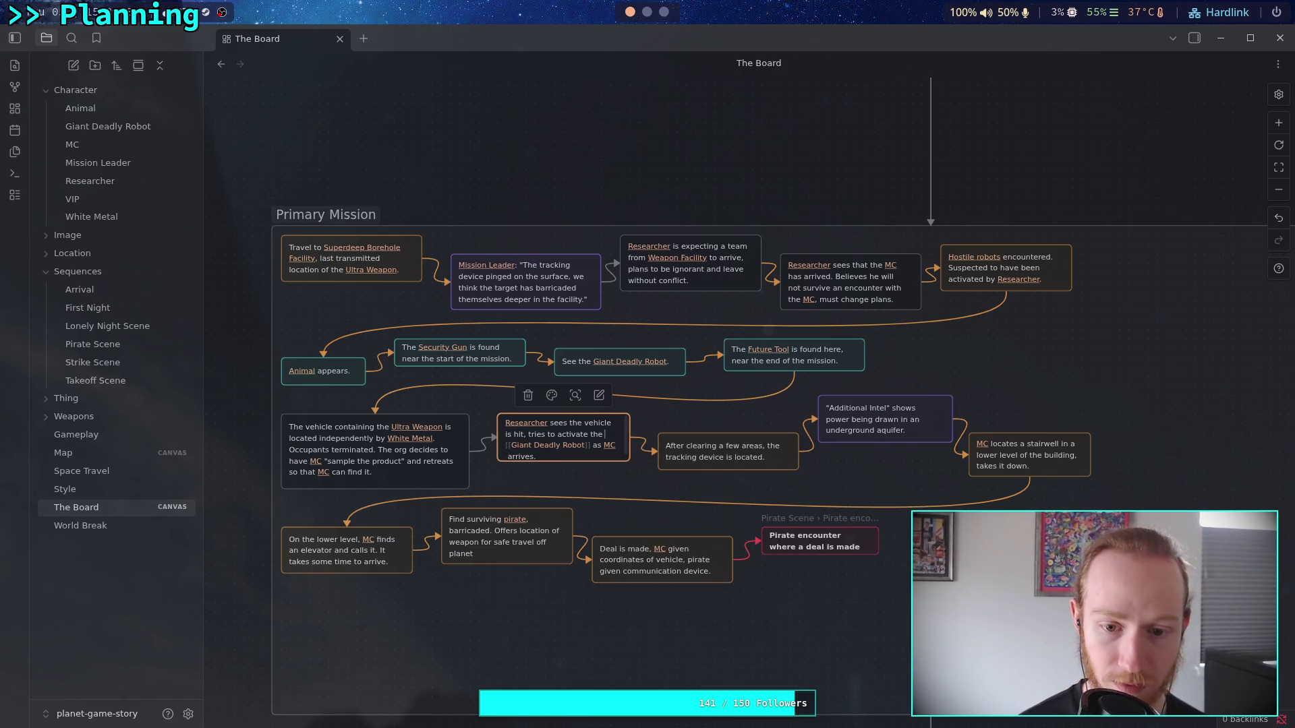
pyautogui.click(533, 454)
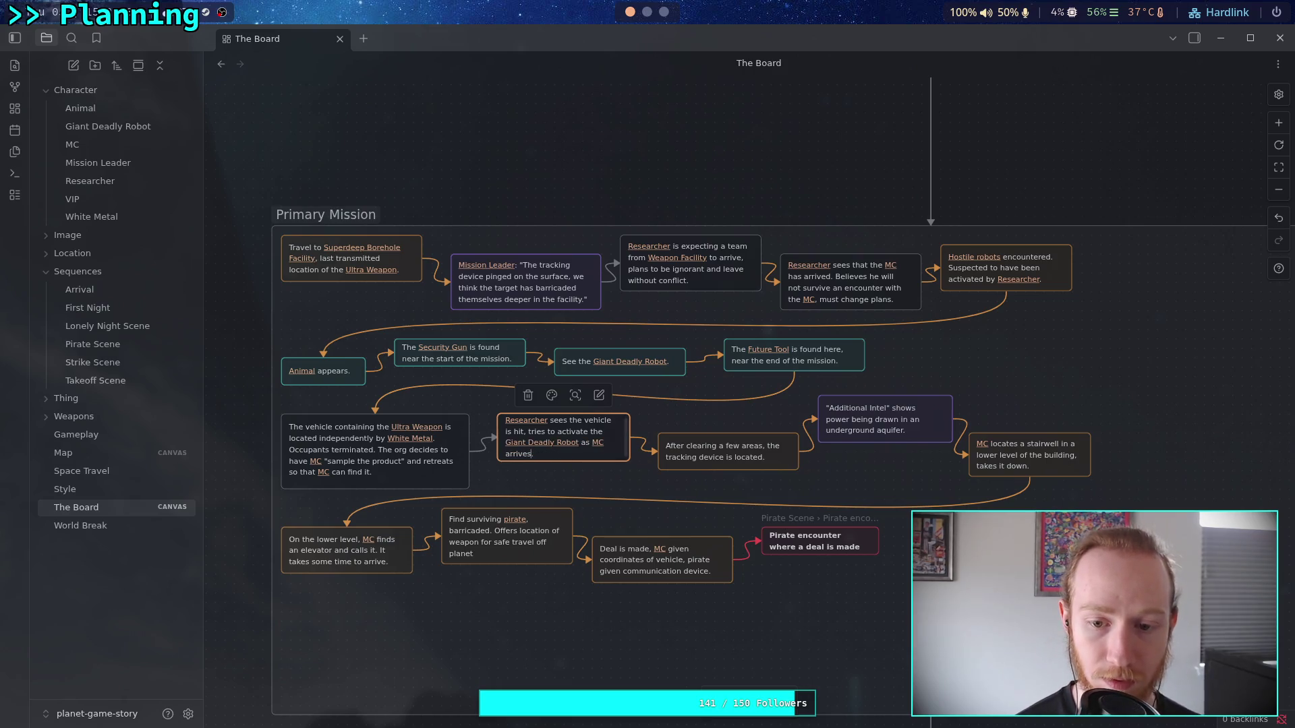
pyautogui.click(613, 471)
# - Widen the Researcher card slightly, leaving its colour unchanged
pyautogui.click(552, 396)
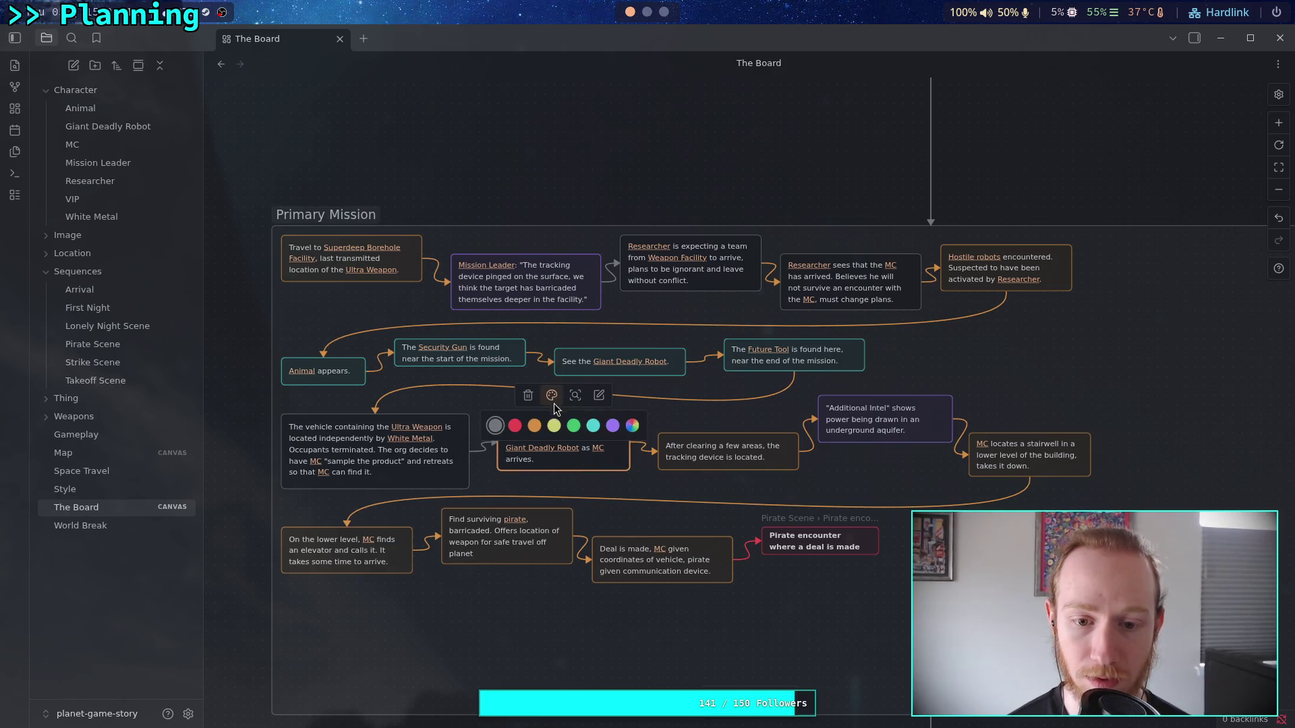
pyautogui.click(540, 347)
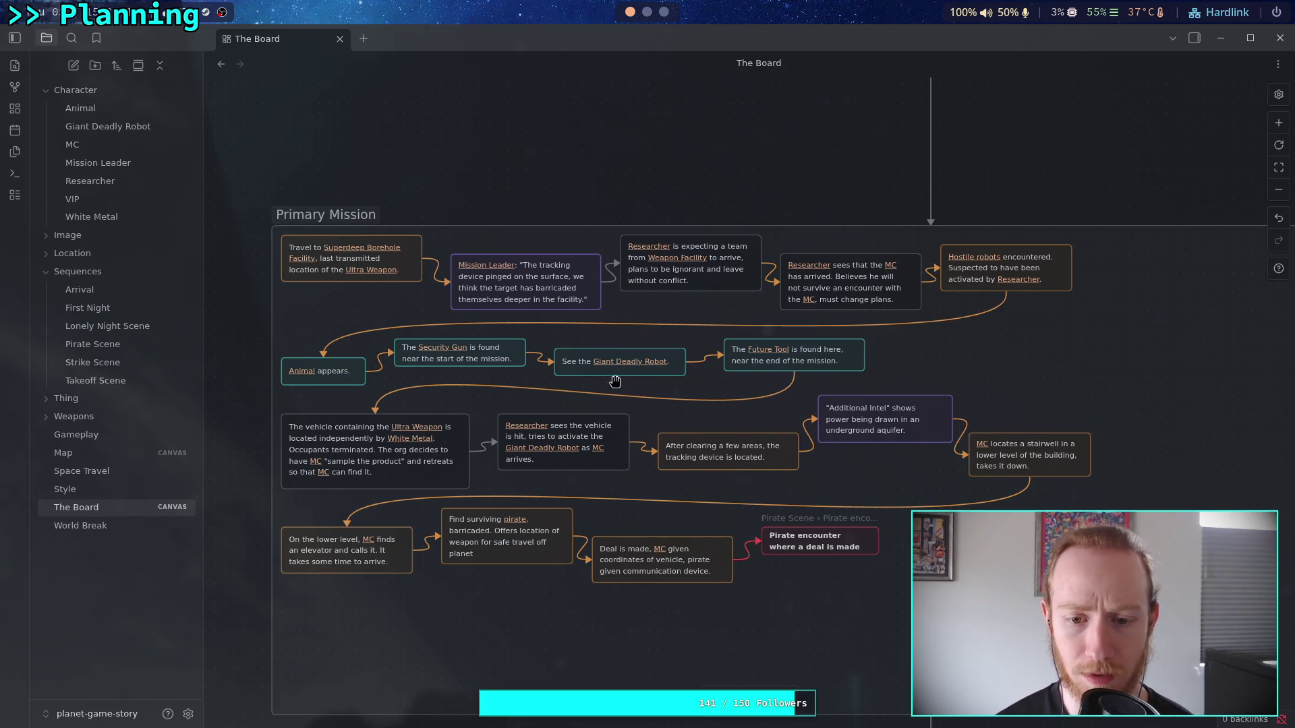
pyautogui.moveTo(628, 456); pyautogui.dragTo(636, 456)
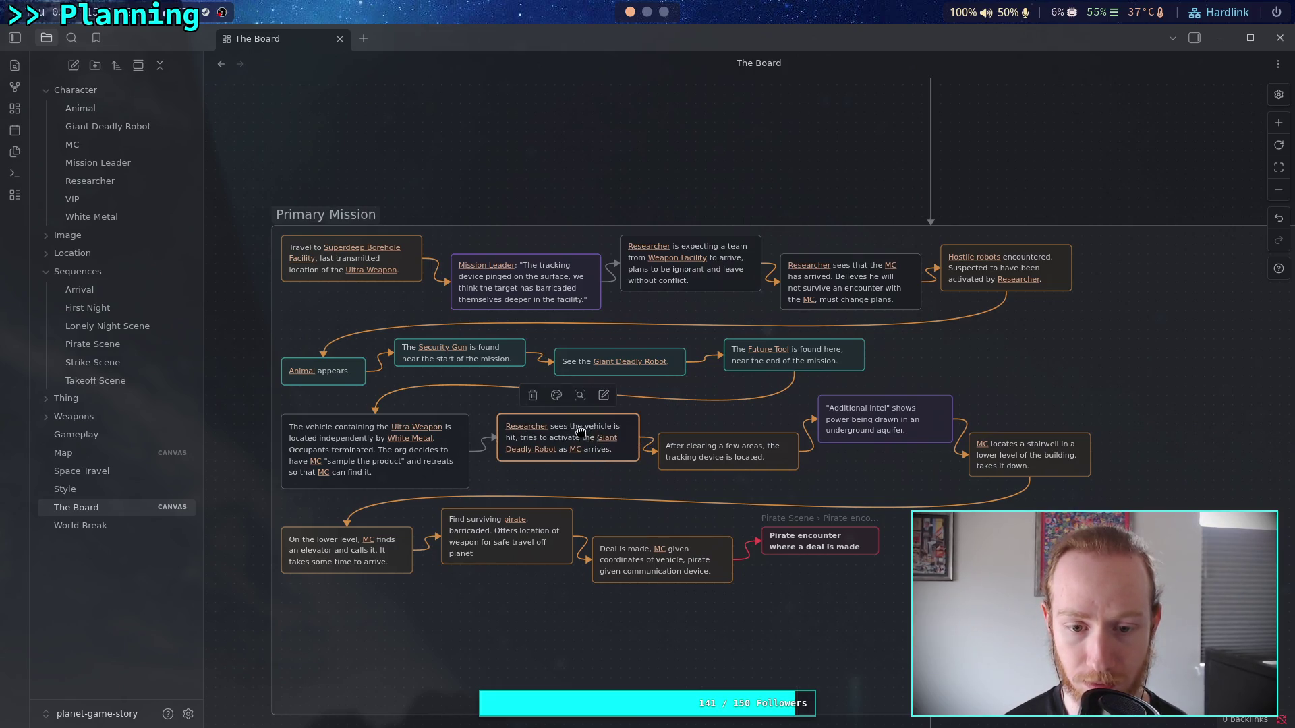
# - Realign the After clearing, Additional Intel and MC locates a stairwell cards
pyautogui.moveTo(718, 456); pyautogui.dragTo(727, 465)
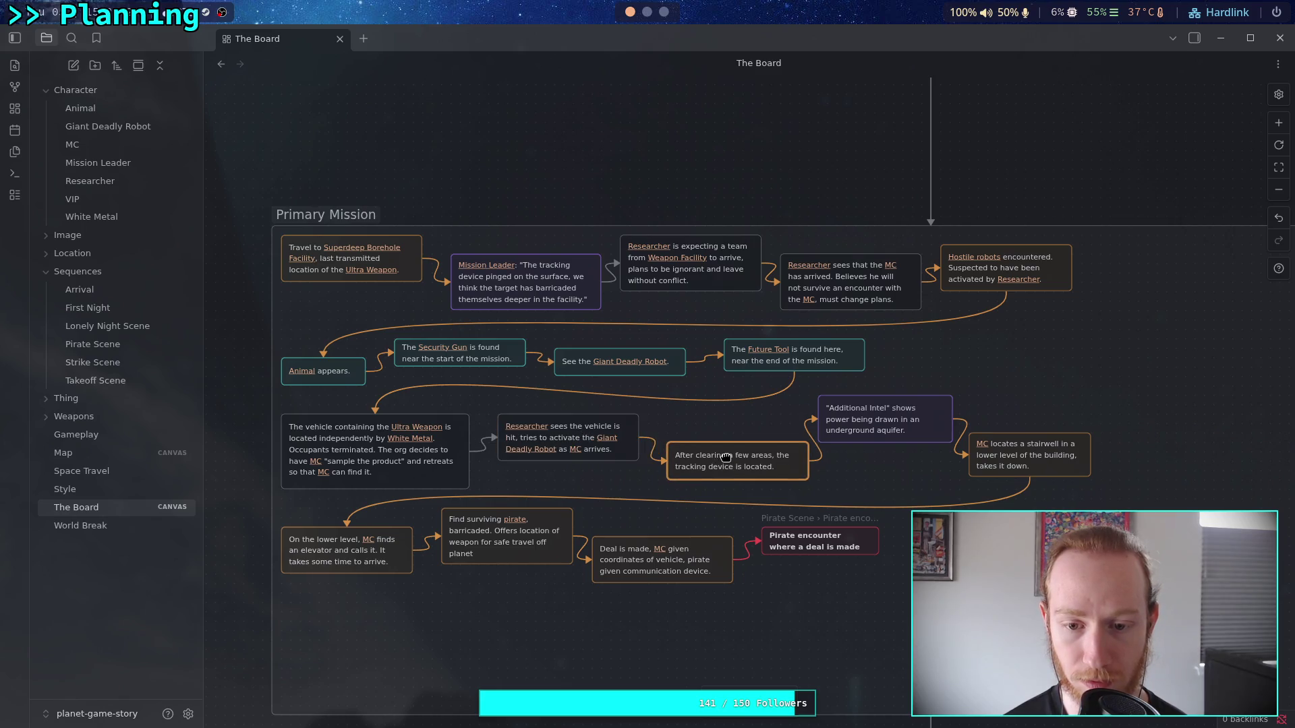
pyautogui.moveTo(859, 441); pyautogui.dragTo(868, 431)
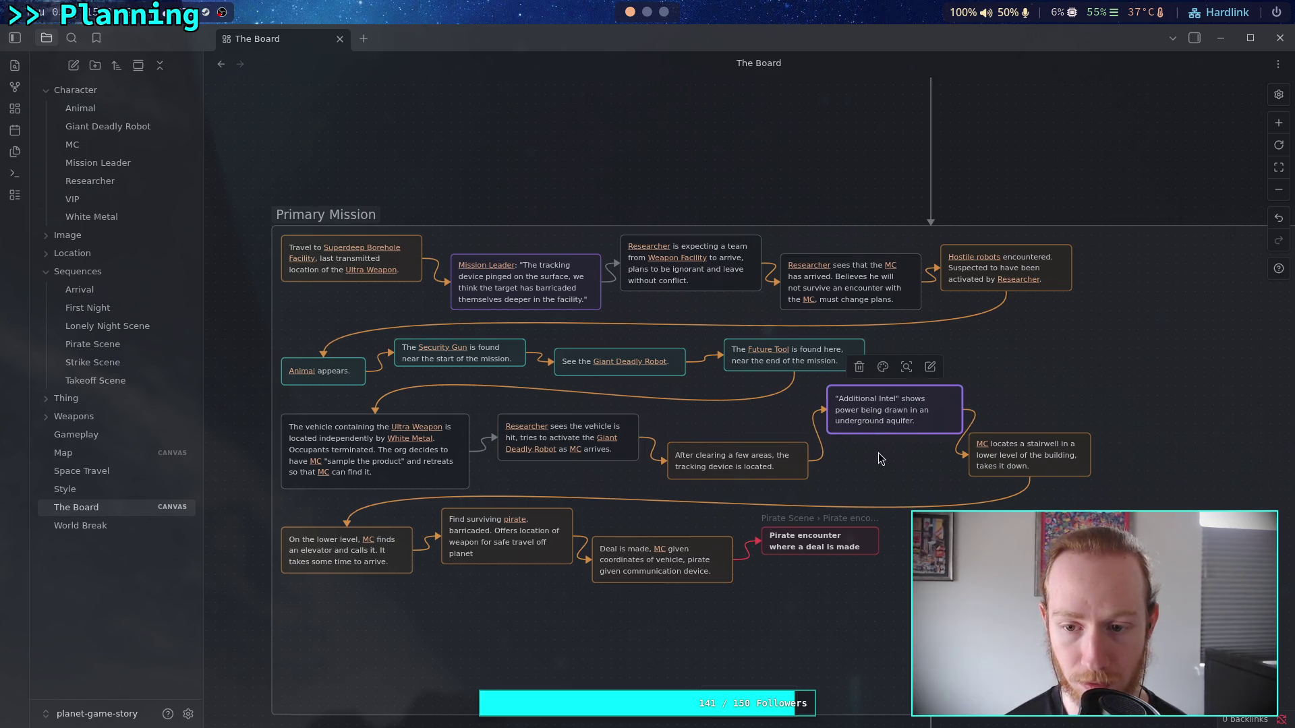
pyautogui.moveTo(1024, 466); pyautogui.dragTo(1033, 456)
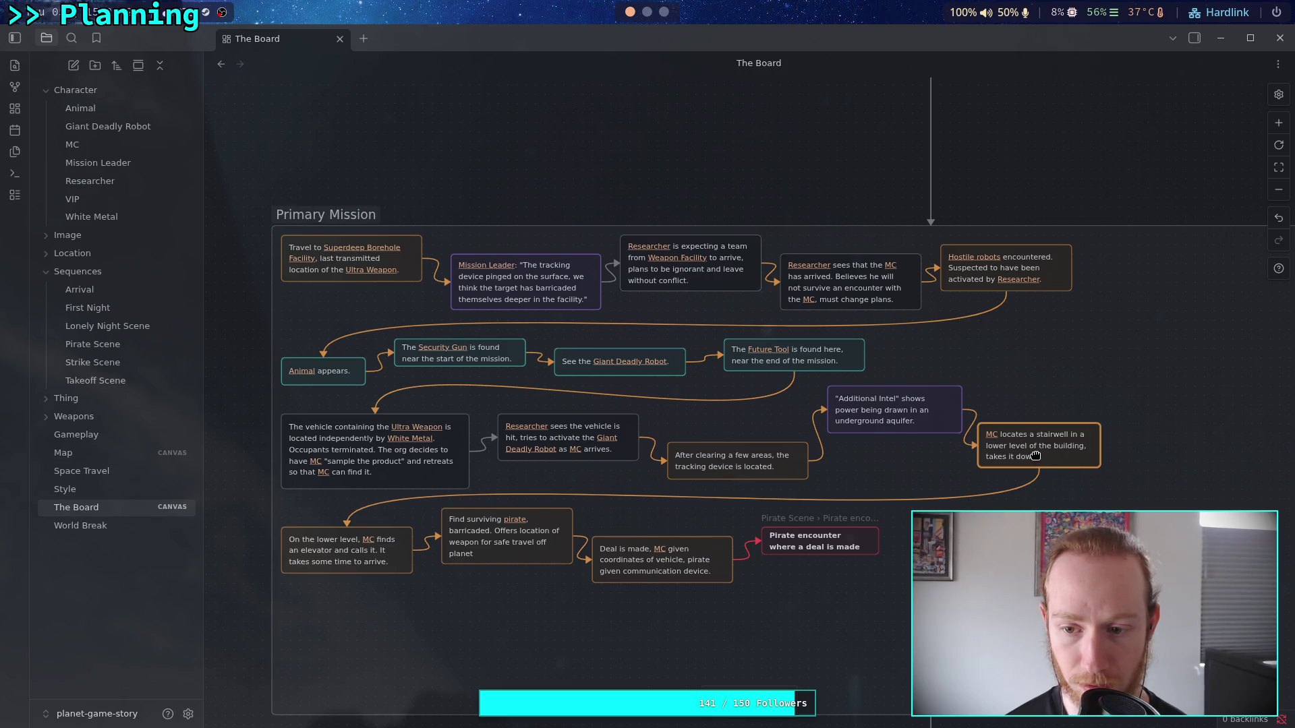
pyautogui.click(508, 124)
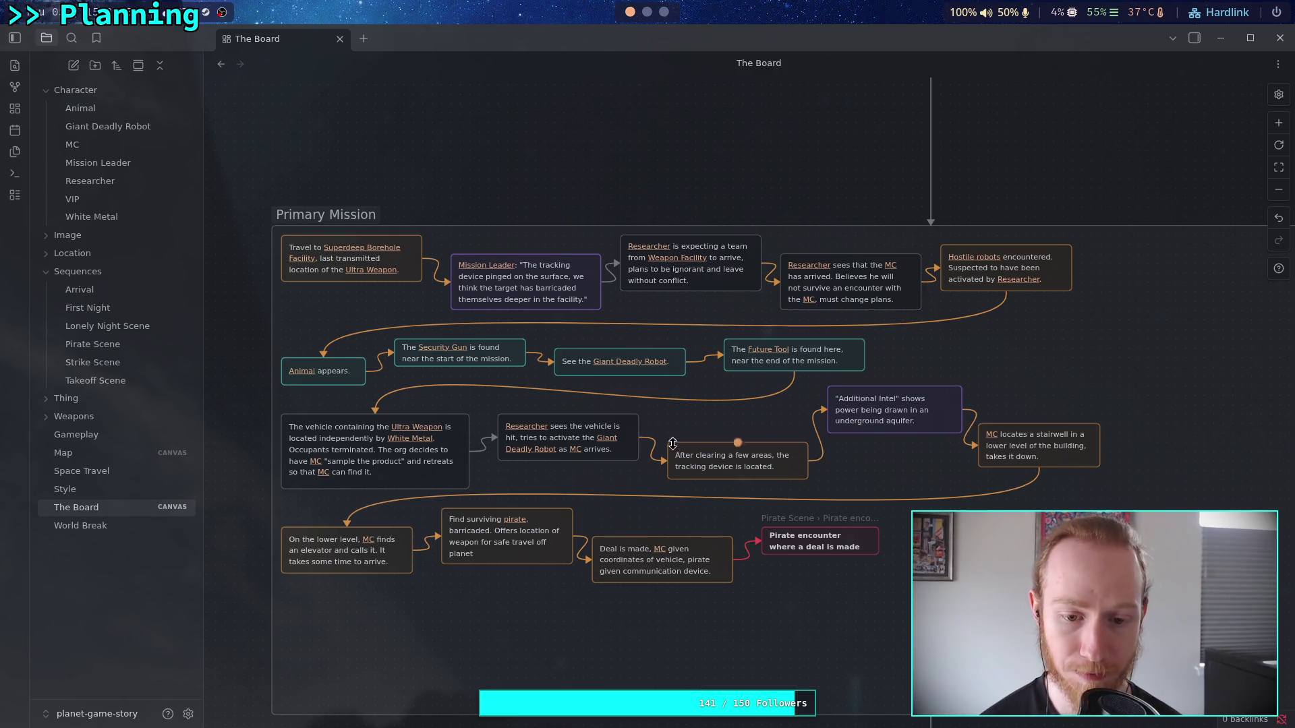
# - Widen the Find surviving pirate card and respace the Deal is made and Pirate encounter cards
pyautogui.moveTo(572, 533); pyautogui.dragTo(592, 534)
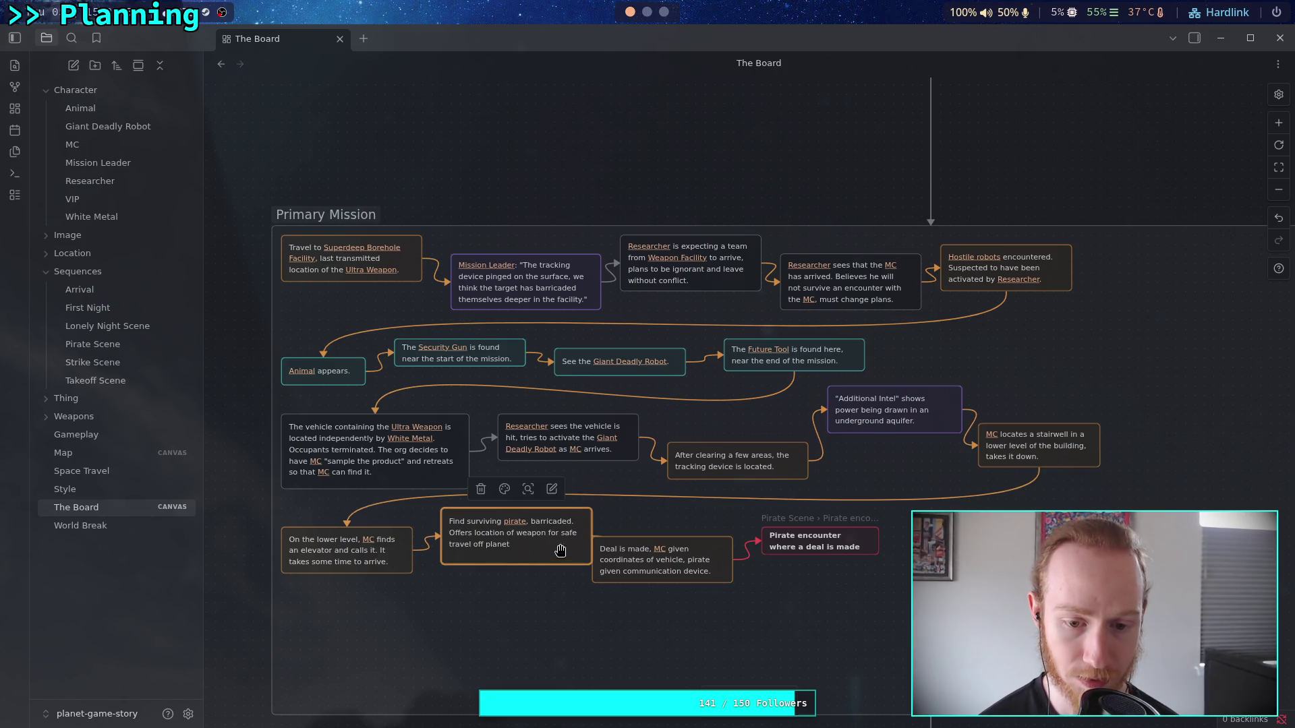
pyautogui.moveTo(520, 564)
pyautogui.mouseDown()
pyautogui.moveTo(532, 542)
pyautogui.moveTo(533, 554)
pyautogui.mouseUp()
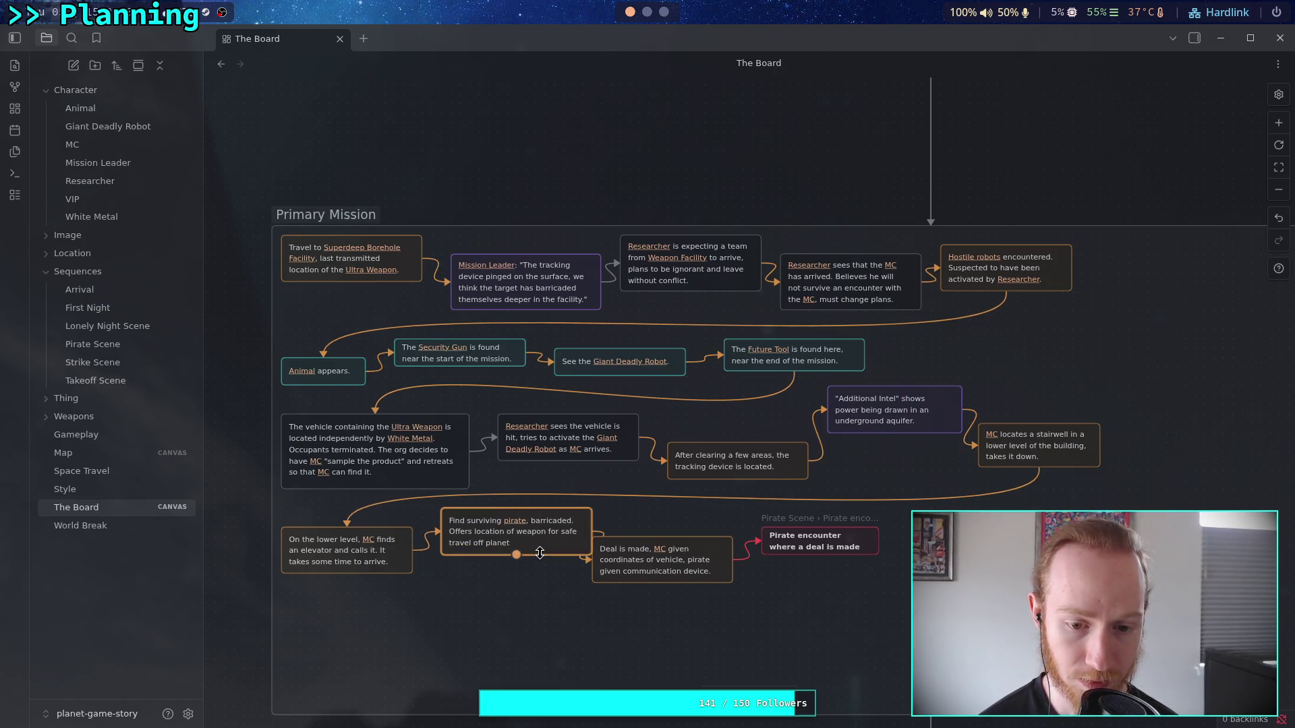
pyautogui.moveTo(648, 556); pyautogui.dragTo(678, 547)
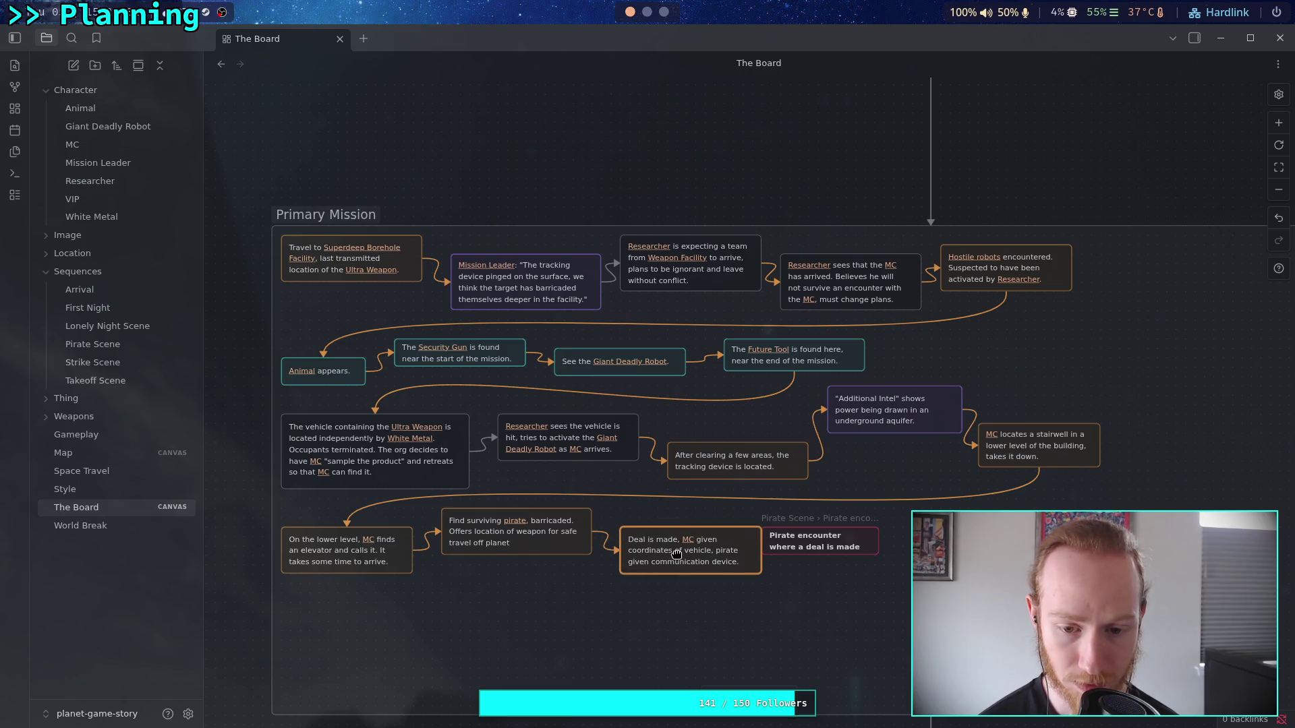
pyautogui.moveTo(829, 537); pyautogui.dragTo(866, 527)
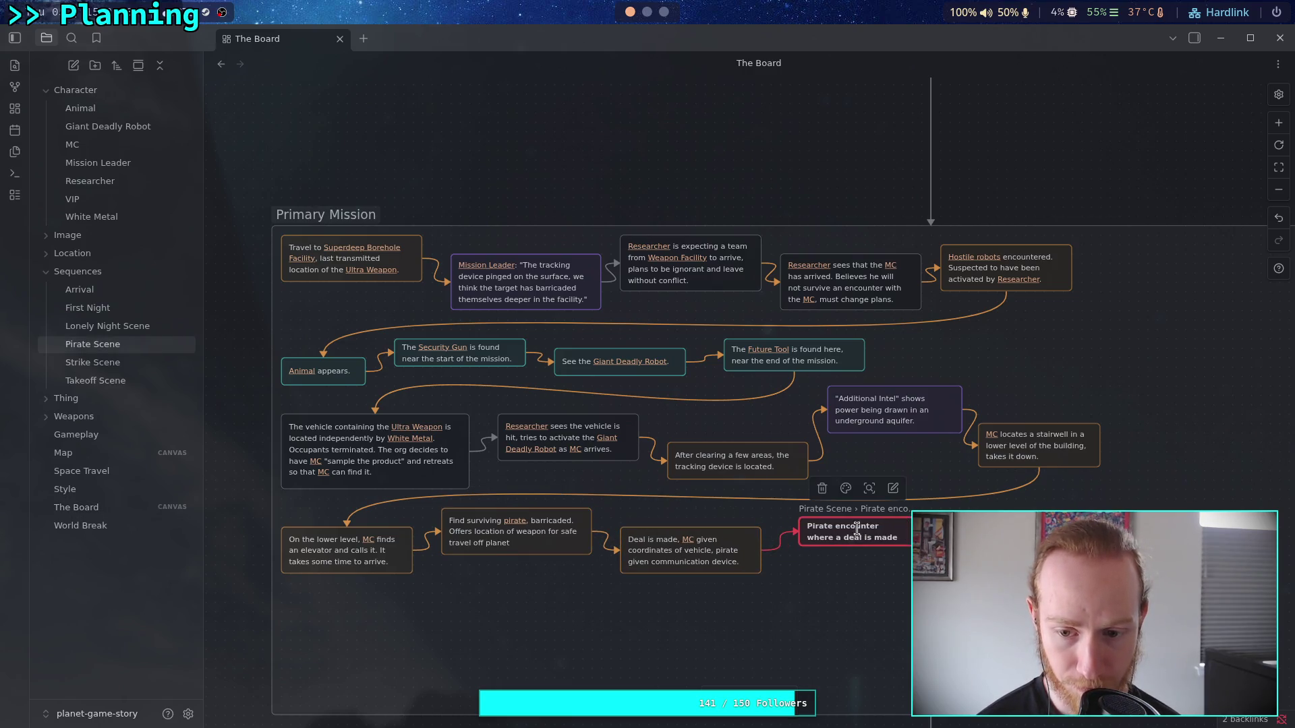
pyautogui.click(680, 164)
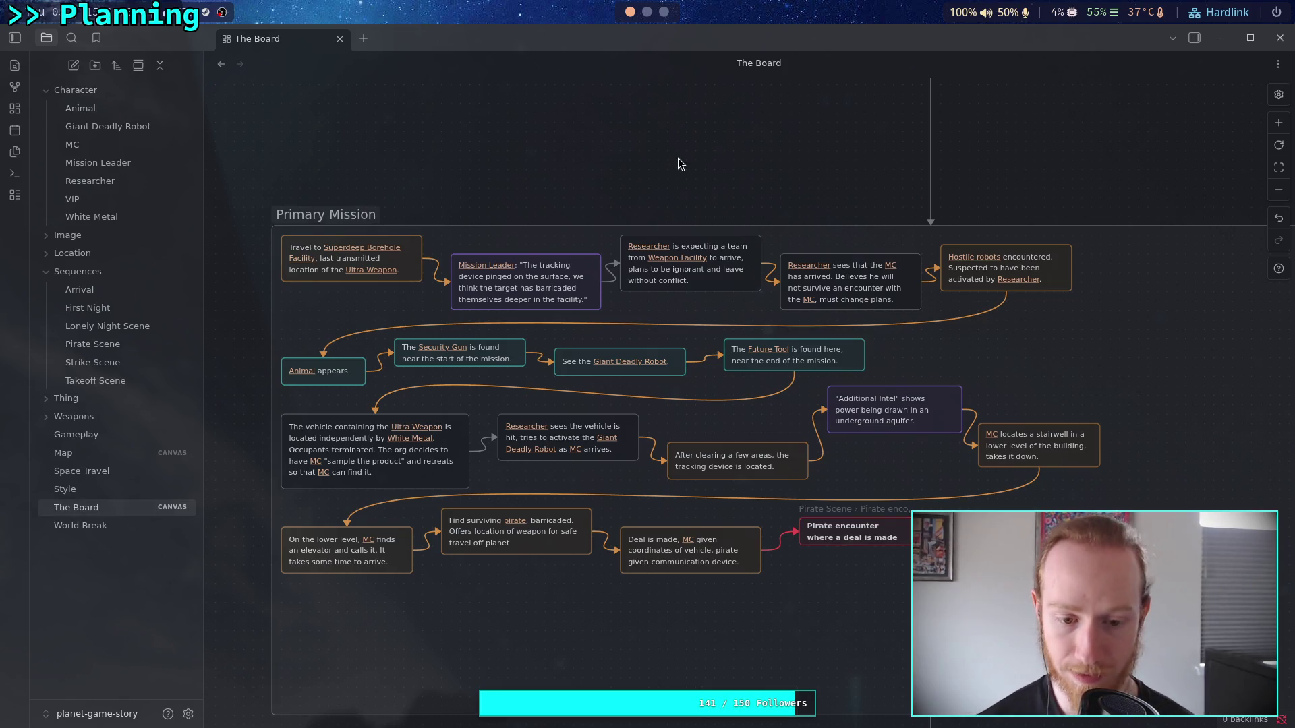
pyautogui.hotkey('ctrl', 'z')
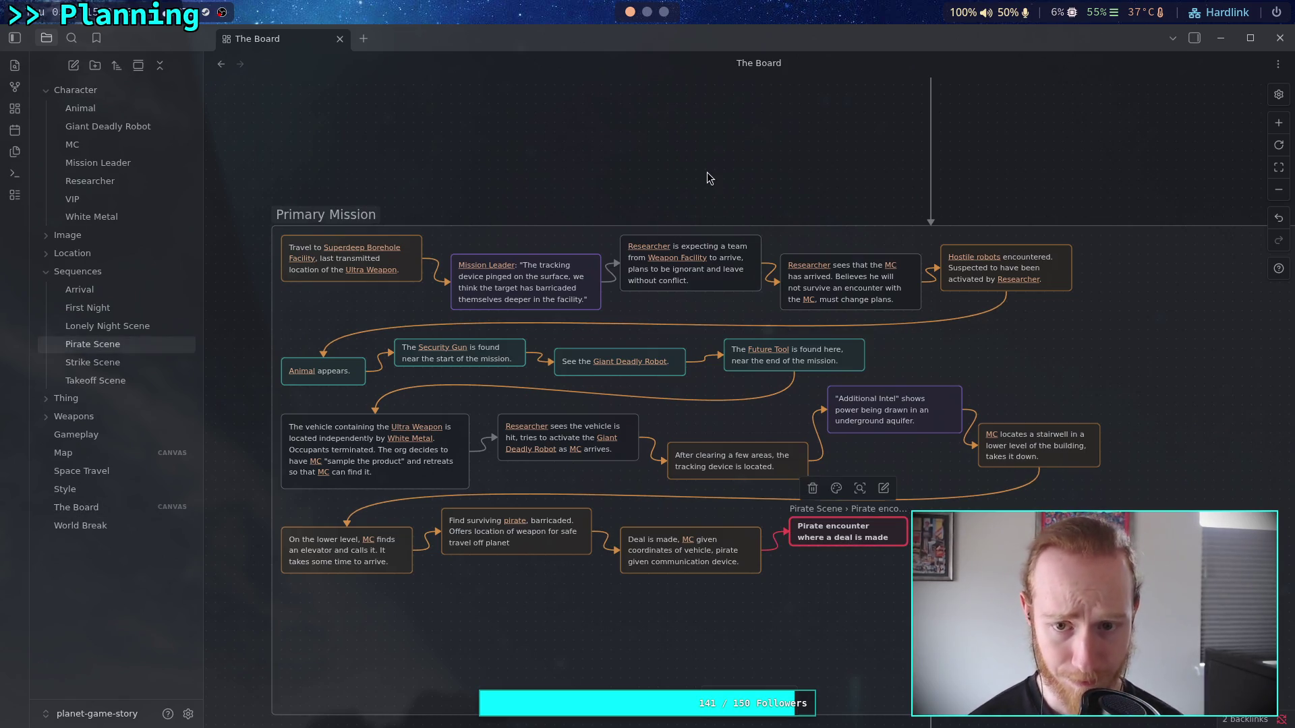
pyautogui.click(706, 174)
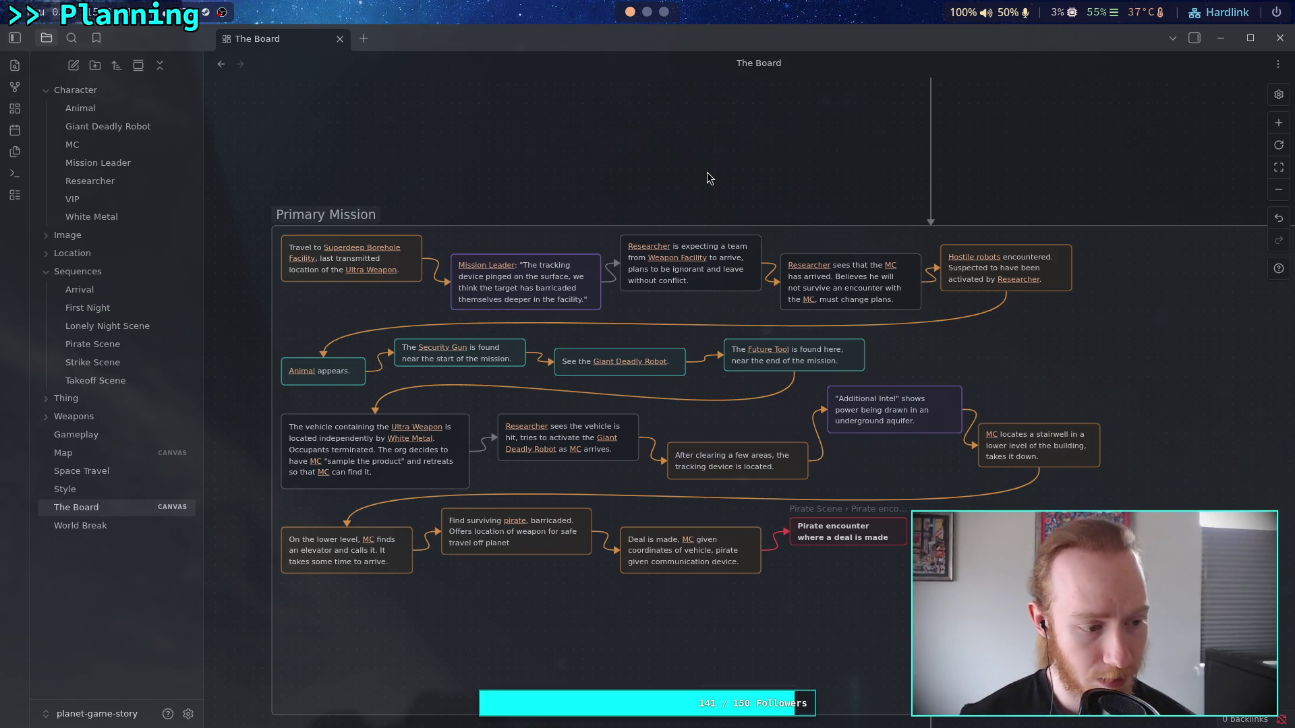
# - Pan The Board canvas to bring the Weapon Mission group into view
pyautogui.scroll(-3, 694, 196)
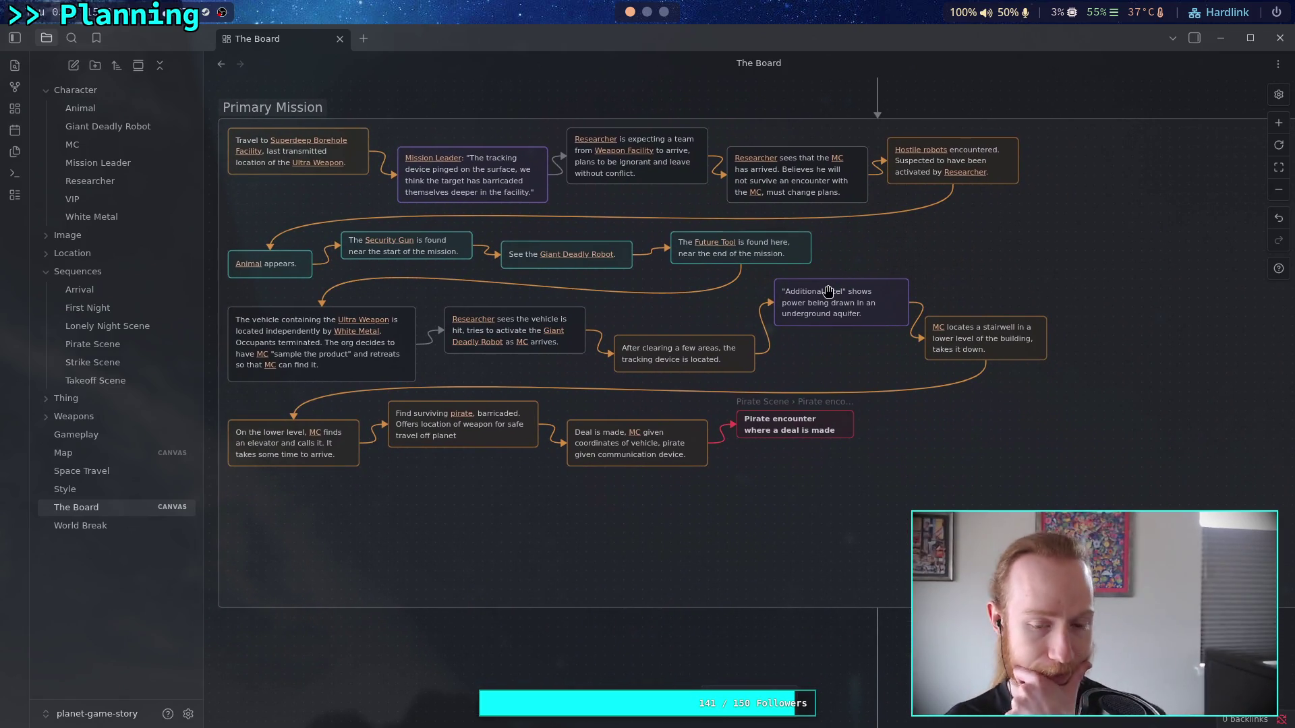
pyautogui.scroll(-10, 769, 416)
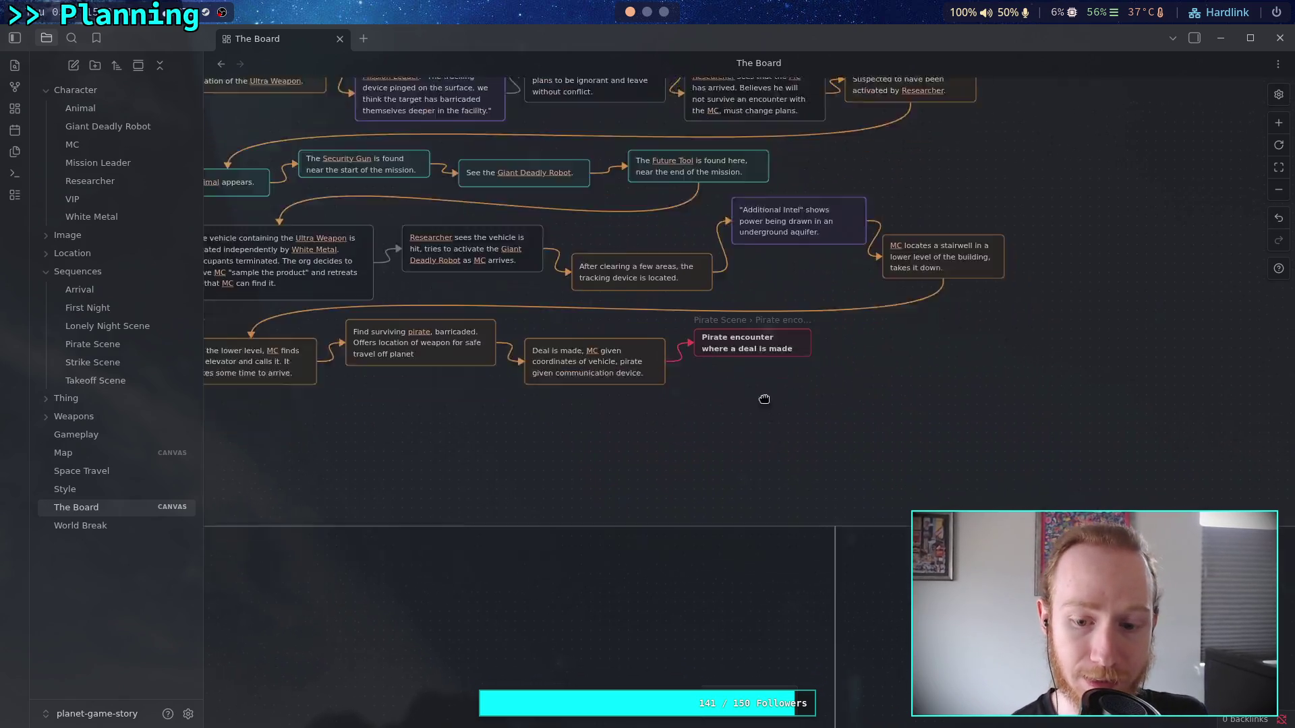
pyautogui.moveTo(866, 321); pyautogui.dragTo(801, 213)
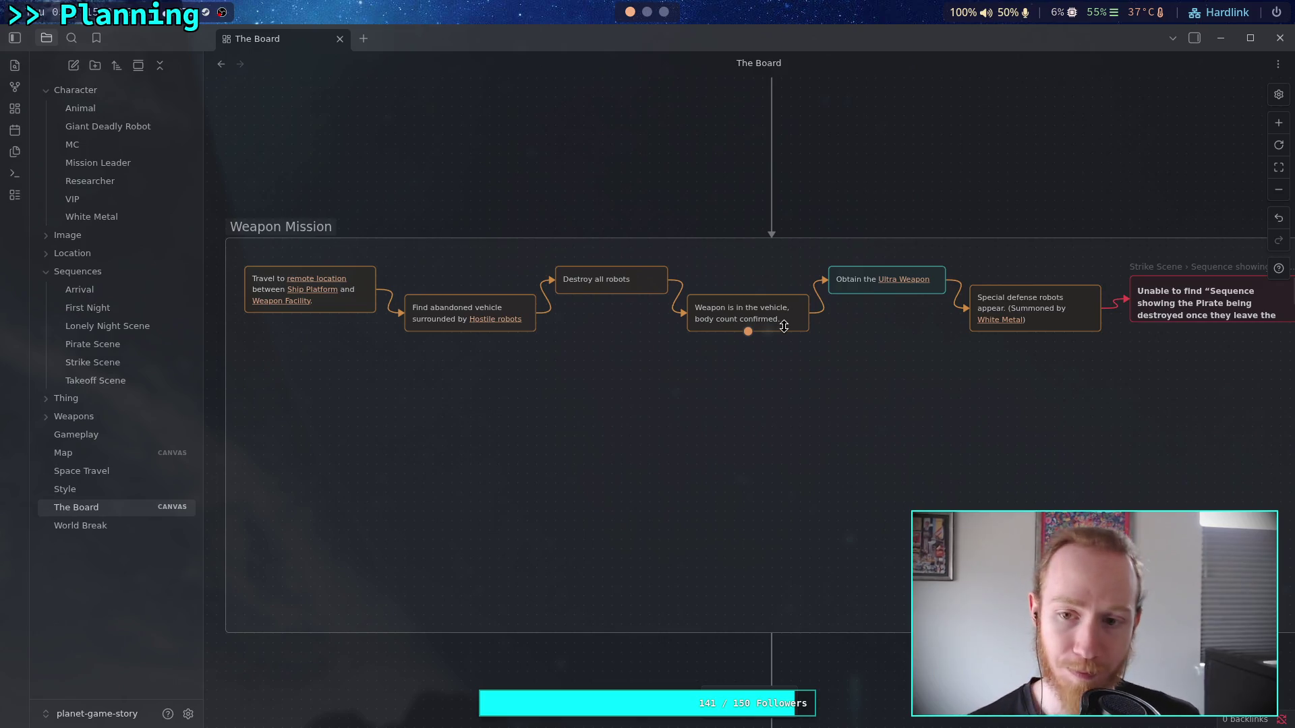
pyautogui.moveTo(870, 448)
pyautogui.mouseDown()
pyautogui.moveTo(748, 433)
pyautogui.moveTo(883, 428)
pyautogui.mouseUp()
# - Zoom around the canvas until the Recovery Mission group is in view
pyautogui.scroll(-10, 881, 428)
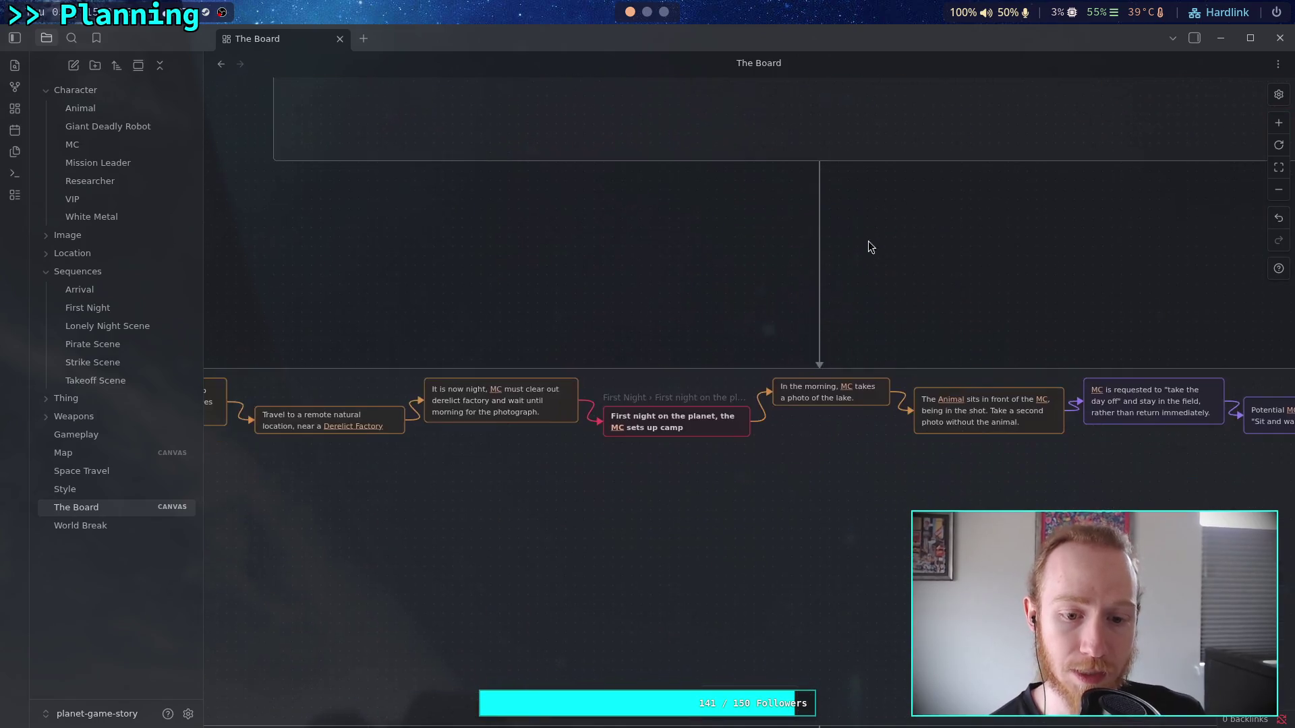
pyautogui.scroll(-10, 819, 303)
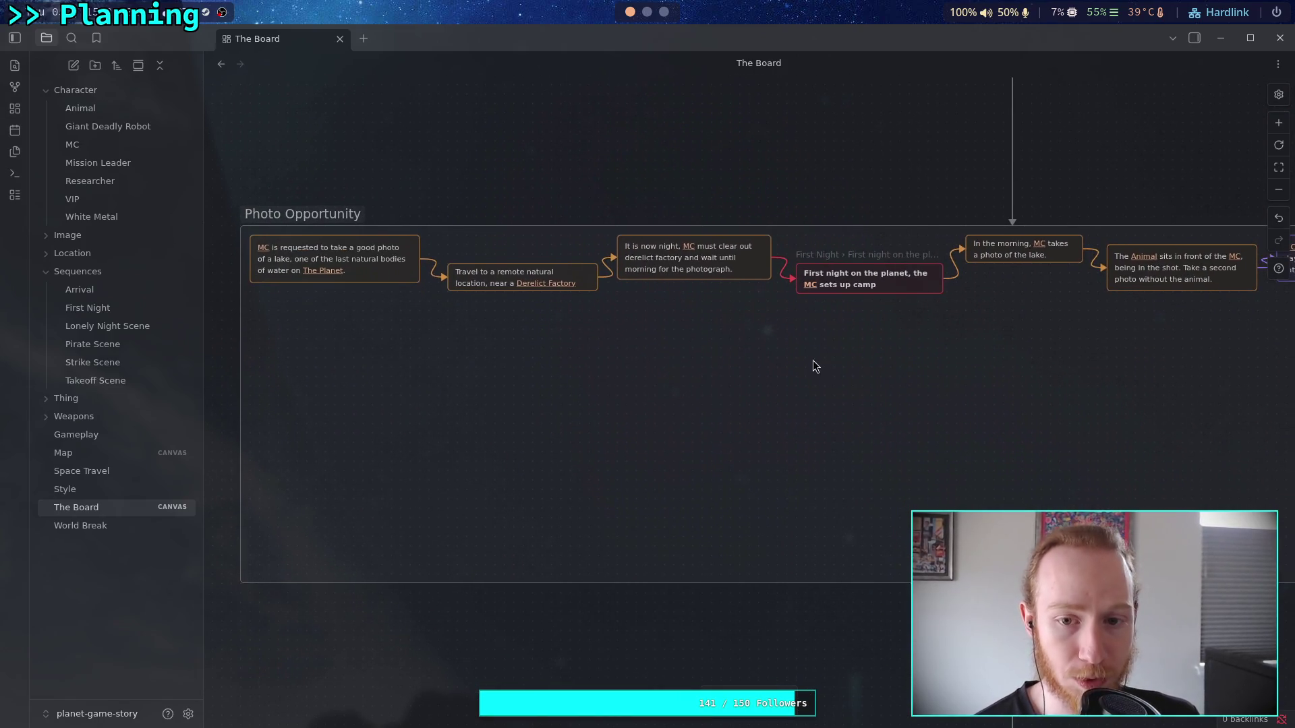
pyautogui.scroll(-5, 786, 282)
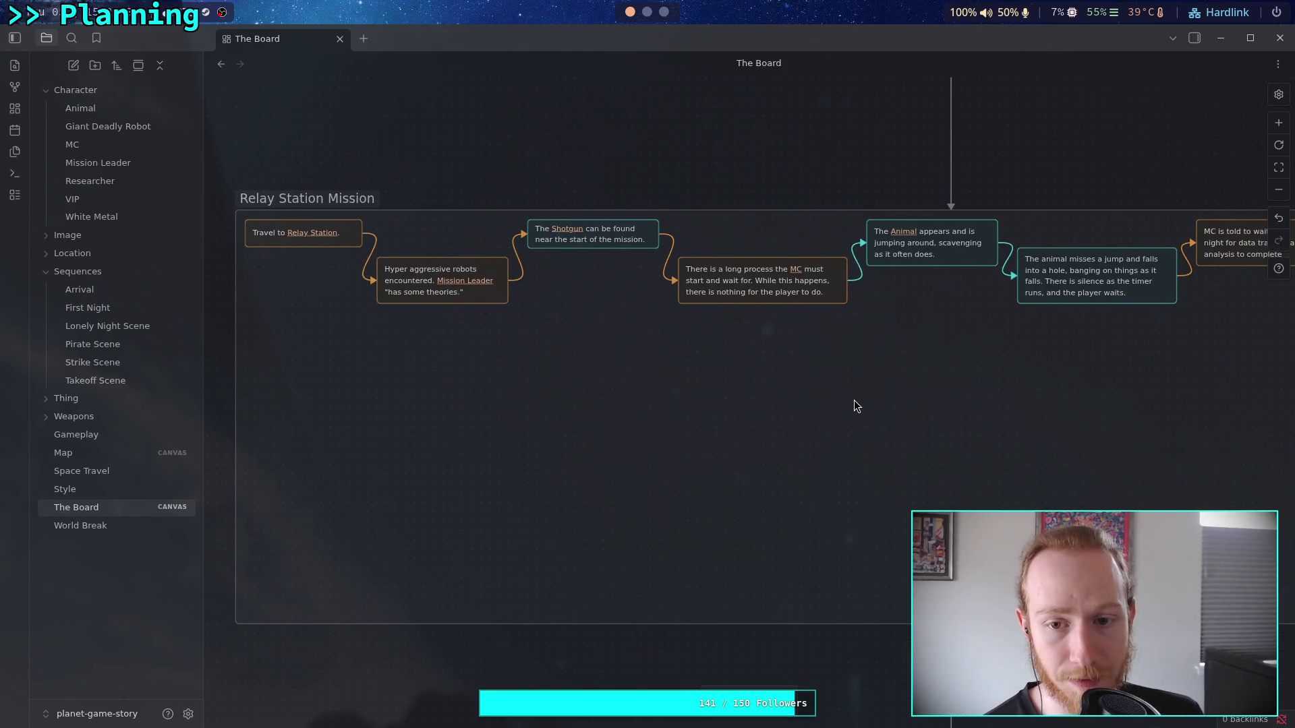
pyautogui.scroll(-1, 859, 382)
pyautogui.scroll(-20, 868, 383)
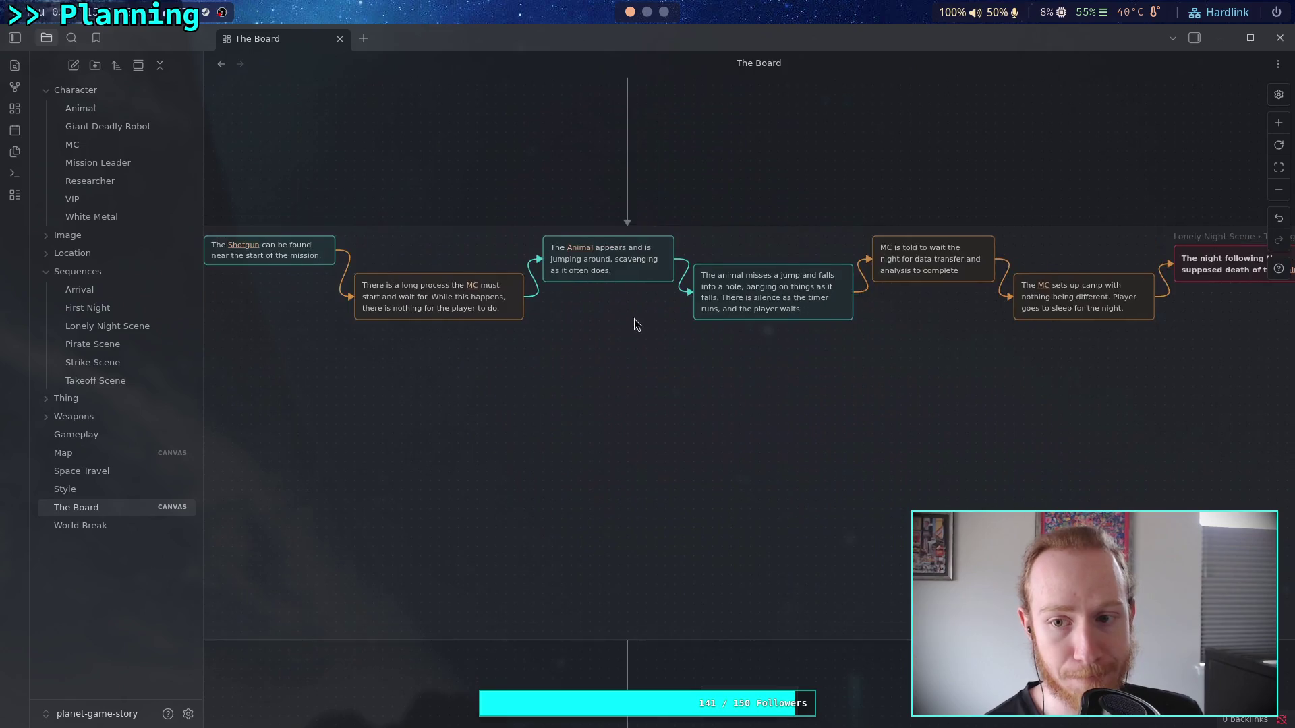
pyautogui.scroll(10, 776, 371)
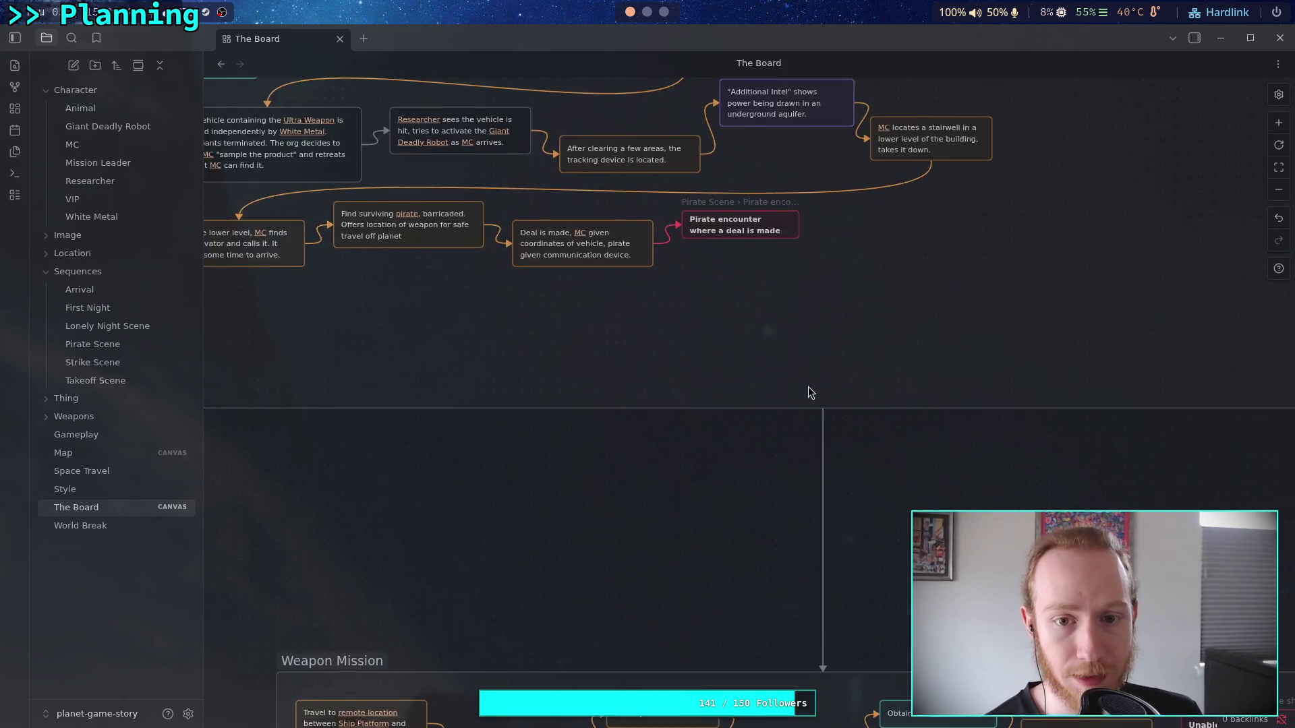
pyautogui.scroll(-8, 809, 203)
pyautogui.scroll(-5, 779, 264)
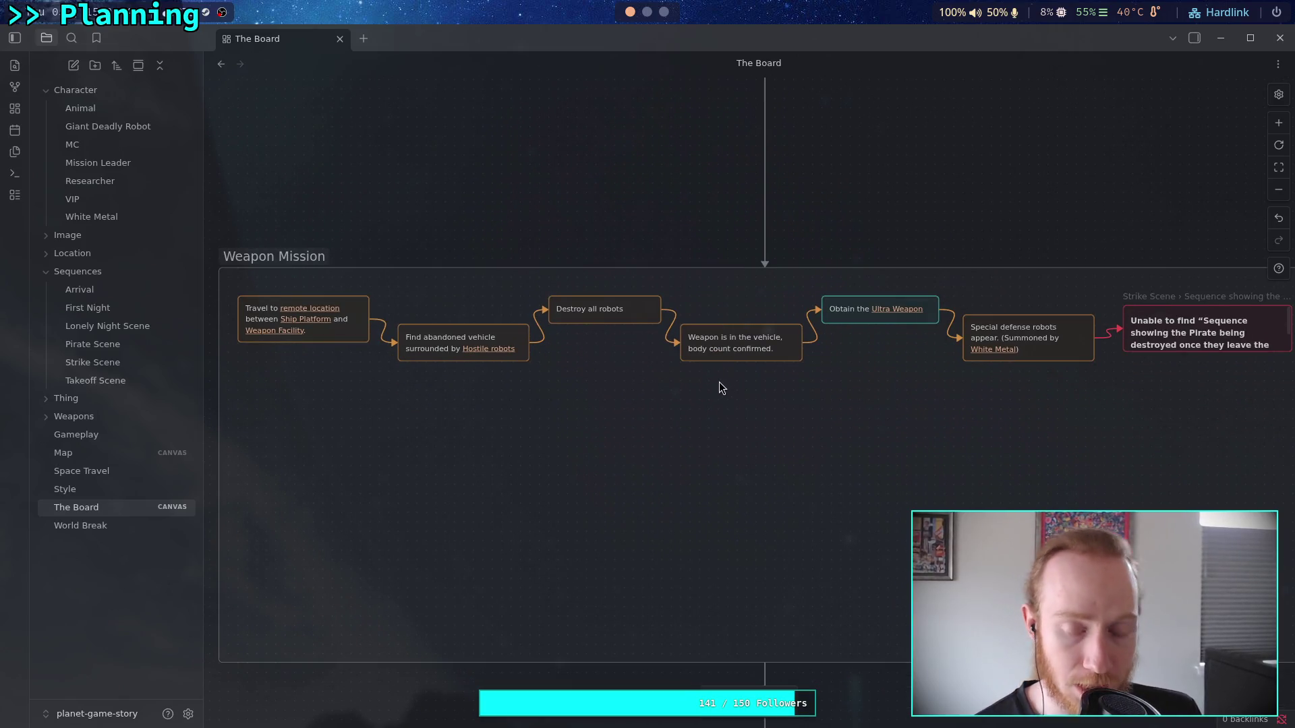
pyautogui.scroll(10, 611, 301)
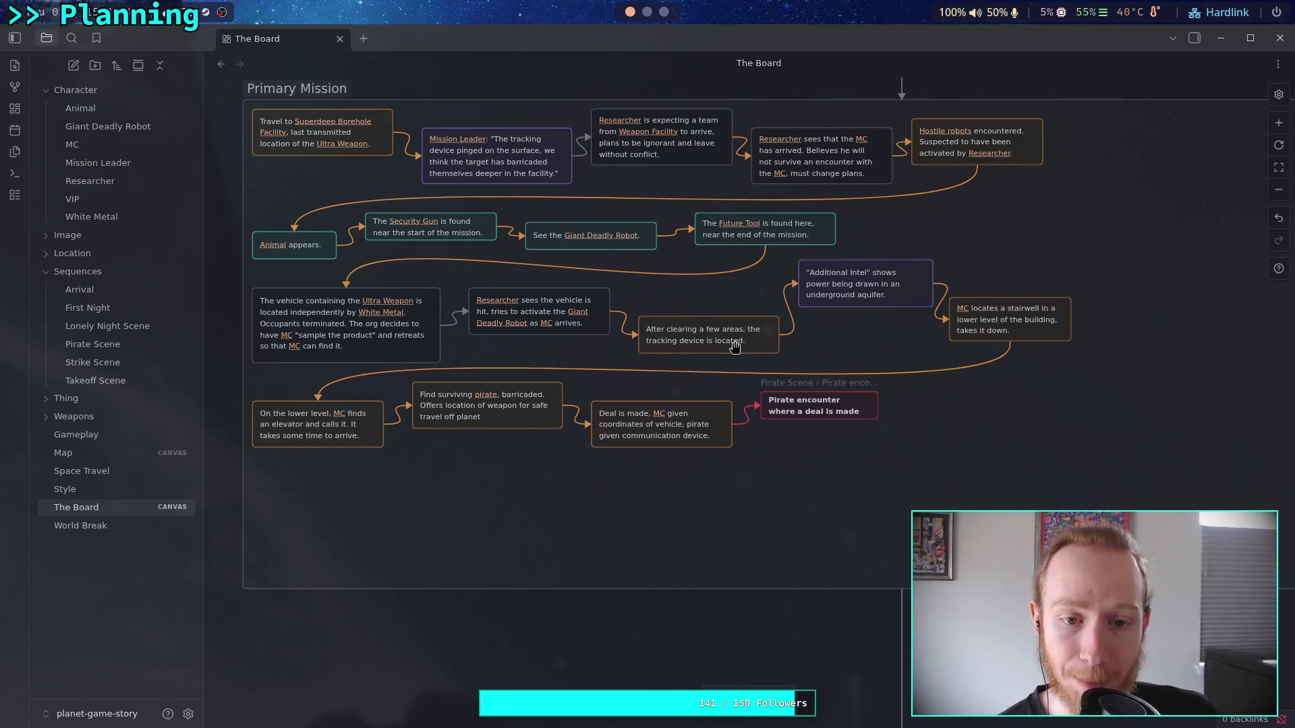
pyautogui.scroll(-10, 592, 463)
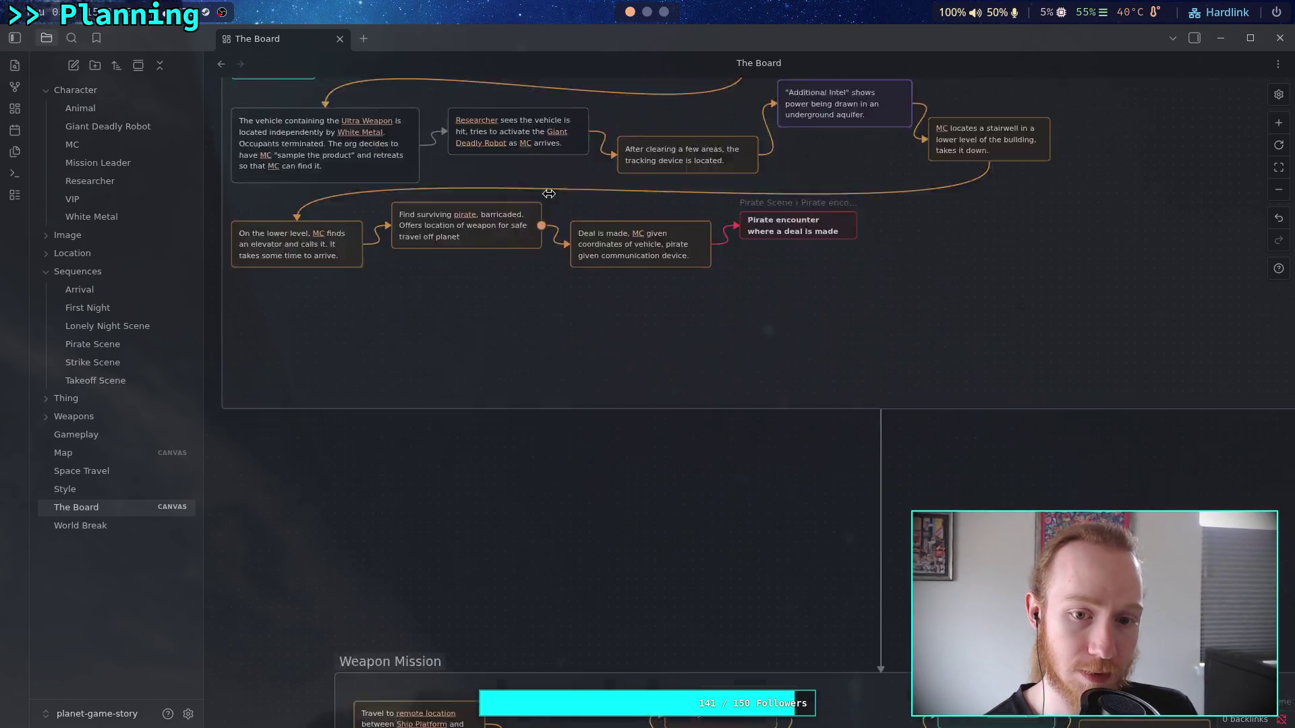
pyautogui.scroll(-5, 659, 245)
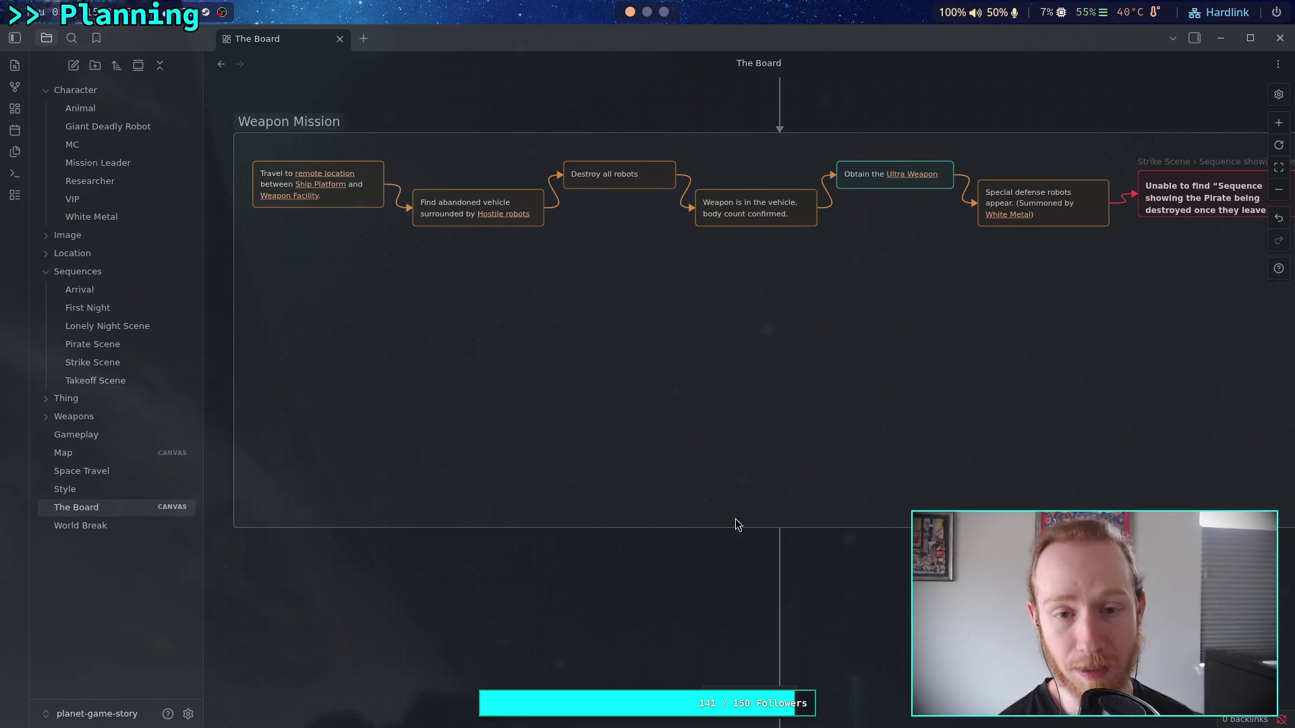
pyautogui.scroll(10, 728, 297)
pyautogui.scroll(-10, 516, 356)
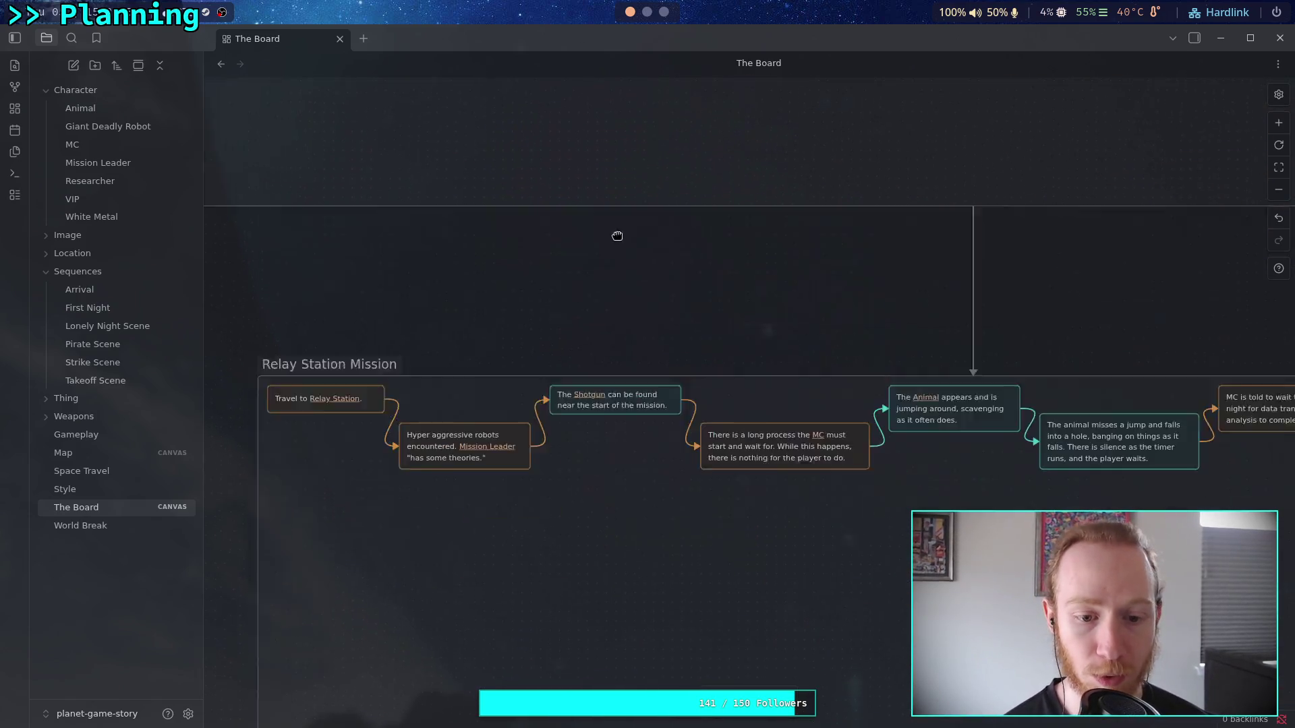
pyautogui.scroll(-10, 607, 236)
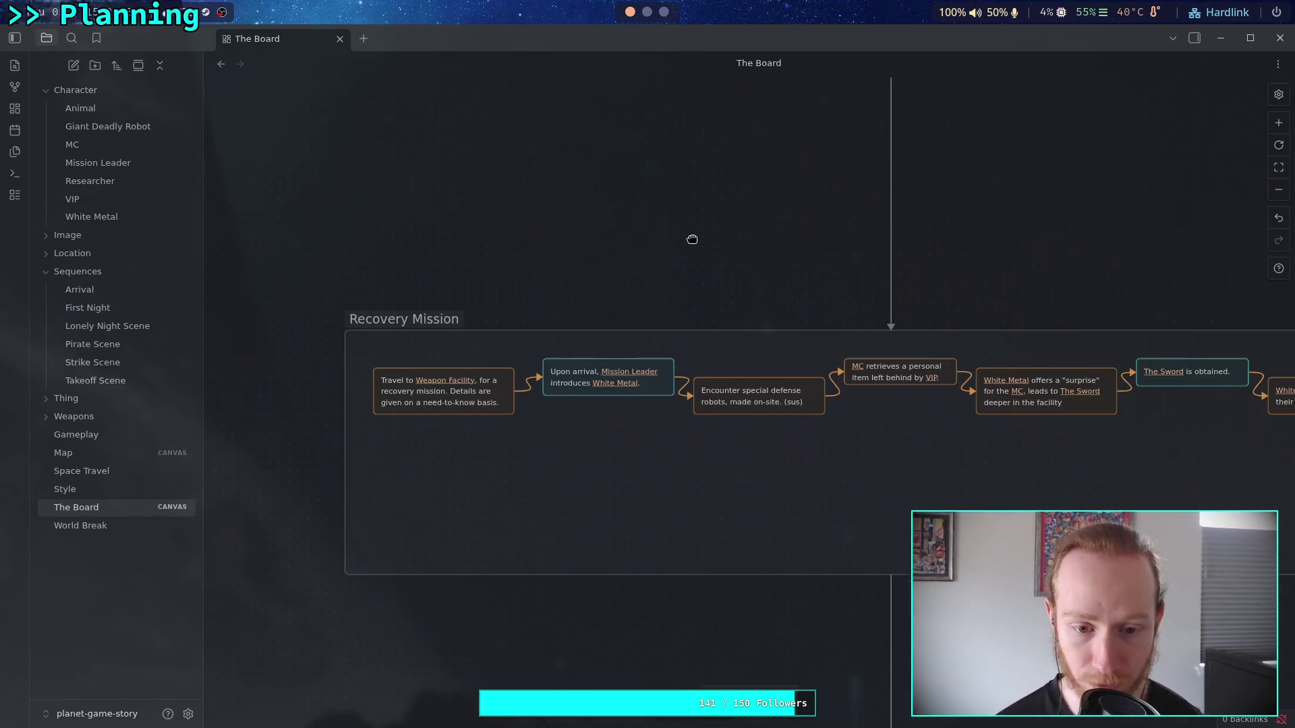
pyautogui.scroll(1, 675, 265)
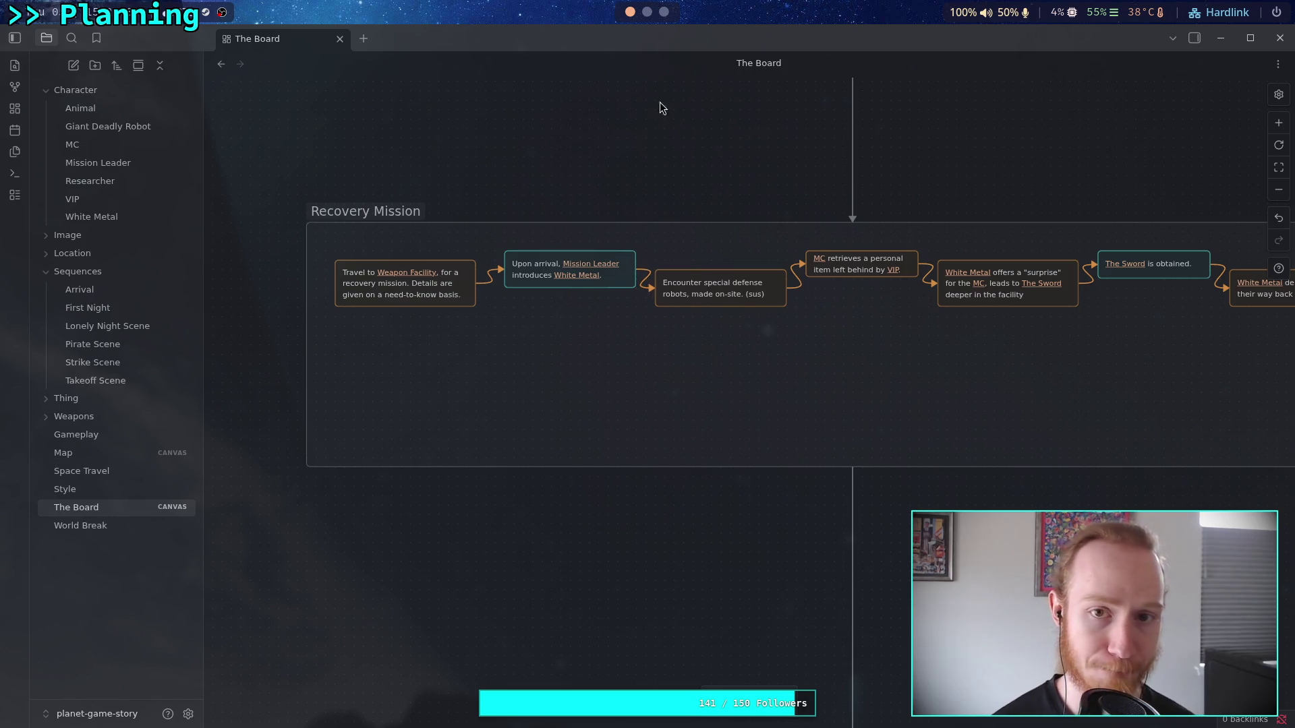
pyautogui.click(647, 11)
# - Check git status, stage all vault changes with 'git add .', and view 'git diff --staged'
pyautogui.write('qgit status')
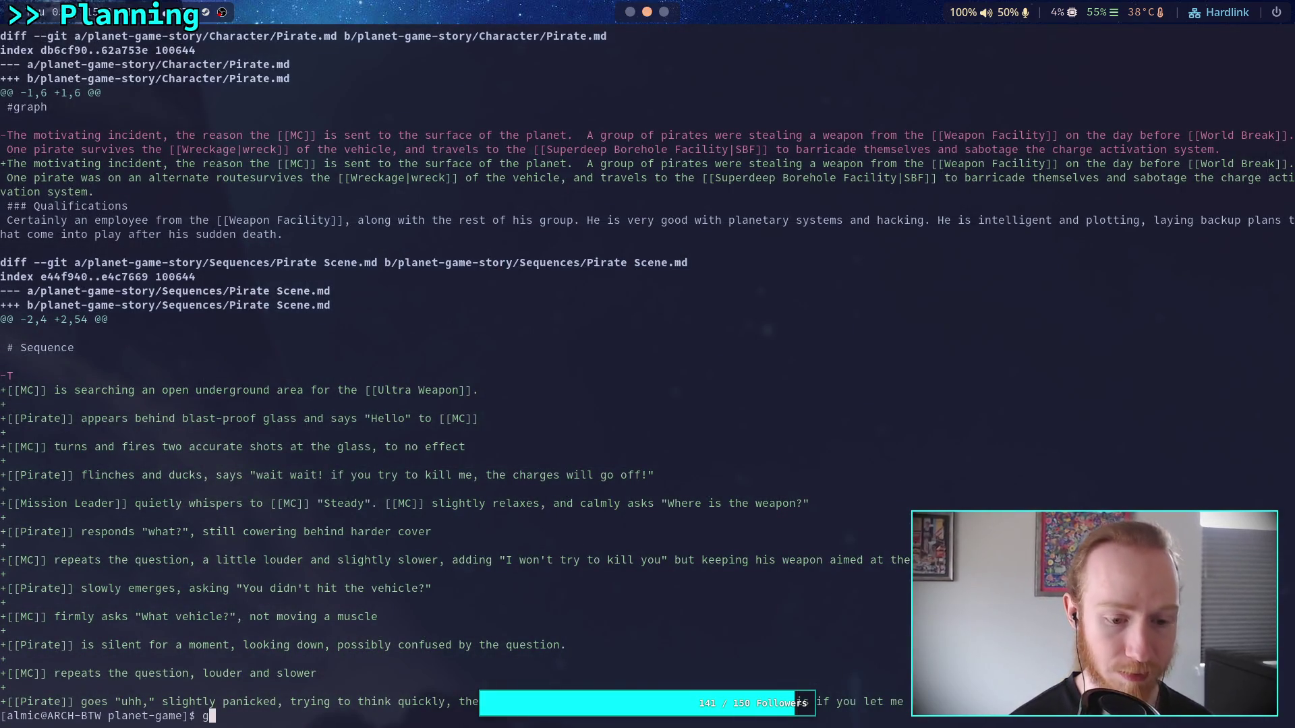
pyautogui.press('Return')
pyautogui.write('git add .')
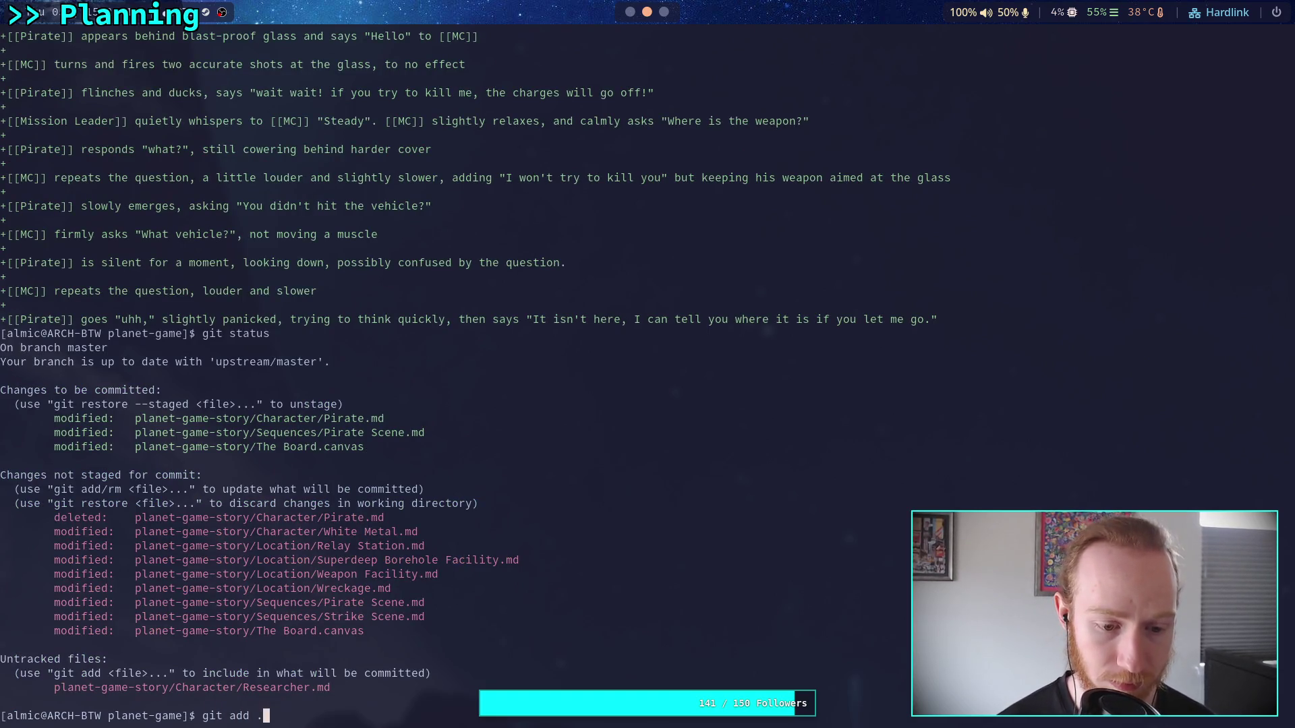
pyautogui.press('Return')
pyautogui.write('git ')
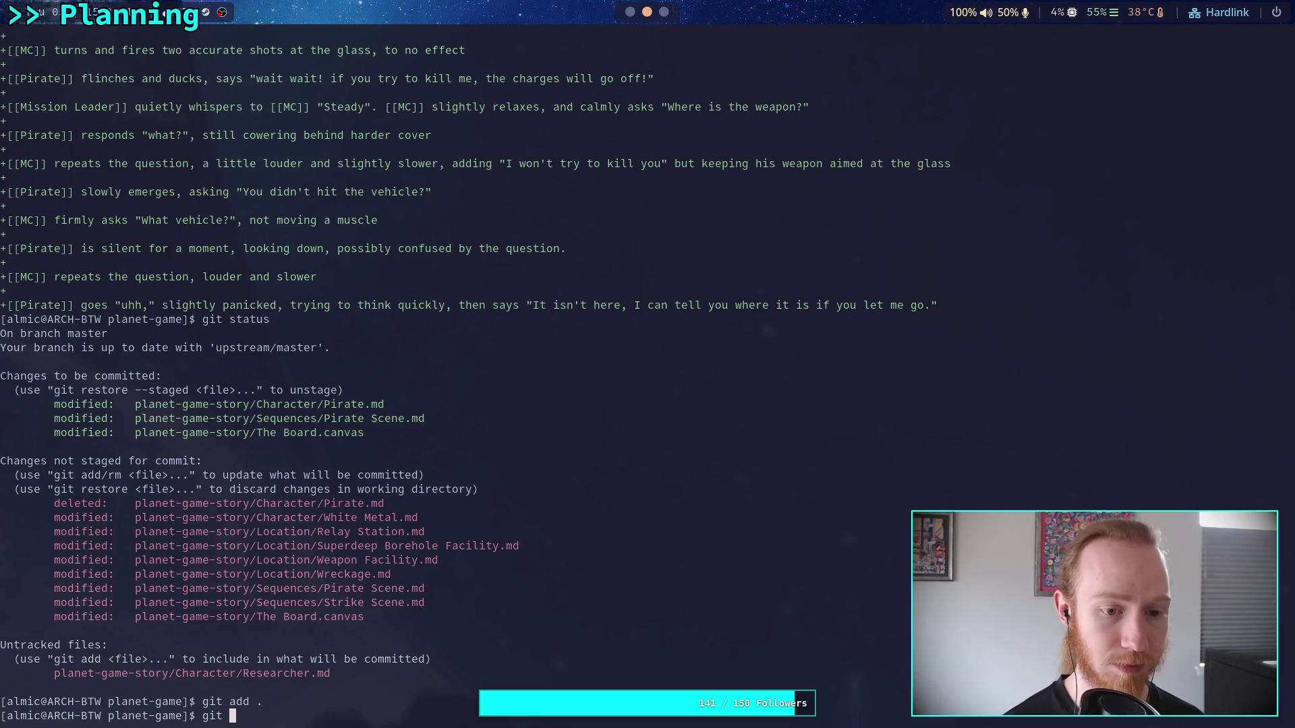
pyautogui.write('diff --staged')
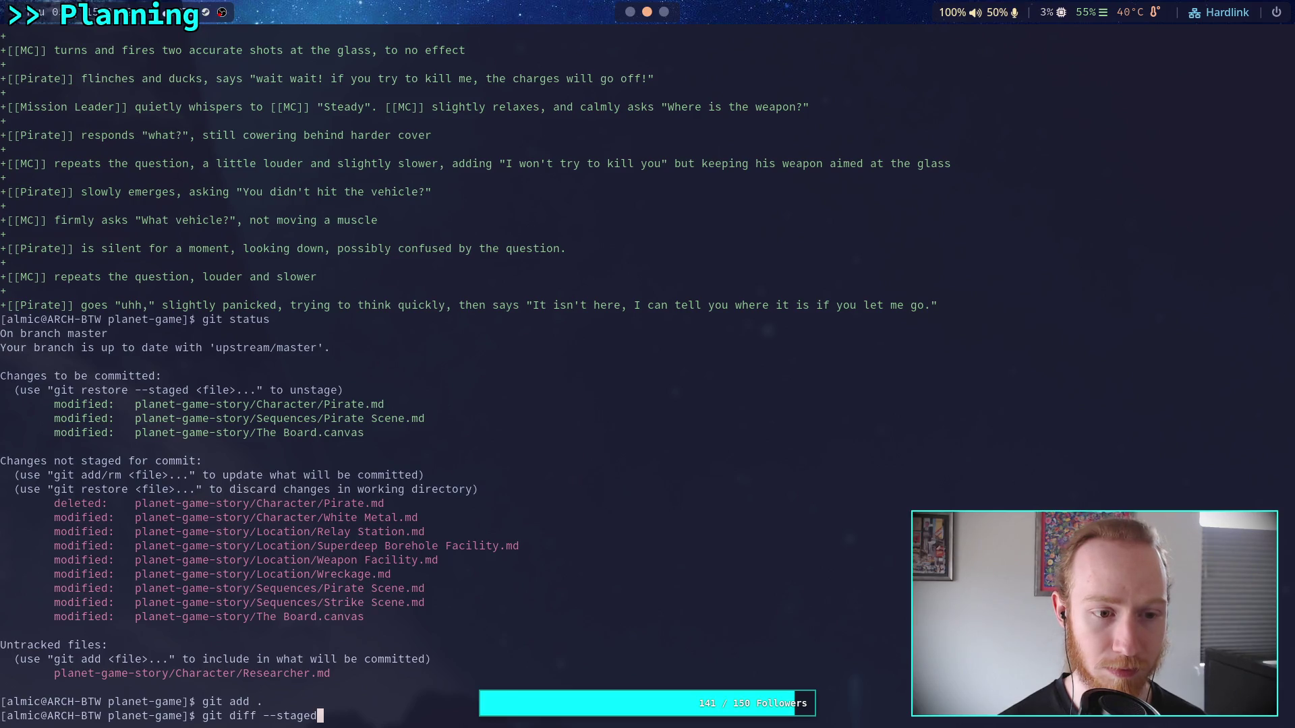
pyautogui.press('Return')
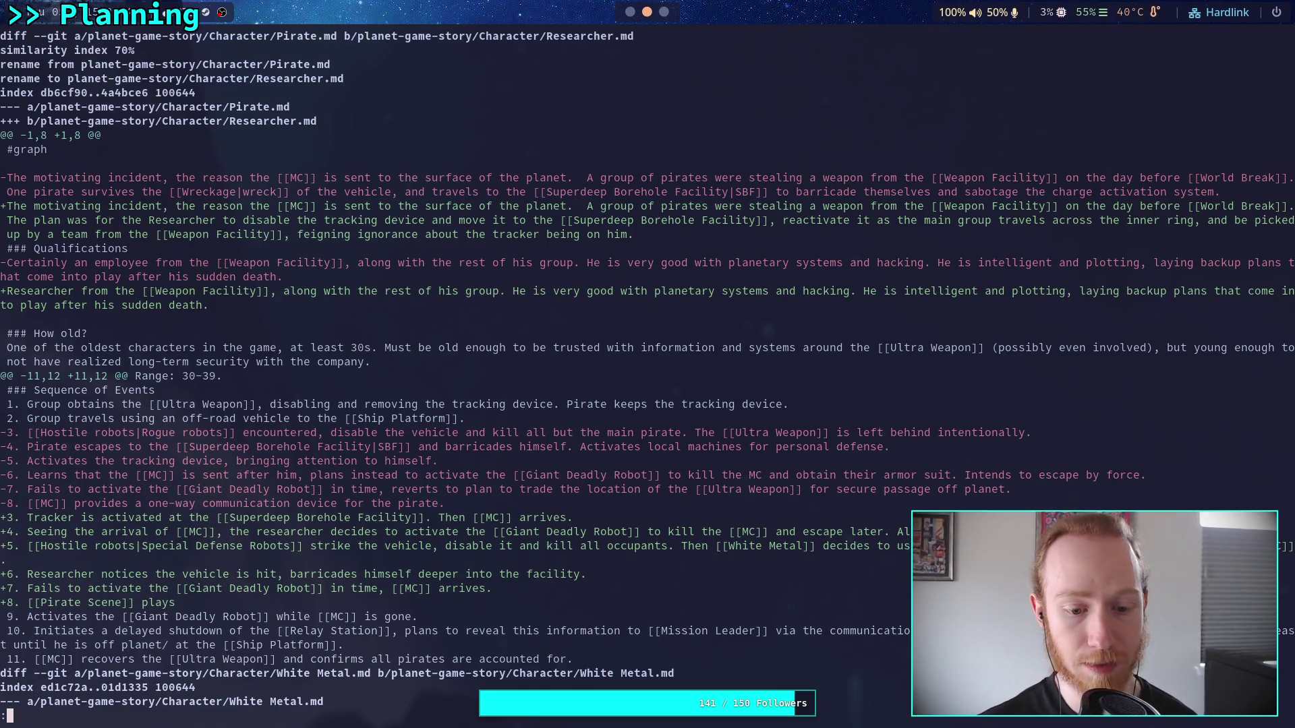
# - Search the vault for remaining 'Pirate' mentions and preview the matches in Neovim
pyautogui.press('q')
pyautogui.press('space')
pyautogui.write('fgPirate')
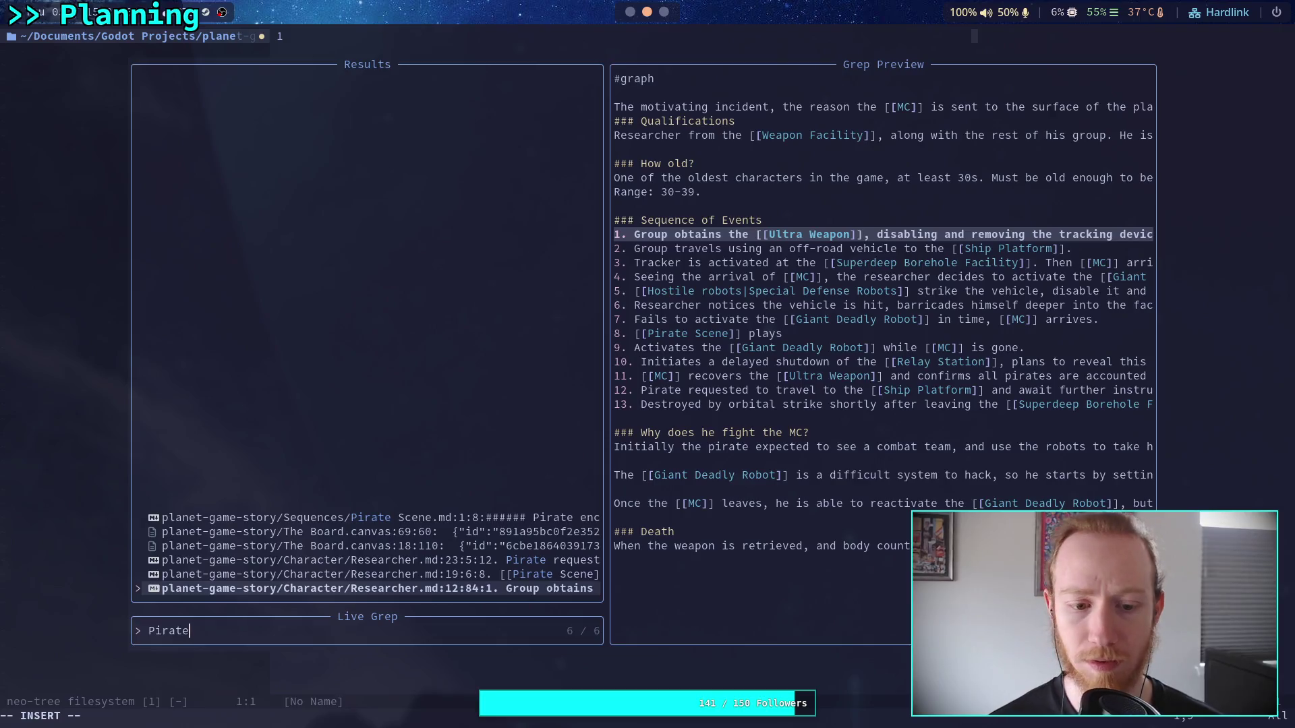
pyautogui.press('Up')
pyautogui.press('Up')
pyautogui.press('Up')
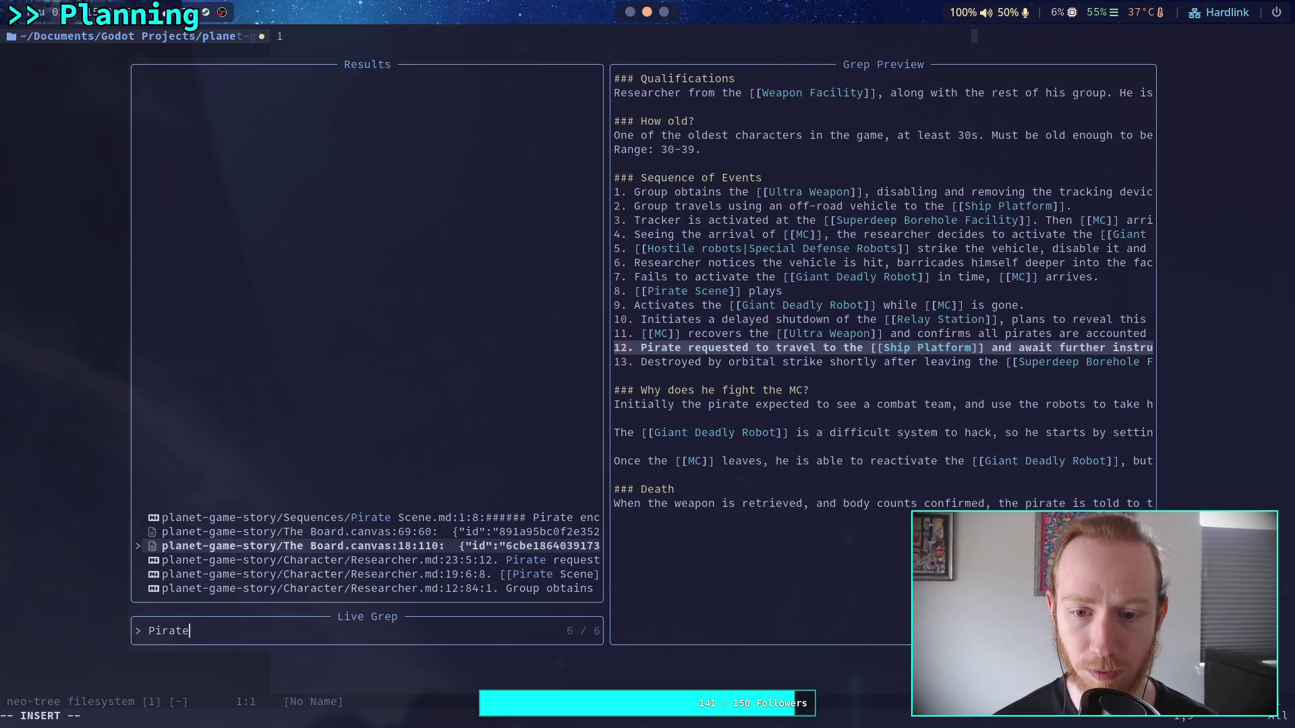
pyautogui.press('Down')
pyautogui.press('Up')
pyautogui.press('Up')
pyautogui.press('Up')
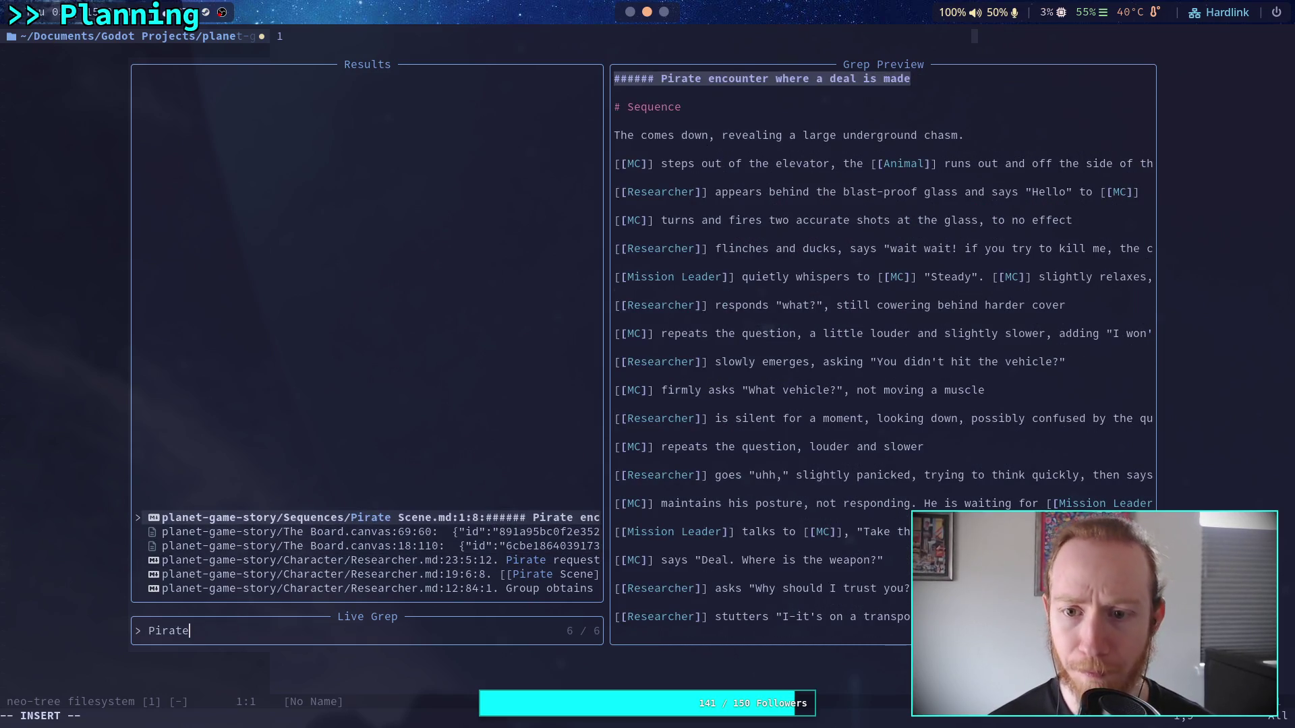
pyautogui.press('Down')
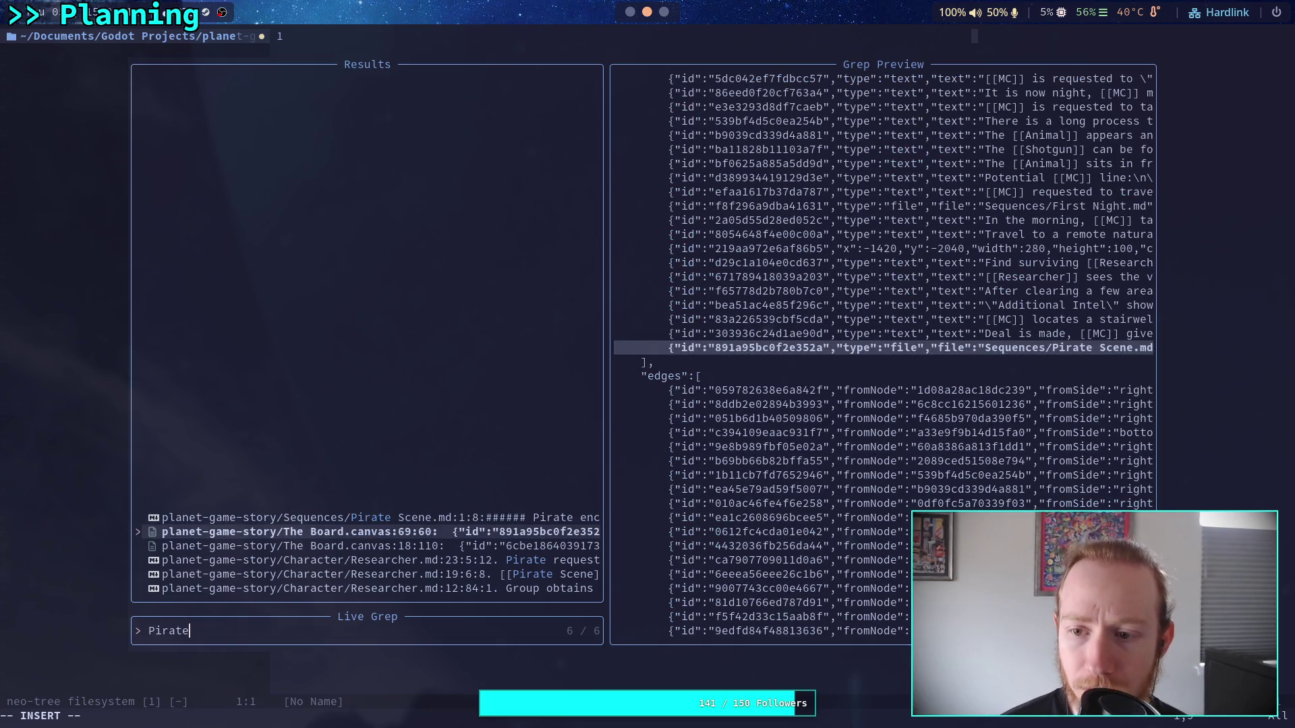
pyautogui.press('Down')
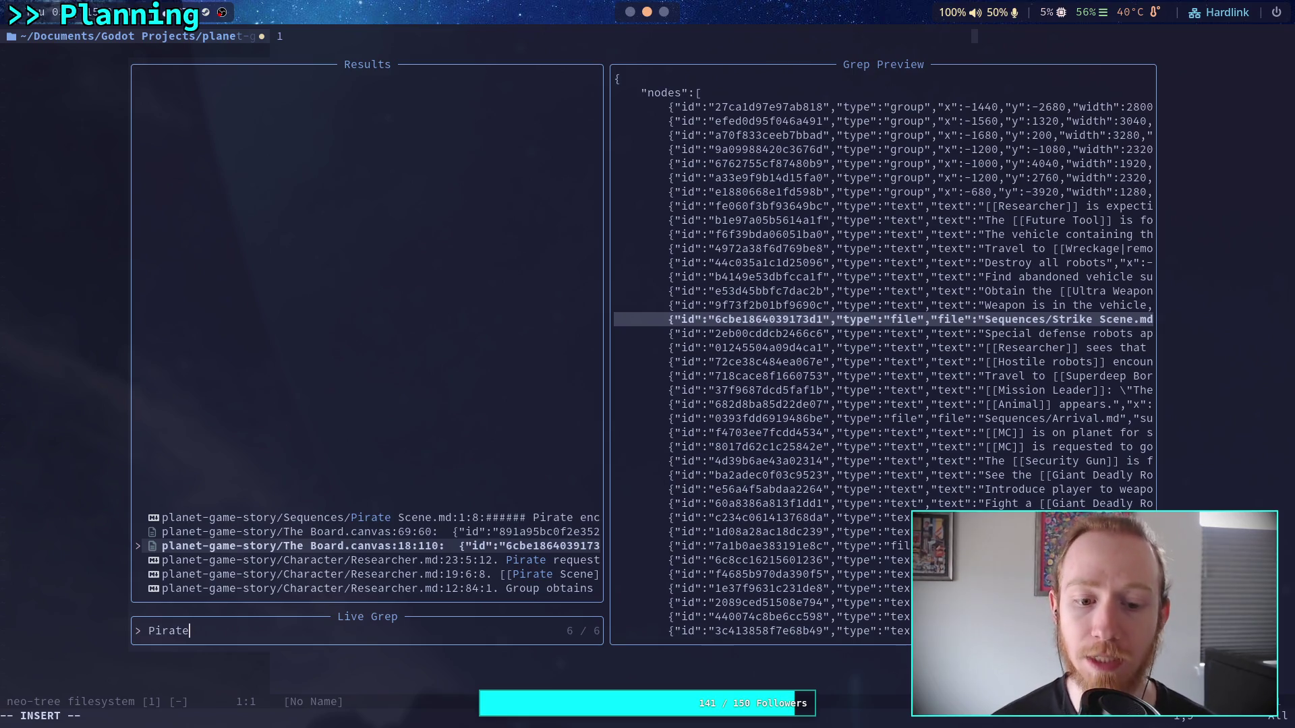
pyautogui.press('Down')
pyautogui.press('Down')
pyautogui.press('Down')
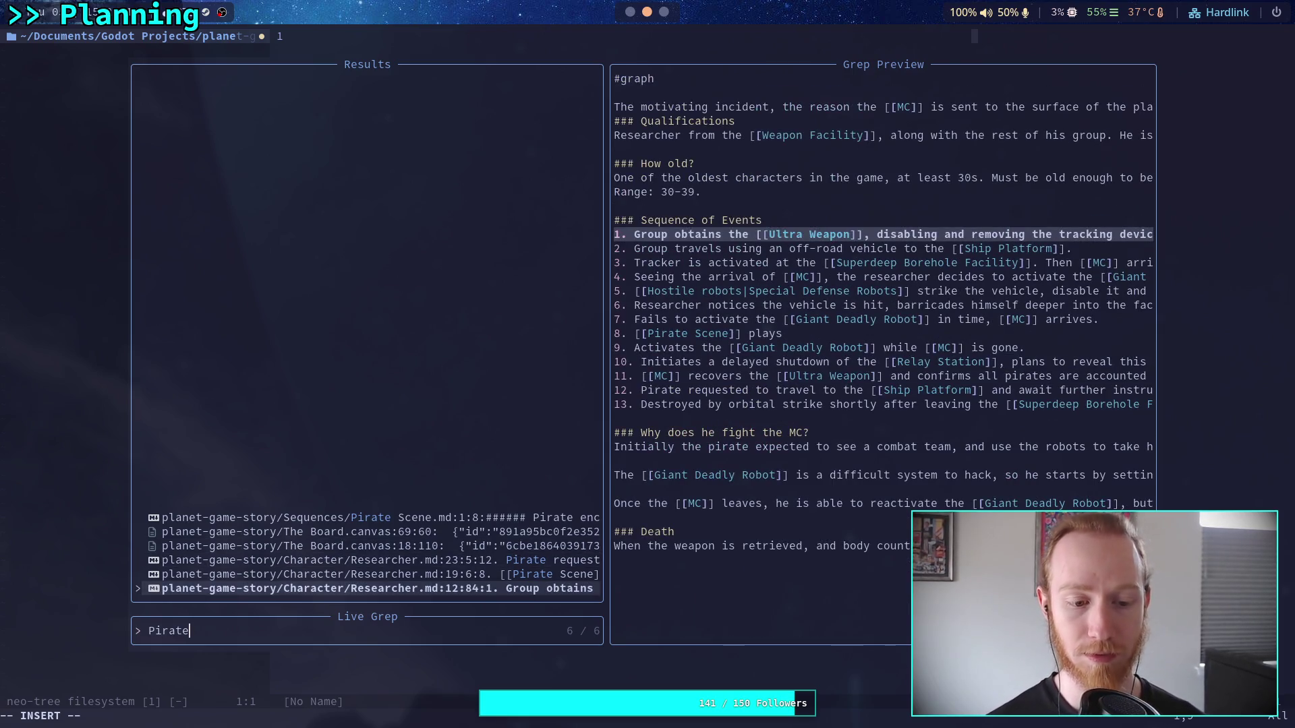
pyautogui.press('Escape')
pyautogui.press('Escape')
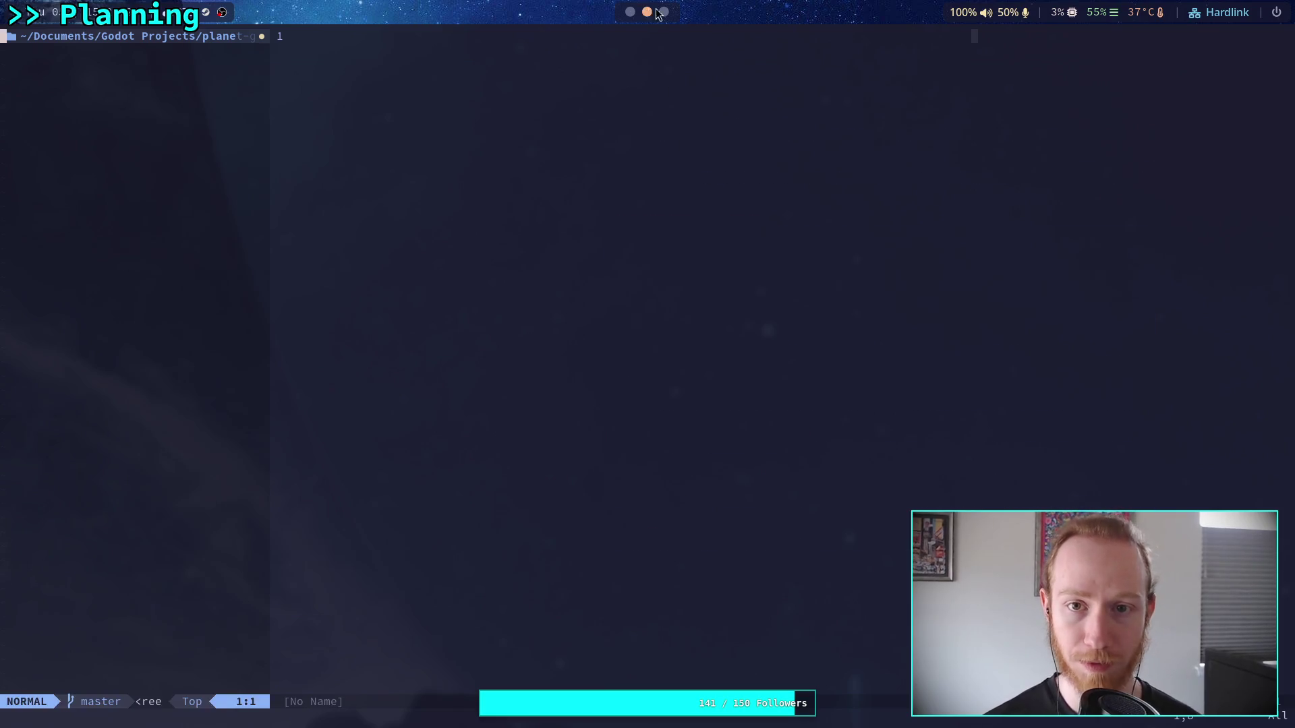
# - Go back to Obsidian and open the Researcher character note
pyautogui.scroll(-1, 654, 13)
pyautogui.scroll(-1, 654, 13)
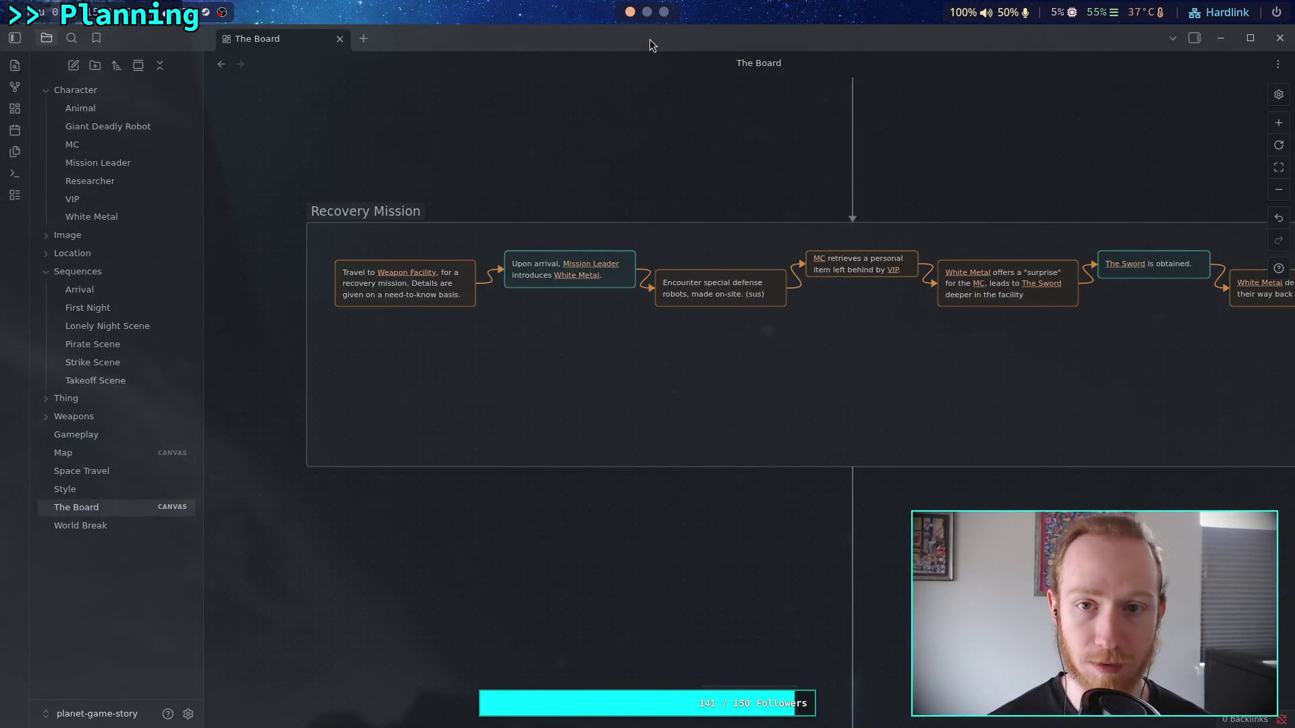
pyautogui.press('super+3')
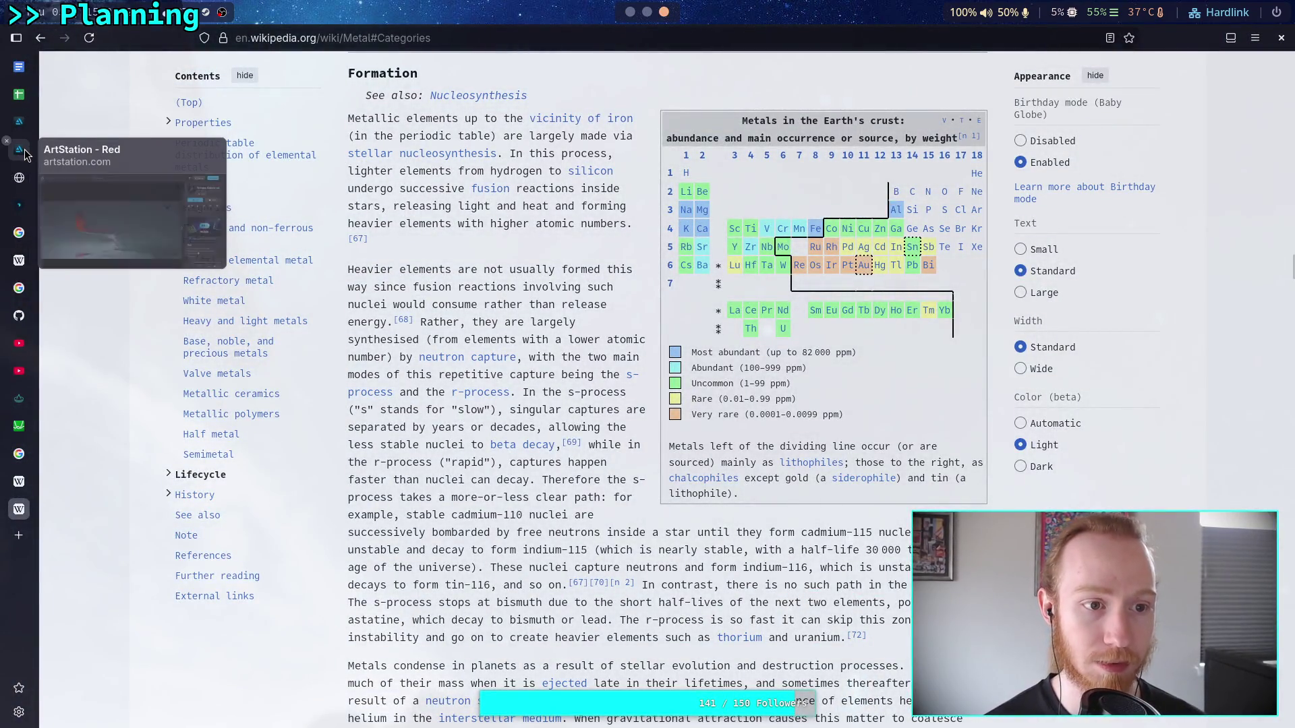
pyautogui.click(24, 154)
pyautogui.click(630, 12)
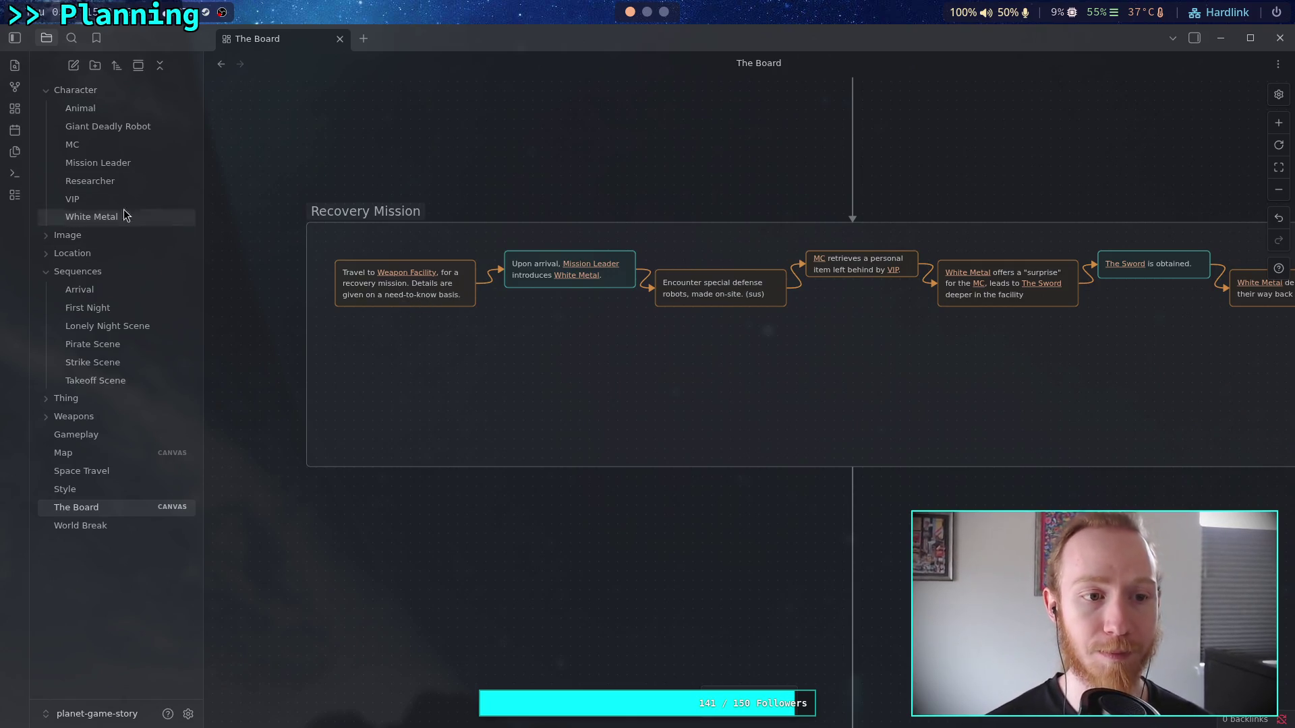
pyautogui.click(78, 180)
# - Change the first event's 'Pirate' to 'Researcher' and end it with 'to be a diversion.'
pyautogui.scroll(-4, 597, 419)
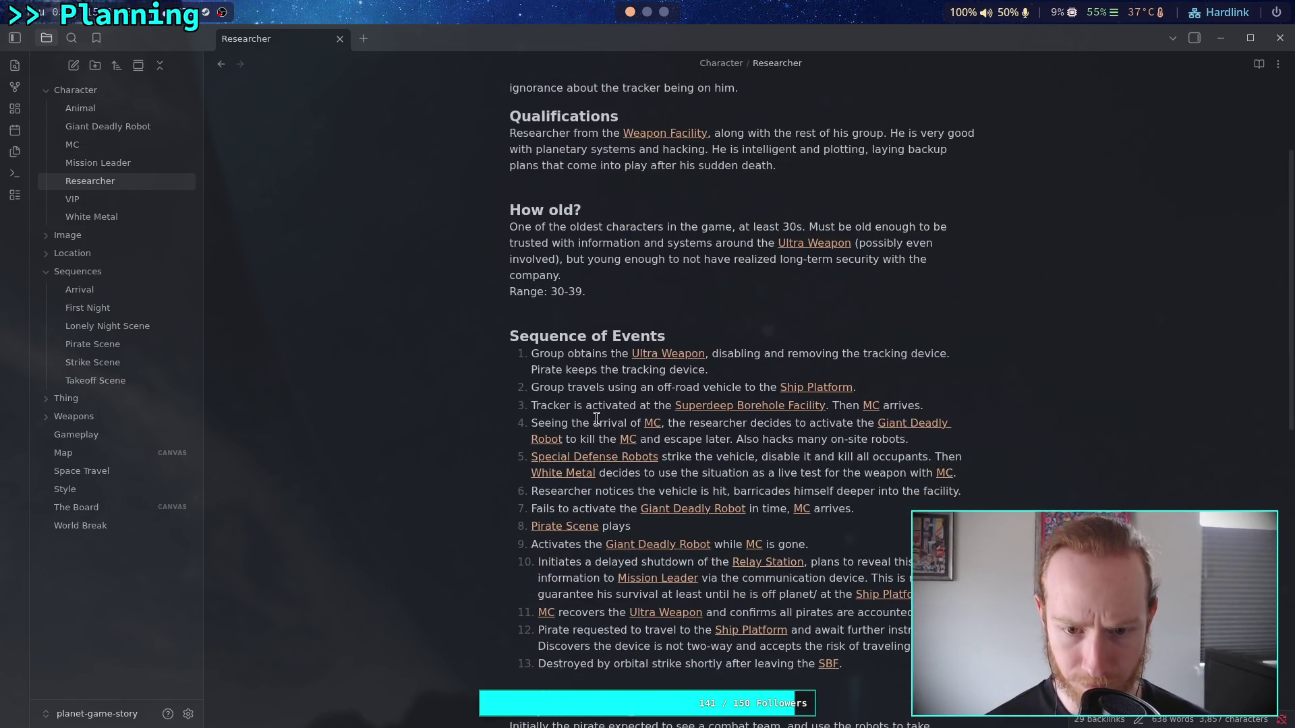
pyautogui.doubleClick(538, 370)
pyautogui.write('Re')
pyautogui.write('searcher')
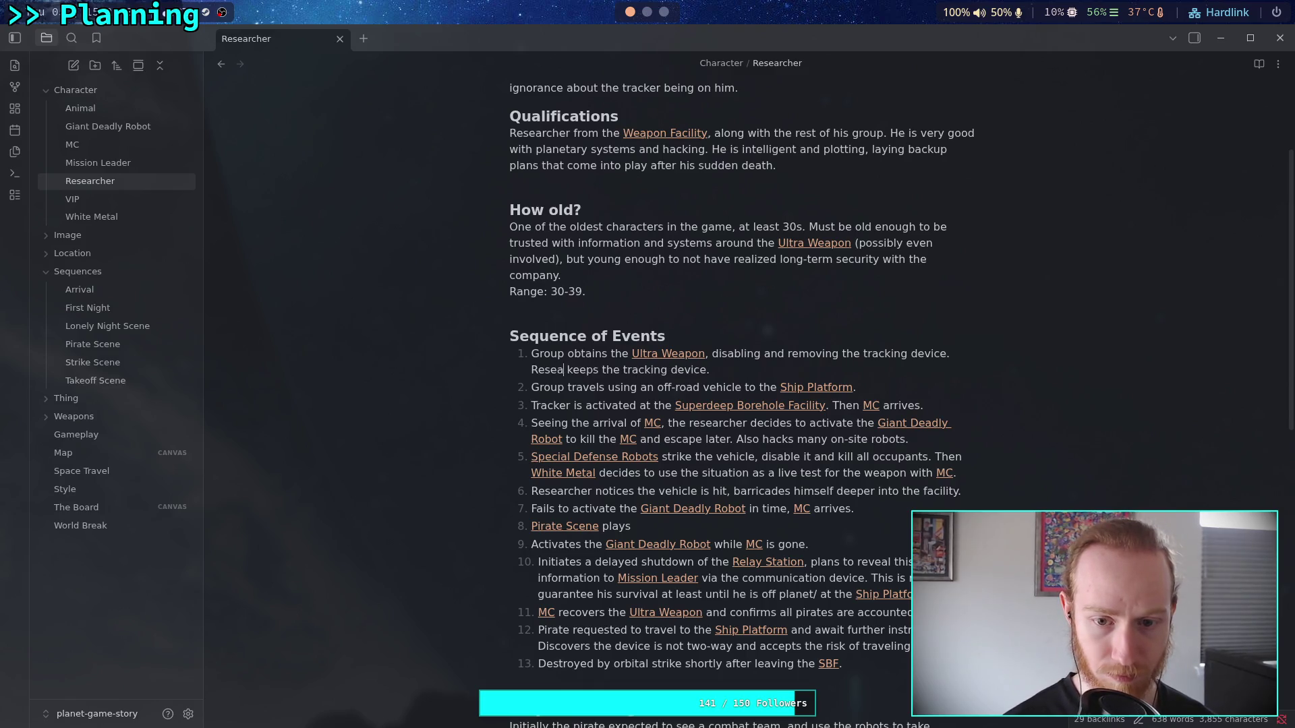
pyautogui.click(738, 369)
pyautogui.press('BackSpace')
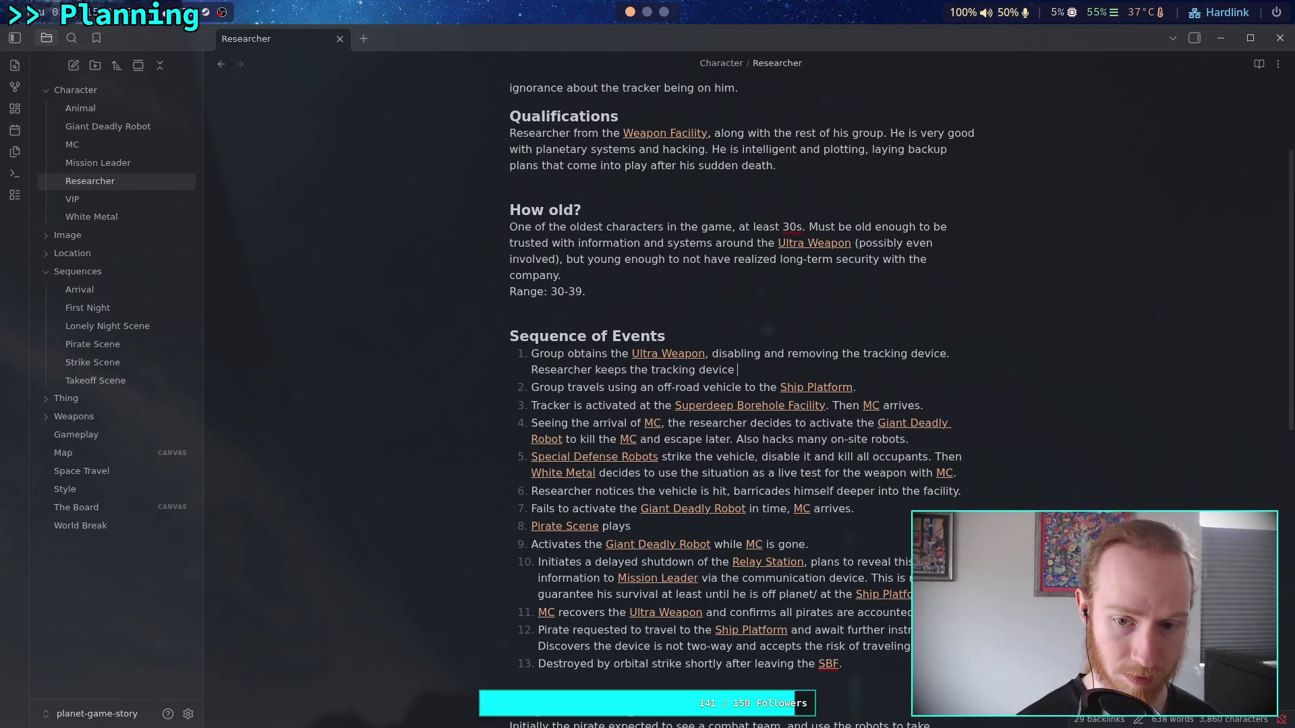
pyautogui.write('to be ad')
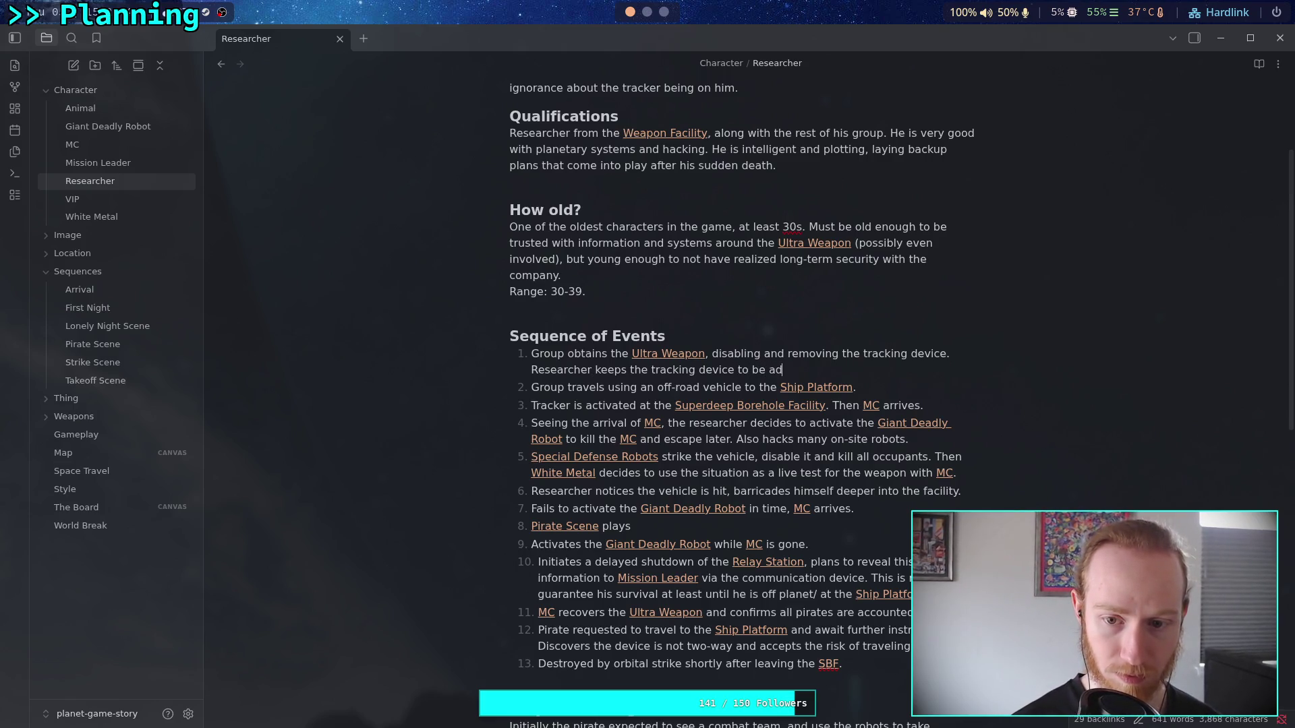
pyautogui.press('BackSpace')
pyautogui.write(' diversion.')
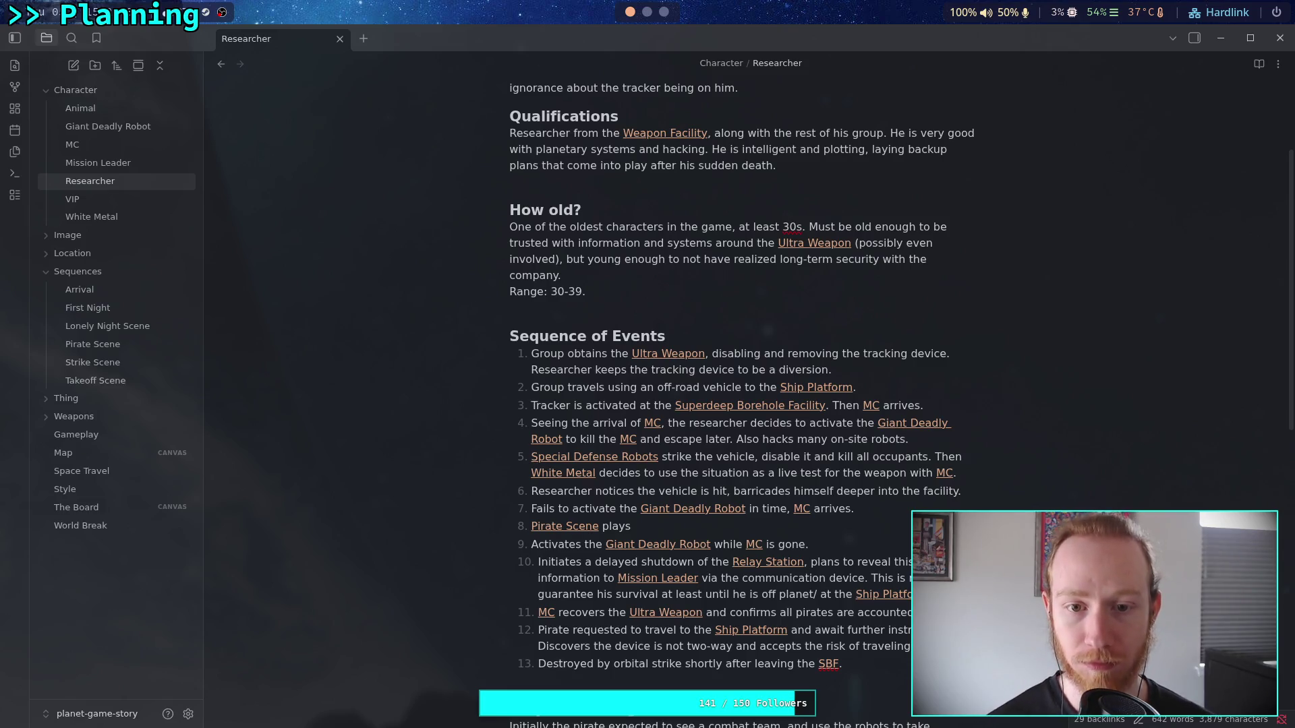
pyautogui.scroll(3, 781, 444)
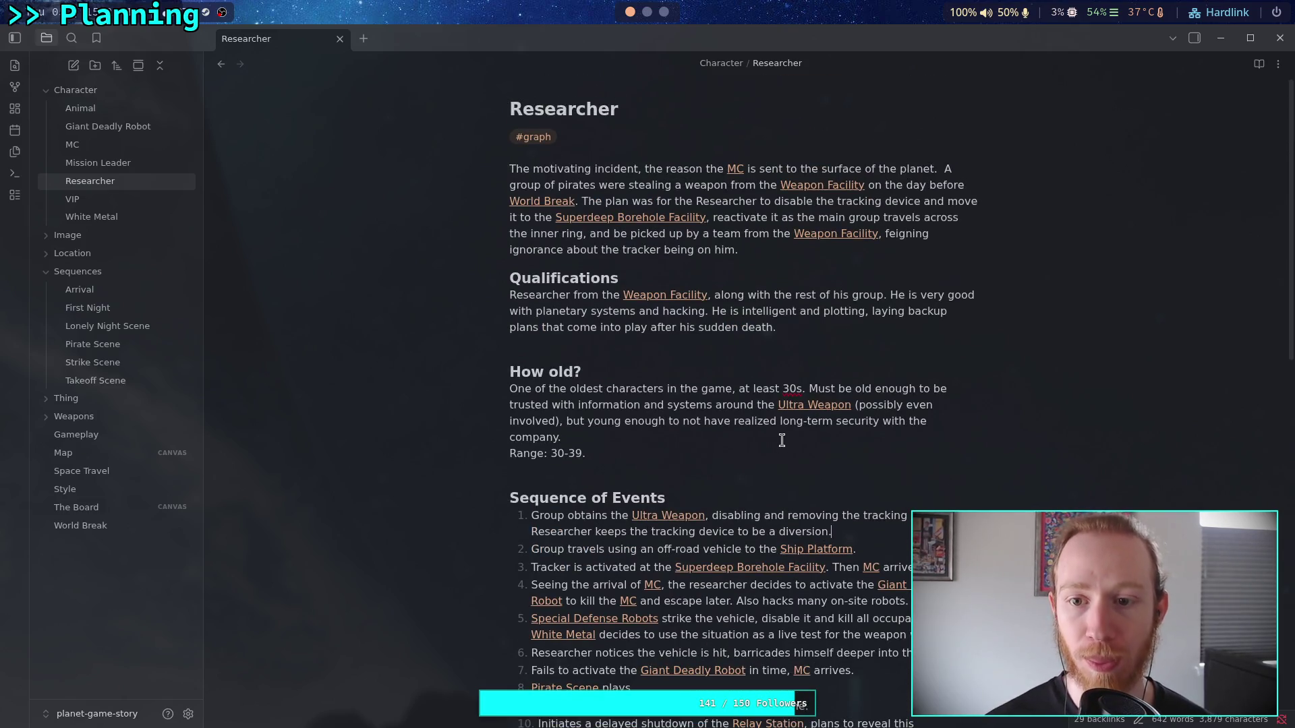
pyautogui.scroll(-8, 782, 441)
pyautogui.hotkey('alt', 'Tab')
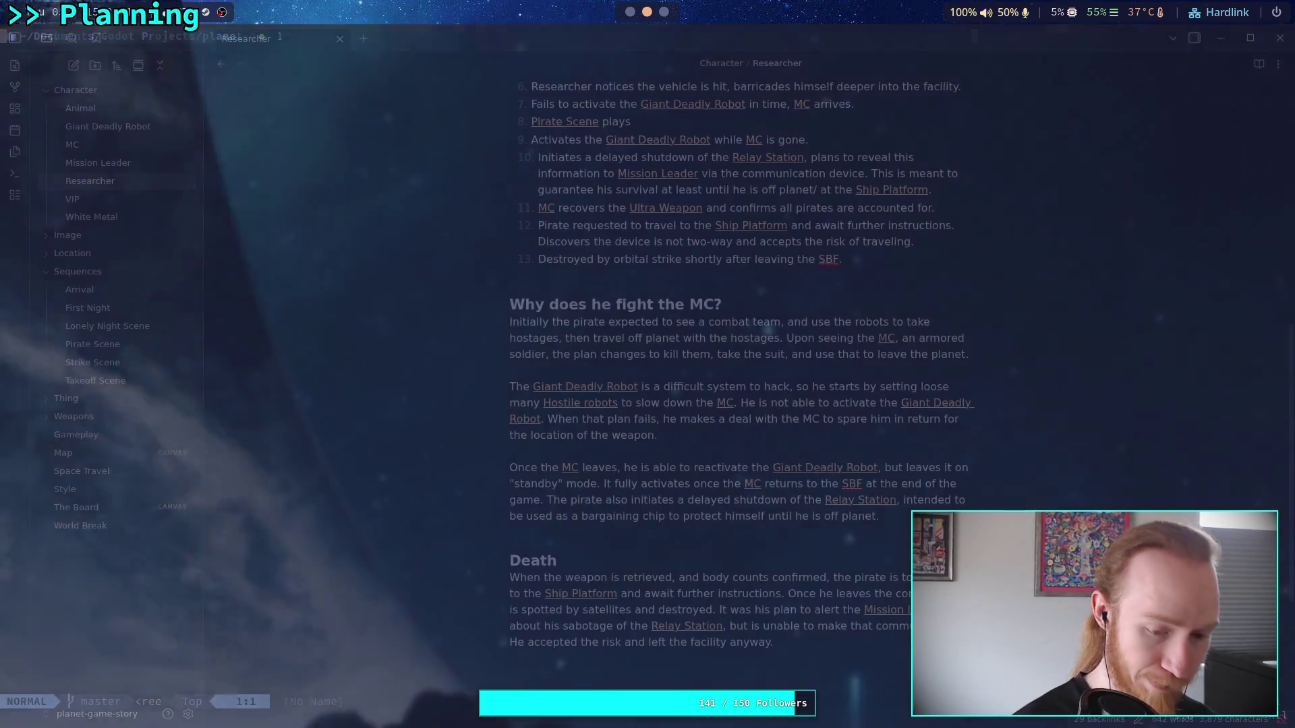
# - Quit vim, then run git status, 'git add .' and 'git diff --staged'
pyautogui.write(':')
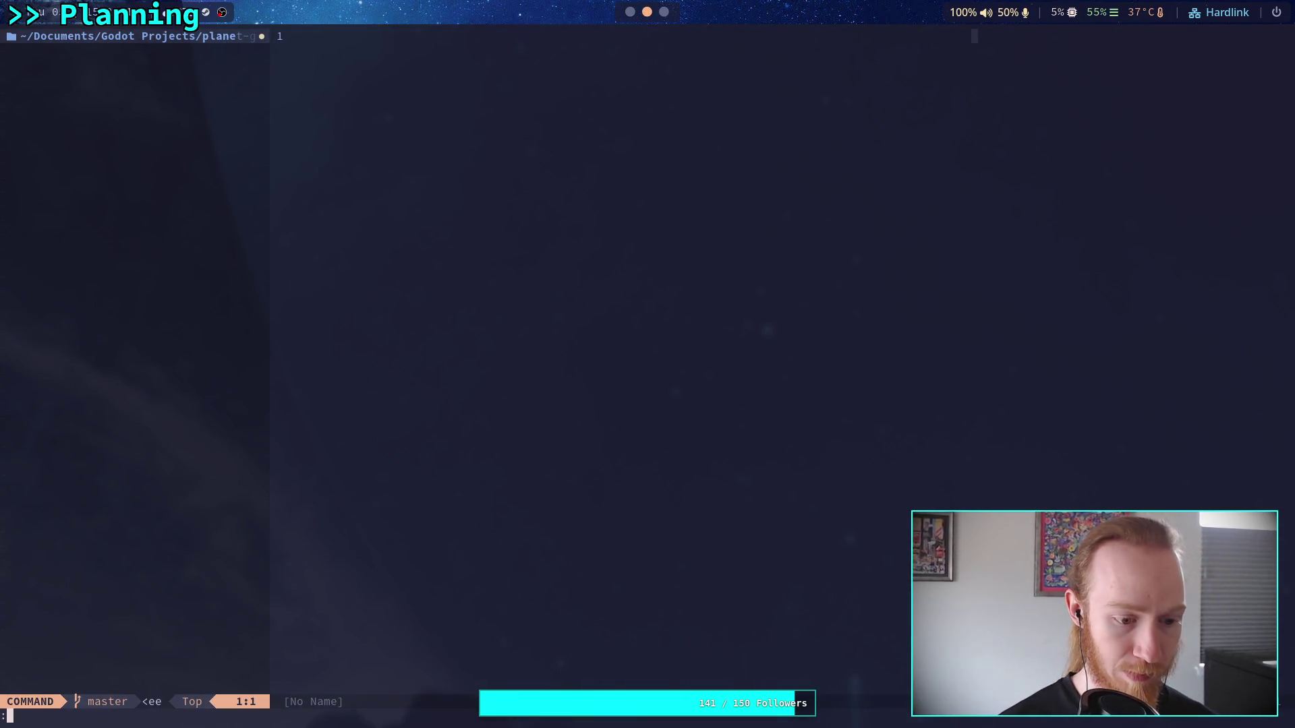
pyautogui.press('Escape')
pyautogui.write(':q')
pyautogui.press('Return')
pyautogui.write('git status')
pyautogui.press('Return')
pyautogui.write('git ad')
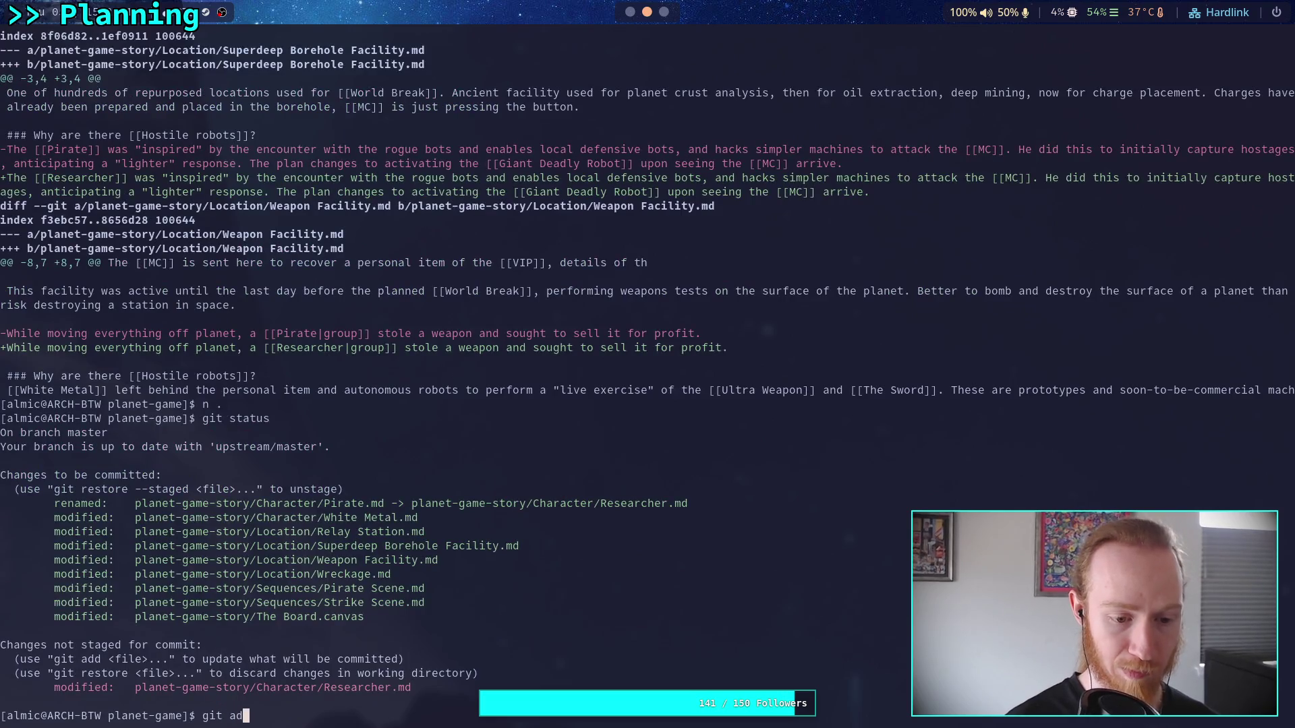
pyautogui.write('d .')
pyautogui.press('Return')
pyautogui.write('git diff --staged')
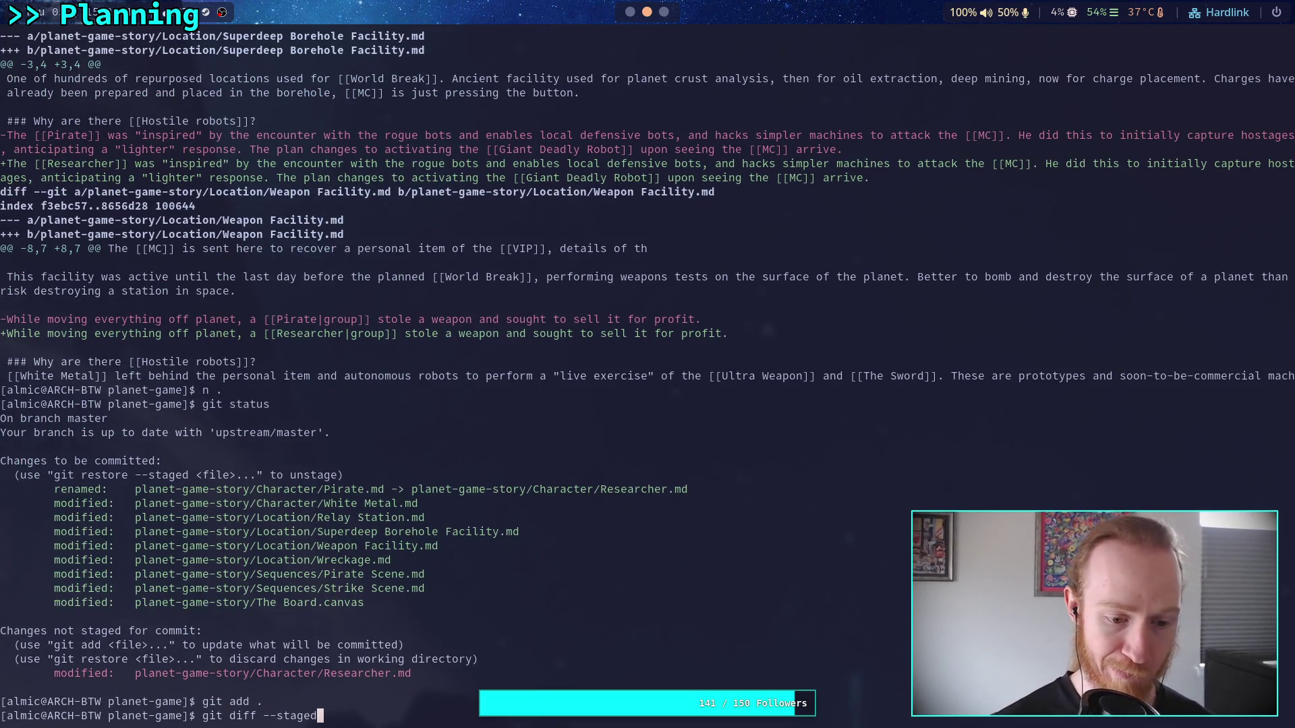
pyautogui.press('Return')
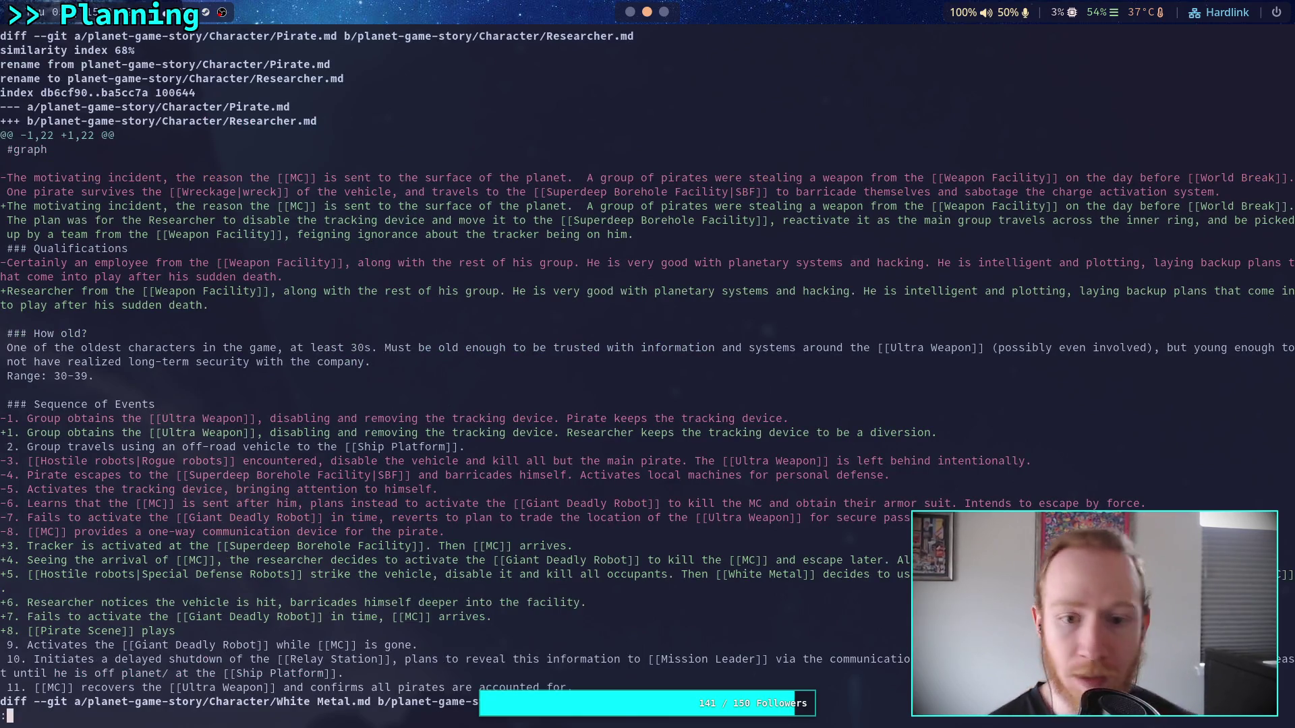
# - Page through the staged diff, including The Board.canvas changes, to its end
pyautogui.press('space')
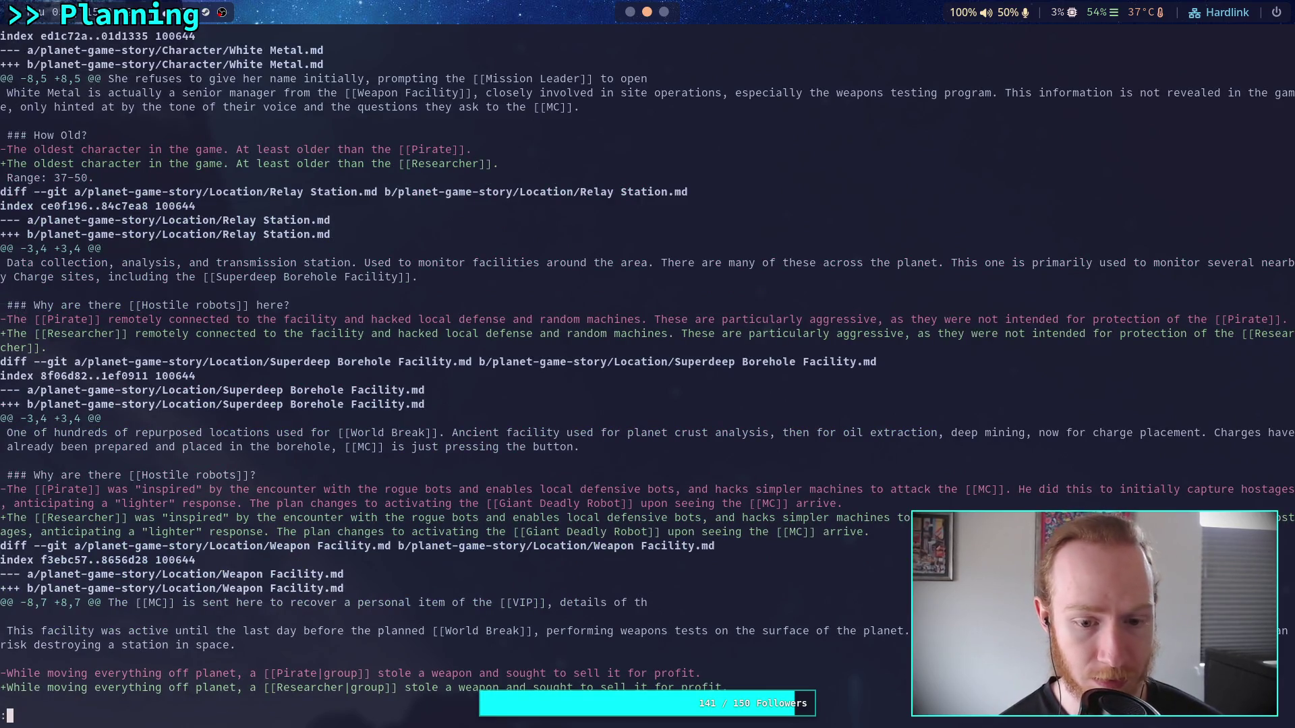
pyautogui.press('space')
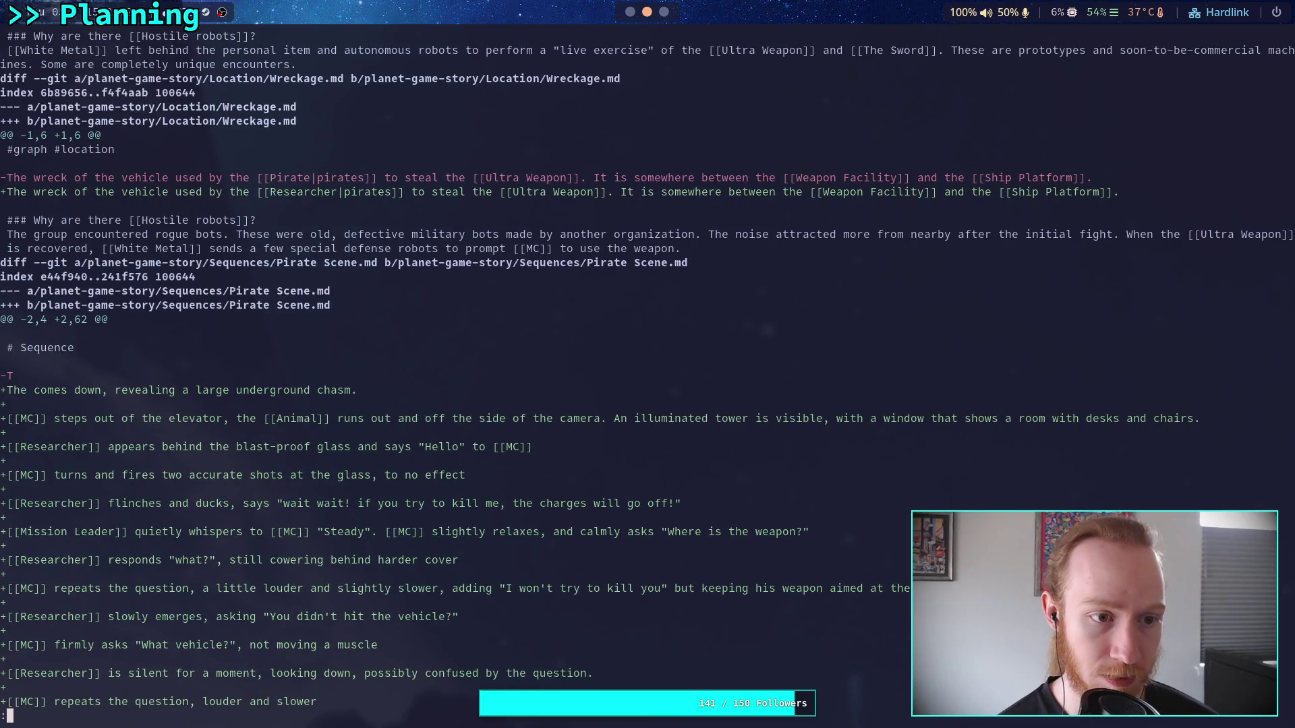
pyautogui.press('space')
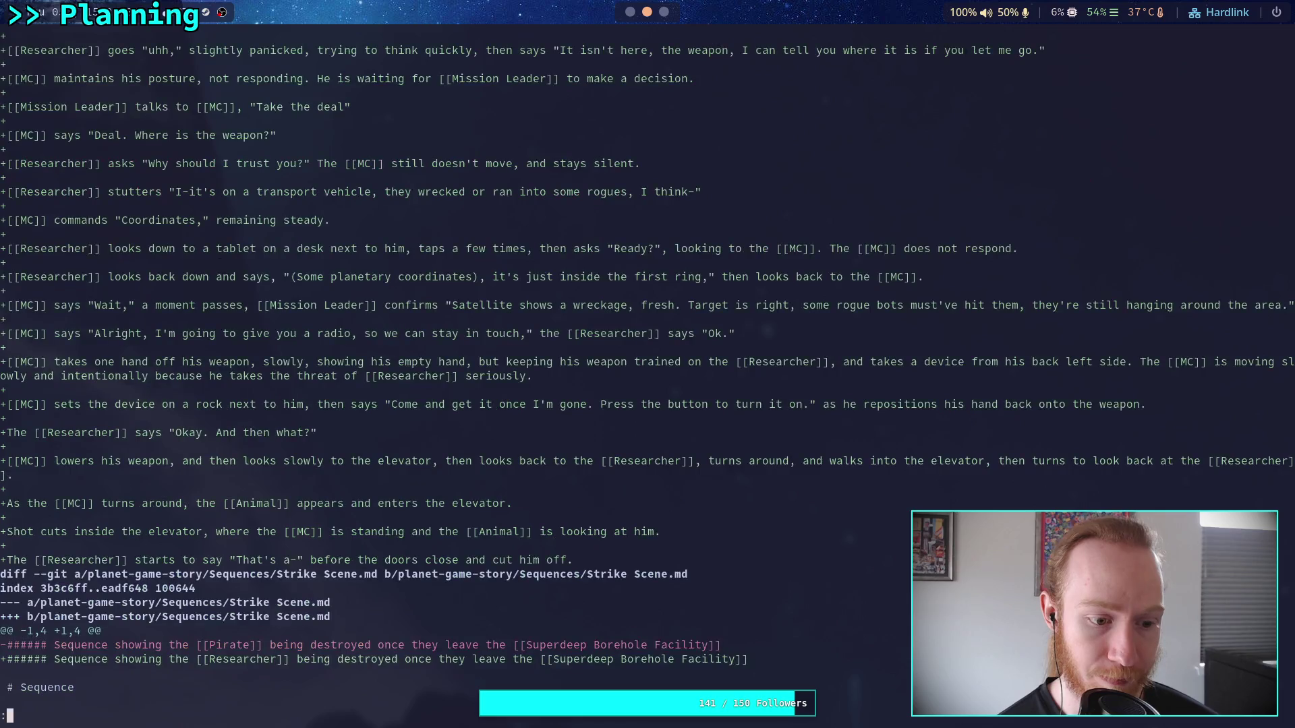
pyautogui.press('space')
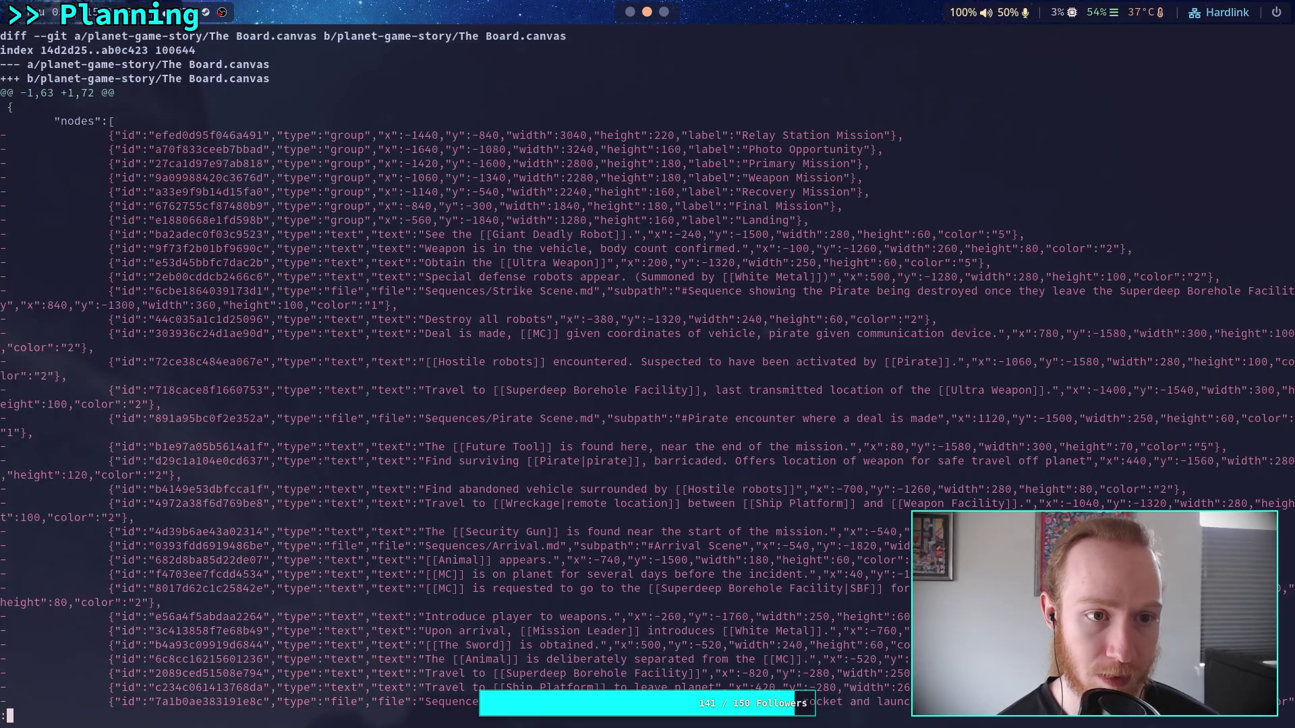
pyautogui.press('space')
pyautogui.press('space')
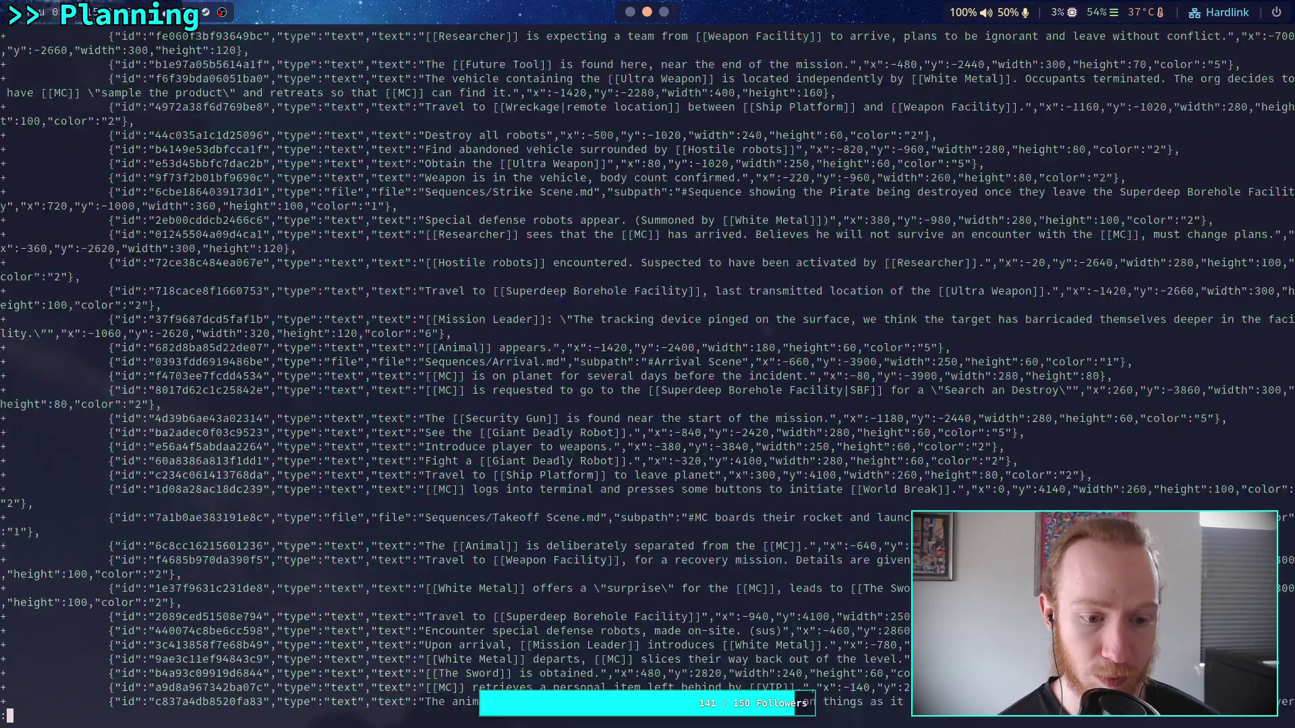
pyautogui.press('b')
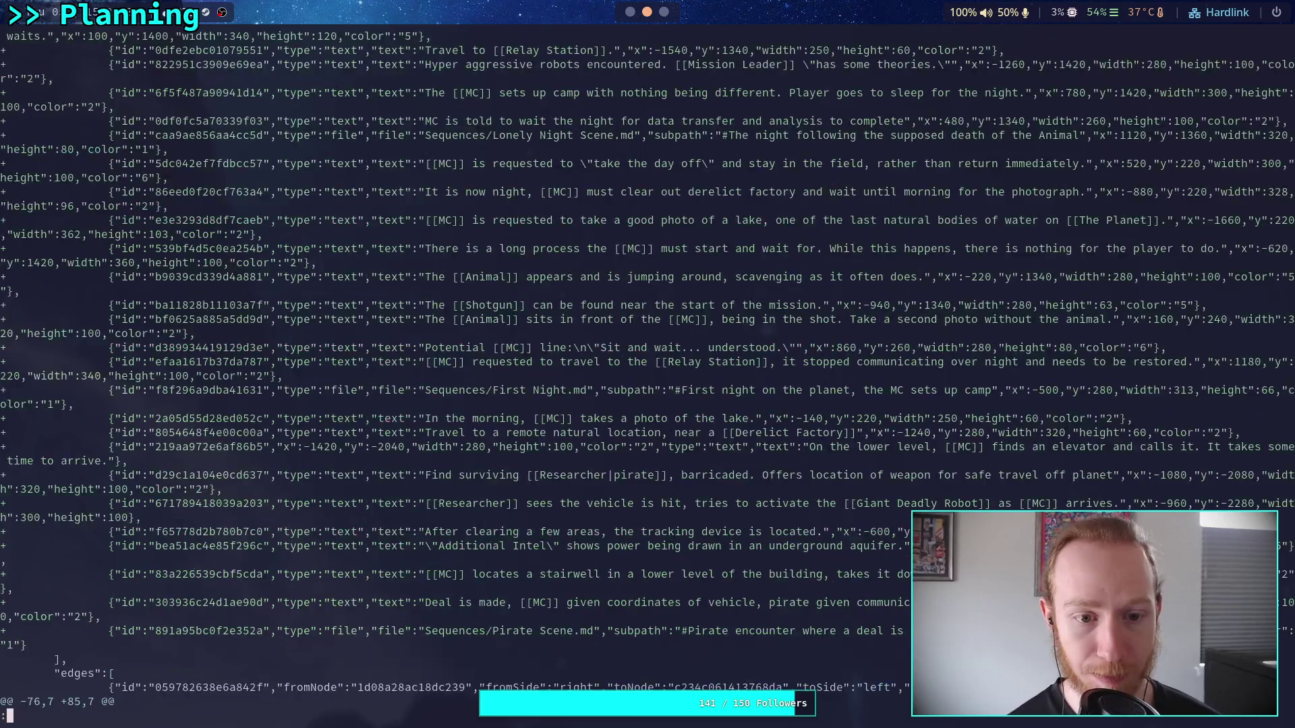
pyautogui.press('space')
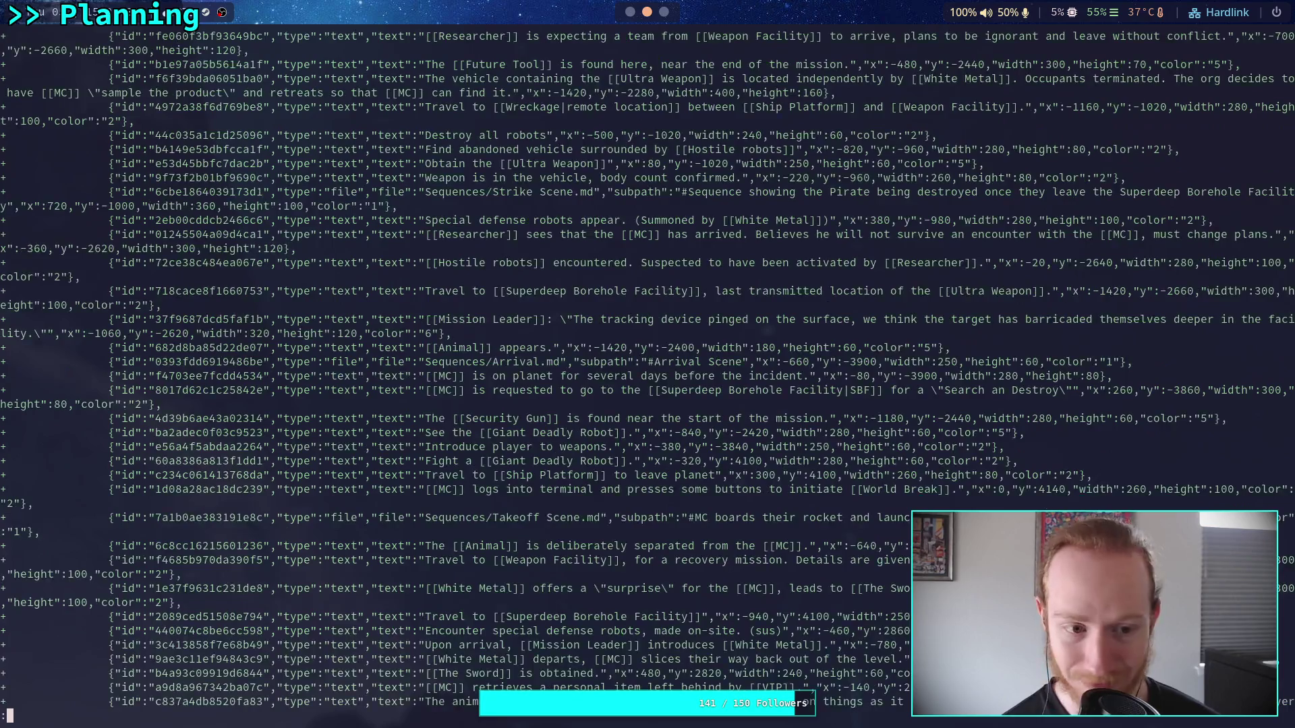
pyautogui.press('space')
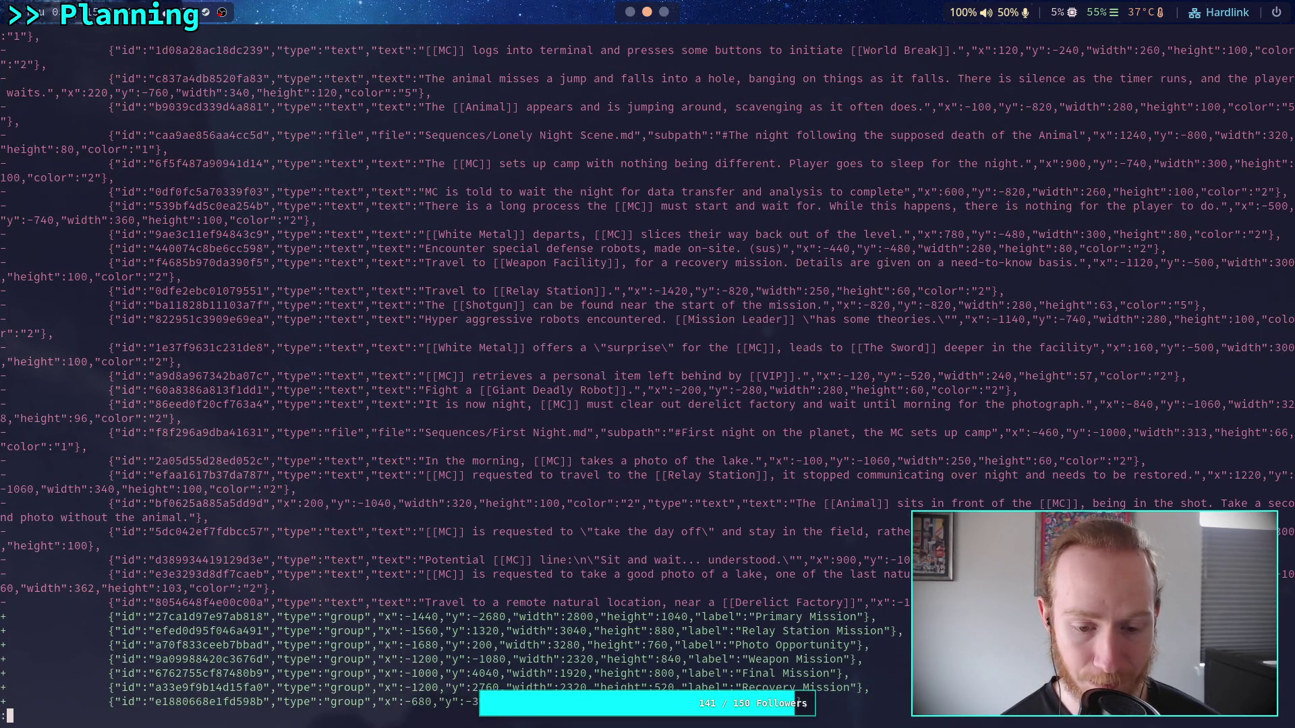
pyautogui.press('space')
pyautogui.press('space')
pyautogui.press('space')
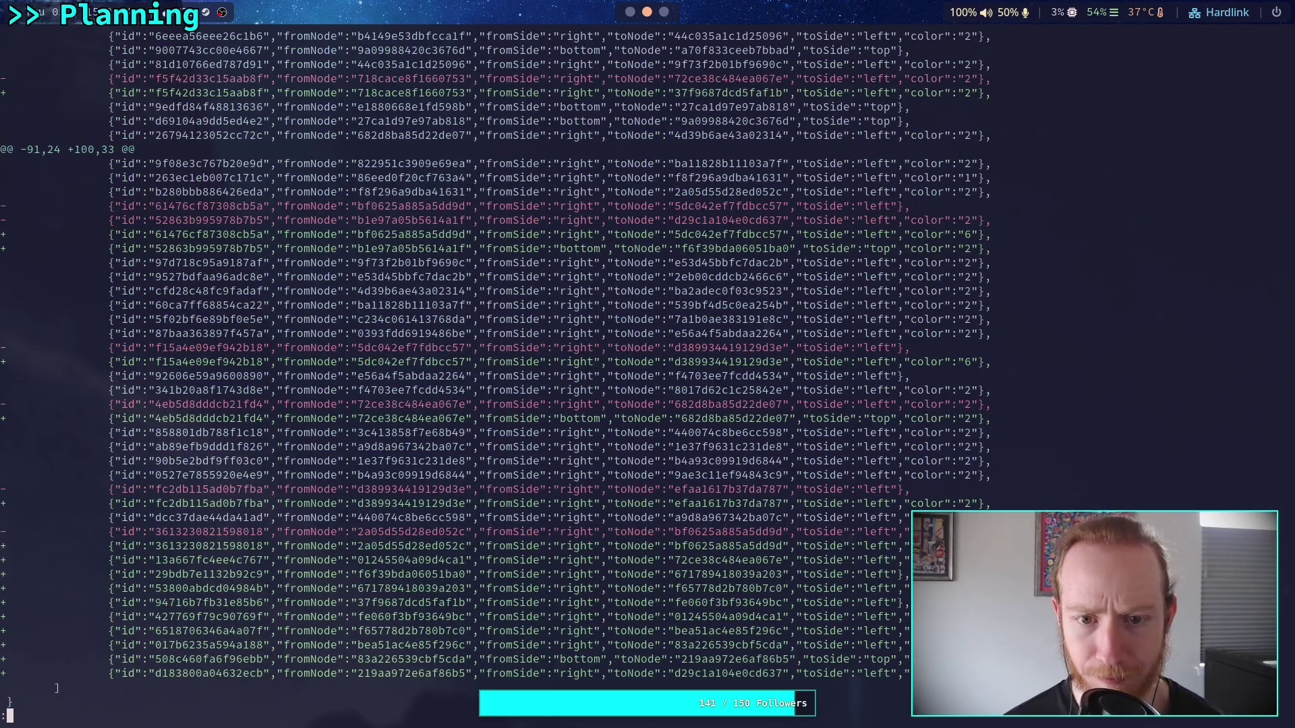
pyautogui.press('space')
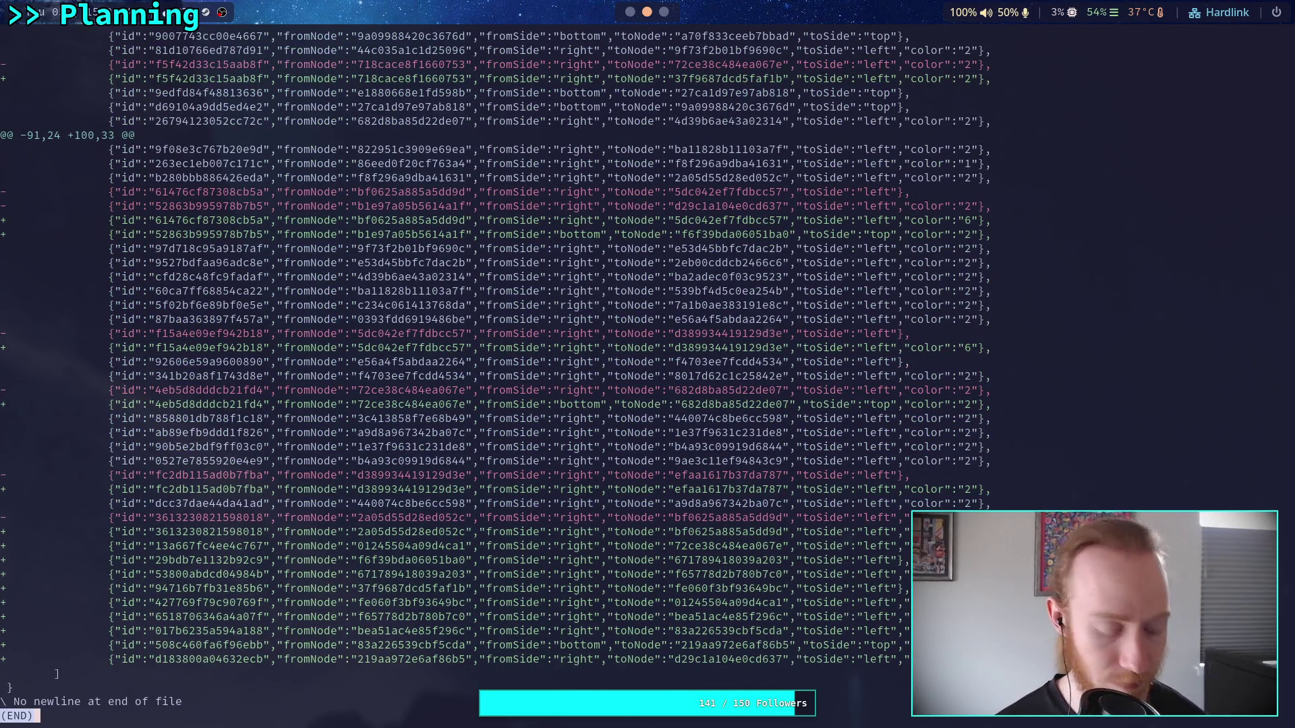
# - Start a git commit with the summary 'Work on first mission story, update The Board'
pyautogui.write('qgit status')
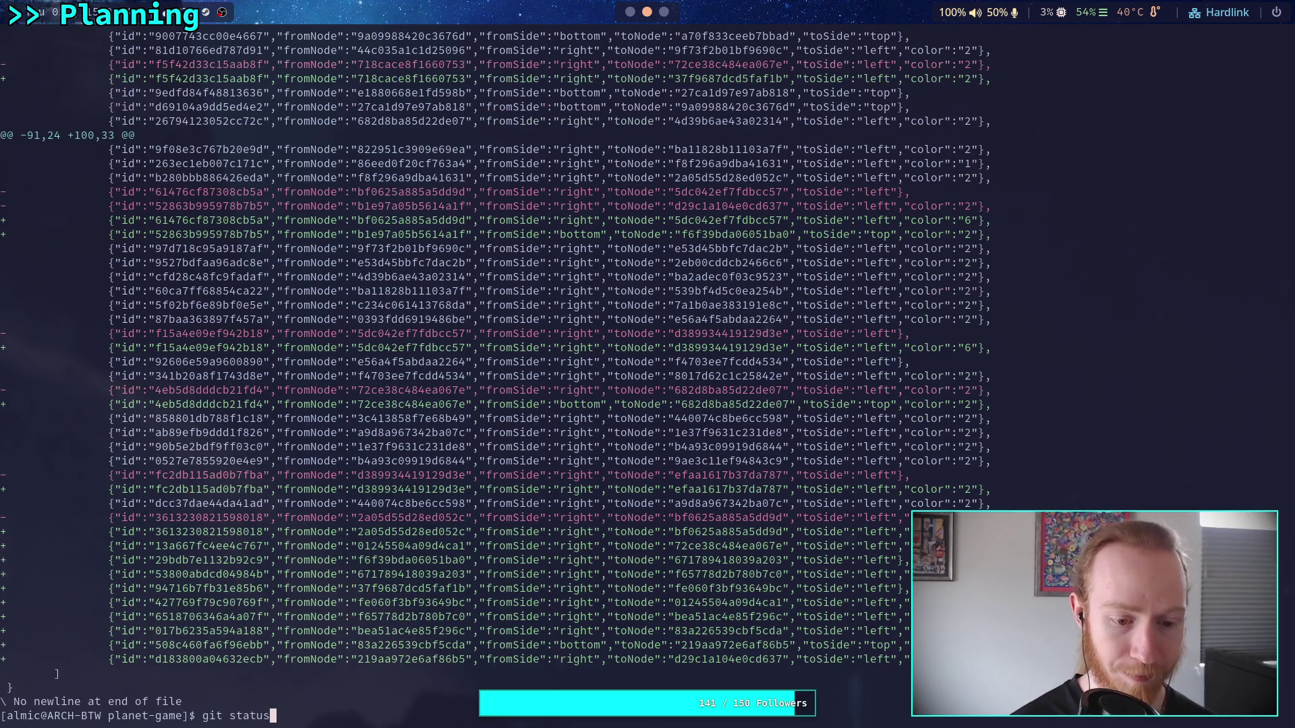
pyautogui.press('Return')
pyautogui.write('git commit')
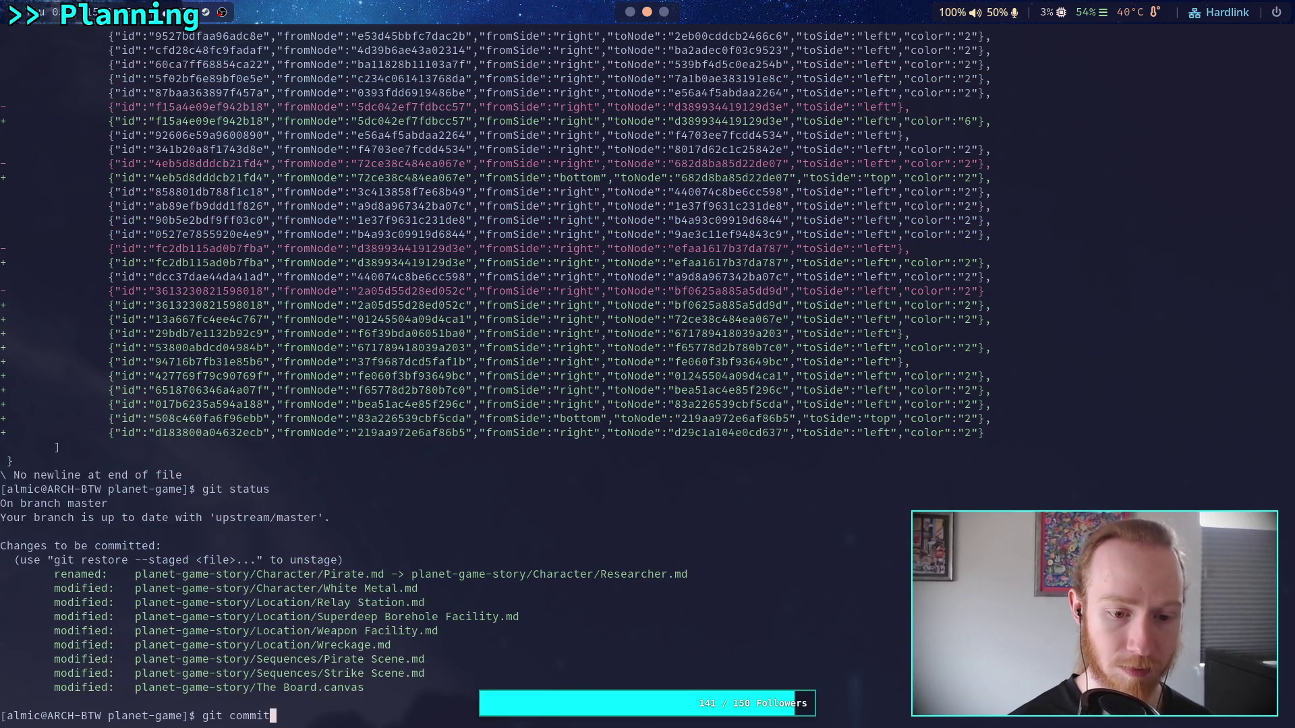
pyautogui.press('Return')
pyautogui.write('iWork on ')
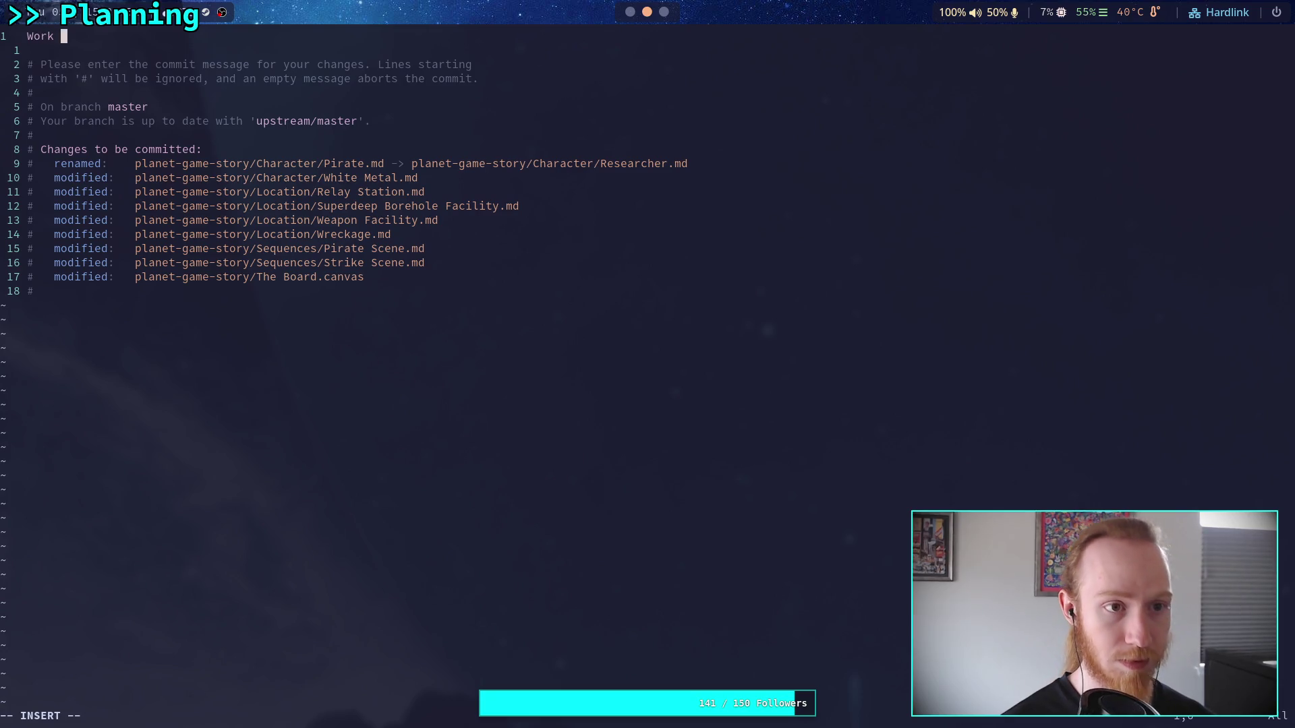
pyautogui.write('first')
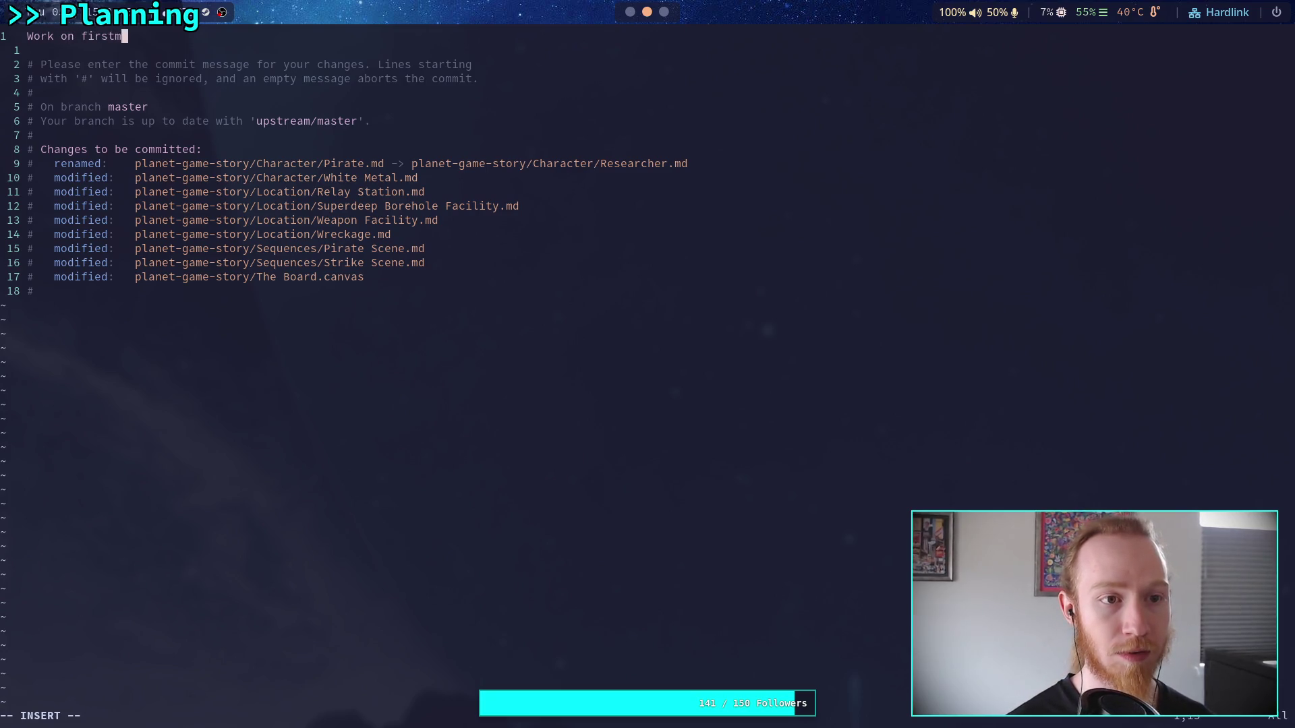
pyautogui.write(' mission story')
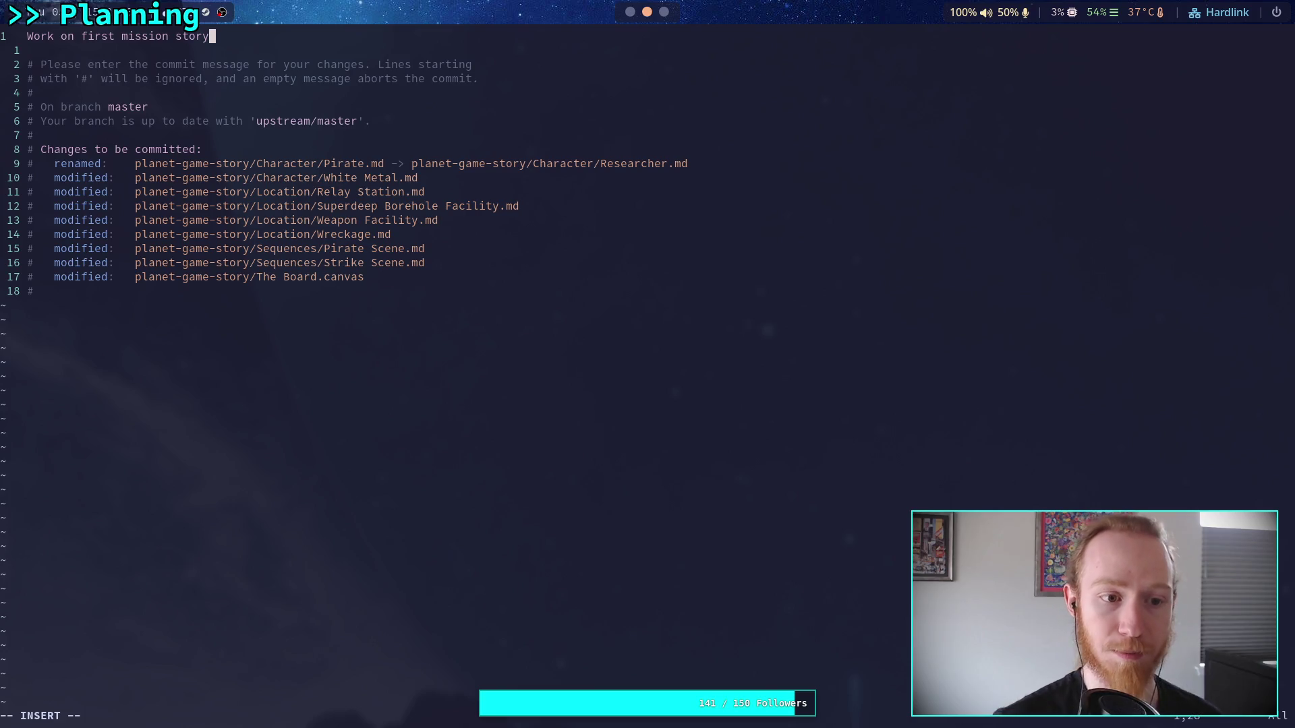
pyautogui.write(',')
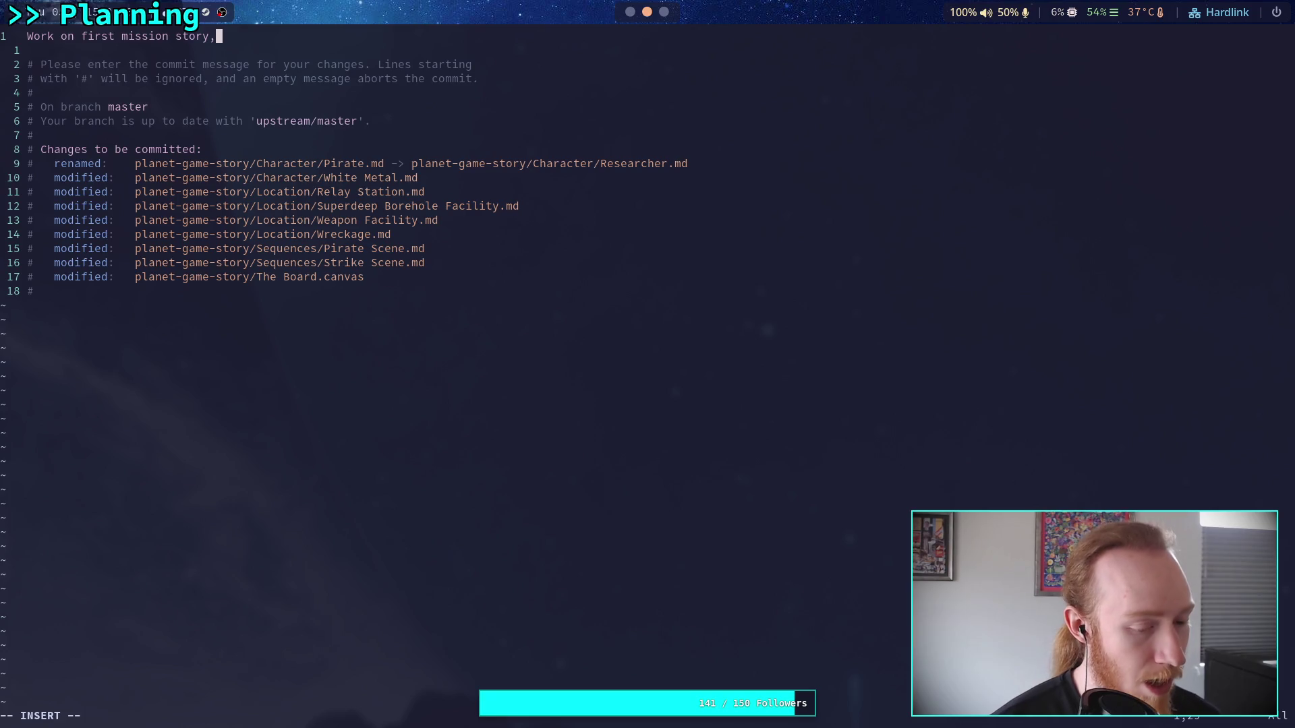
pyautogui.write(' update the')
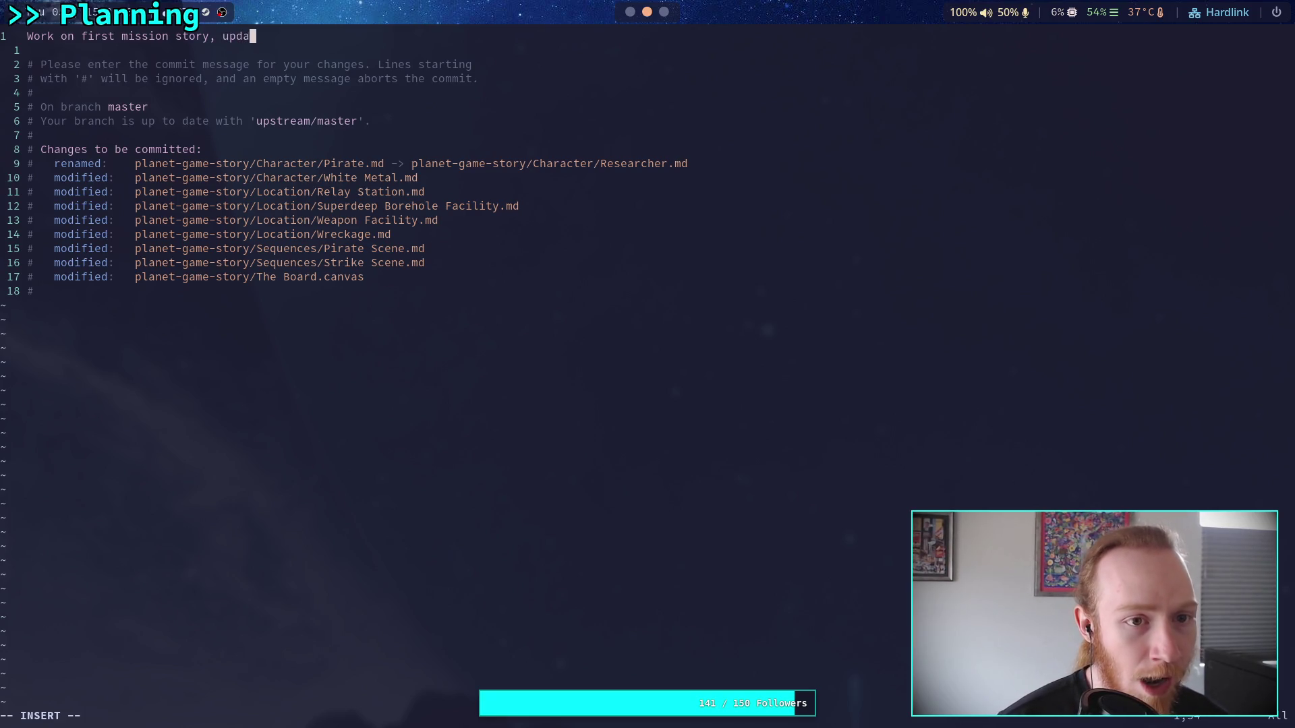
pyautogui.press('BackSpace')
pyautogui.press('BackSpace')
pyautogui.press('BackSpace')
pyautogui.write('The Board')
pyautogui.press('Escape')
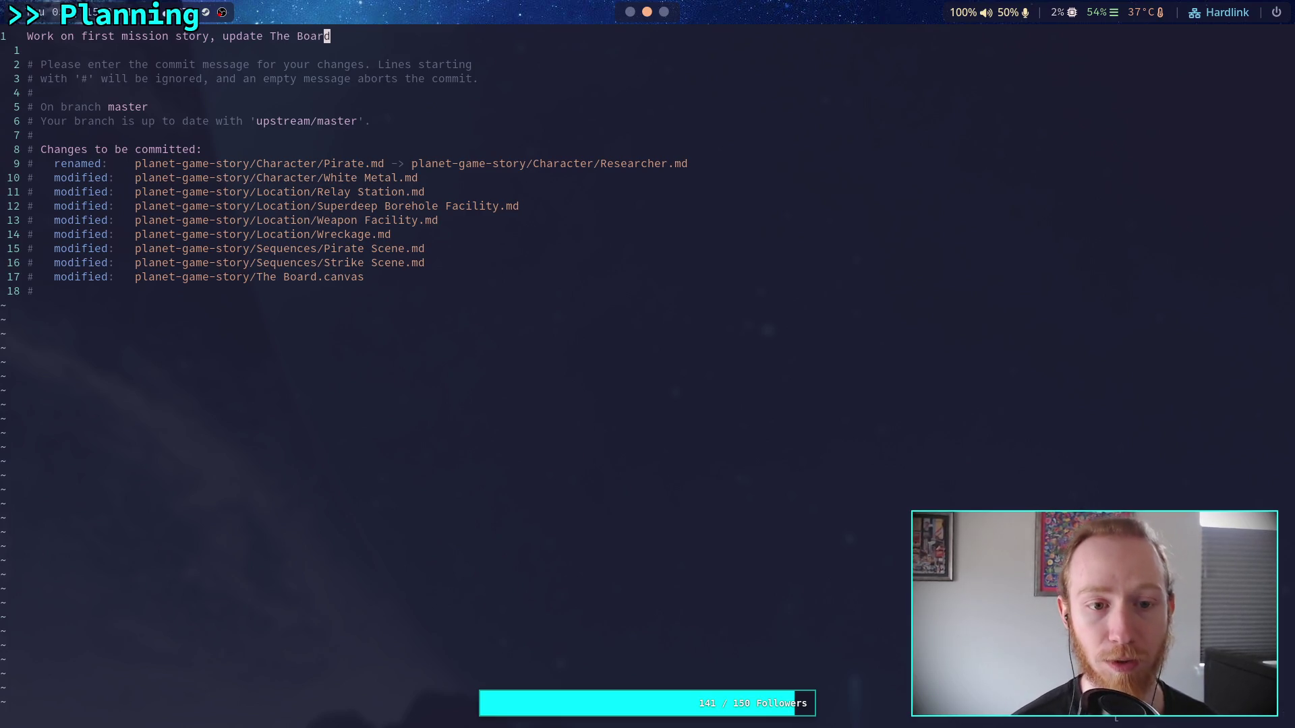
pyautogui.write(':wq')
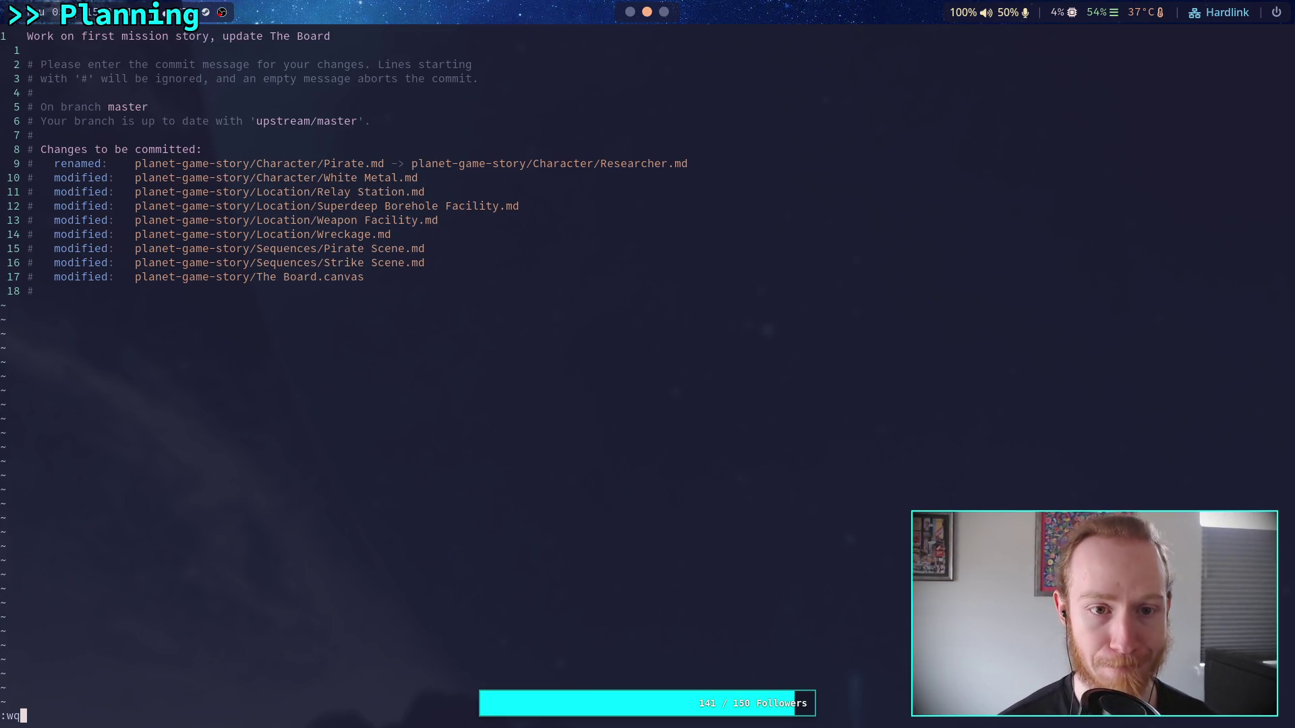
# - Add the line '- Also renamed Pirate to Researcher, refined the story' and save with :wq
pyautogui.press('Escape')
pyautogui.press('o')
pyautogui.press('Return')
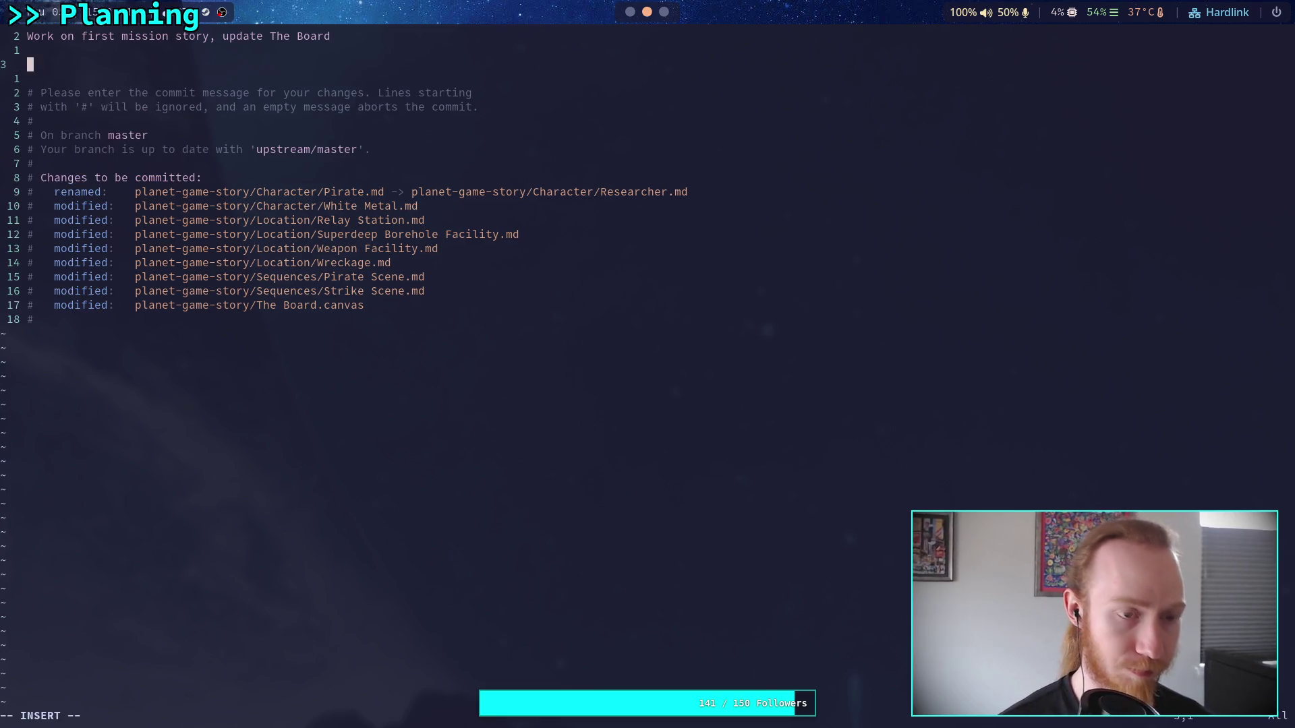
pyautogui.write('- Al')
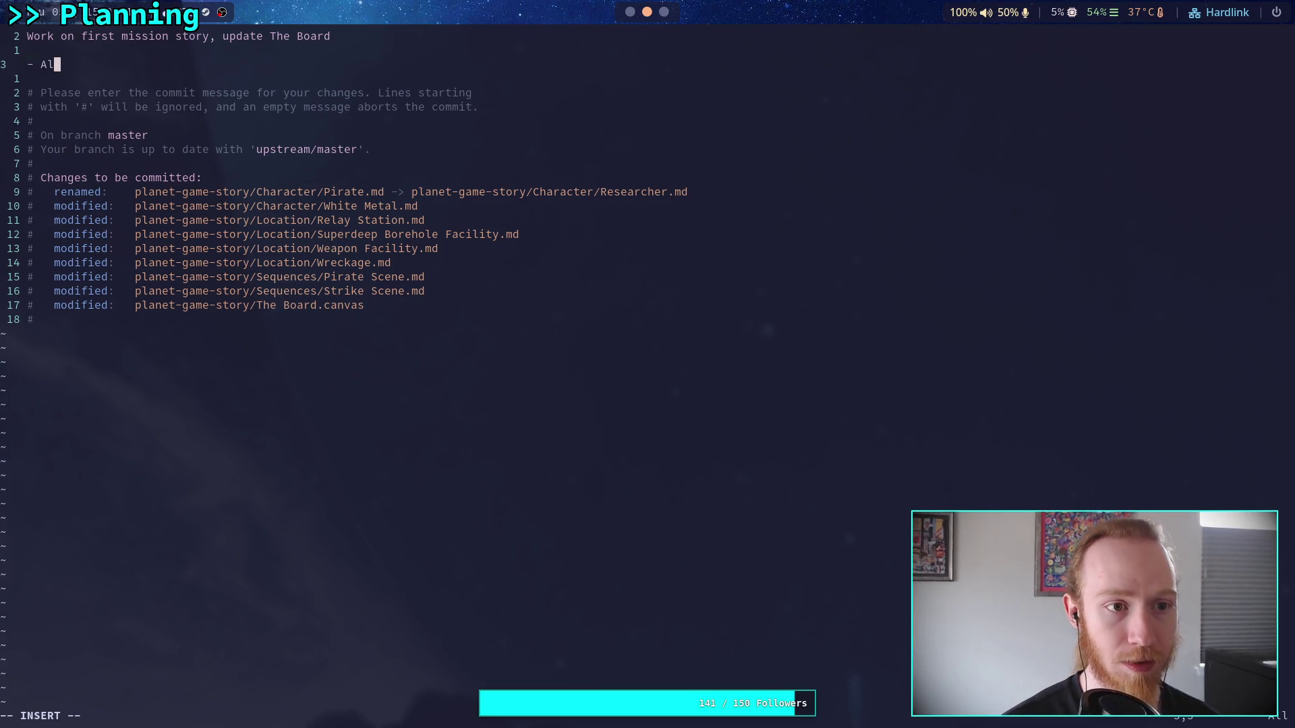
pyautogui.write('so renamed')
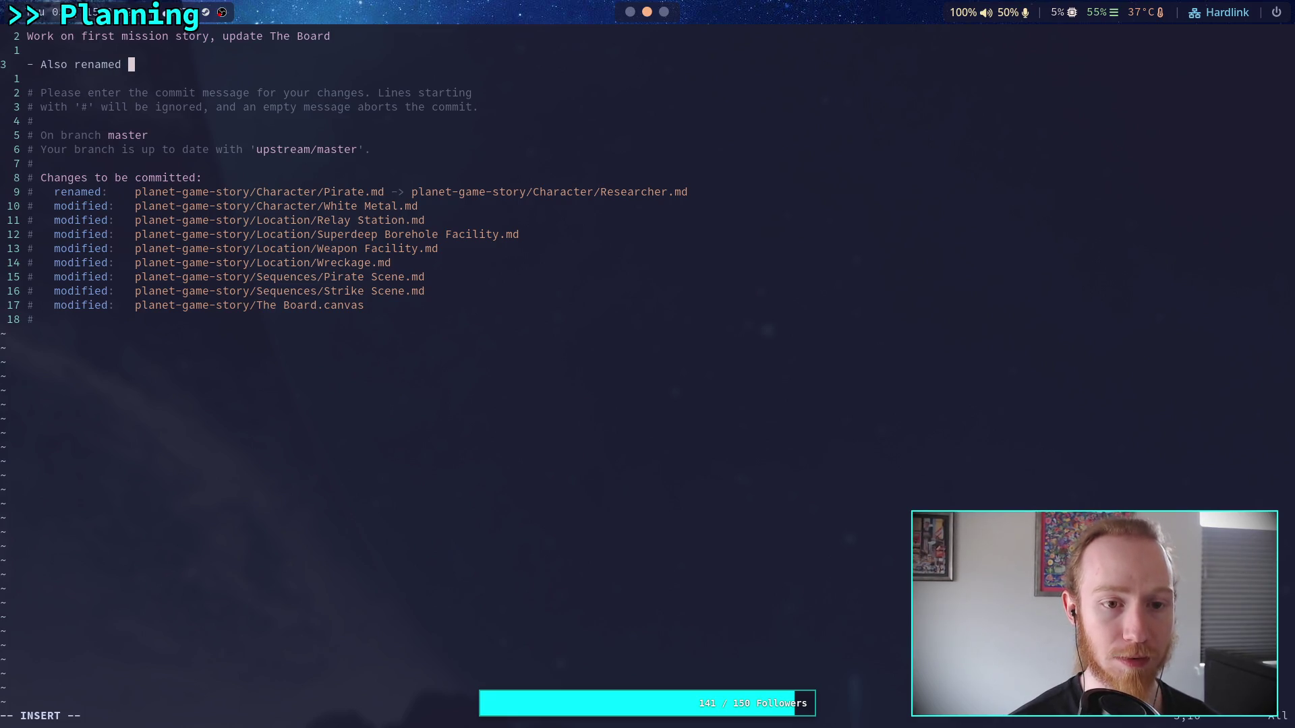
pyautogui.write(' Pirate to')
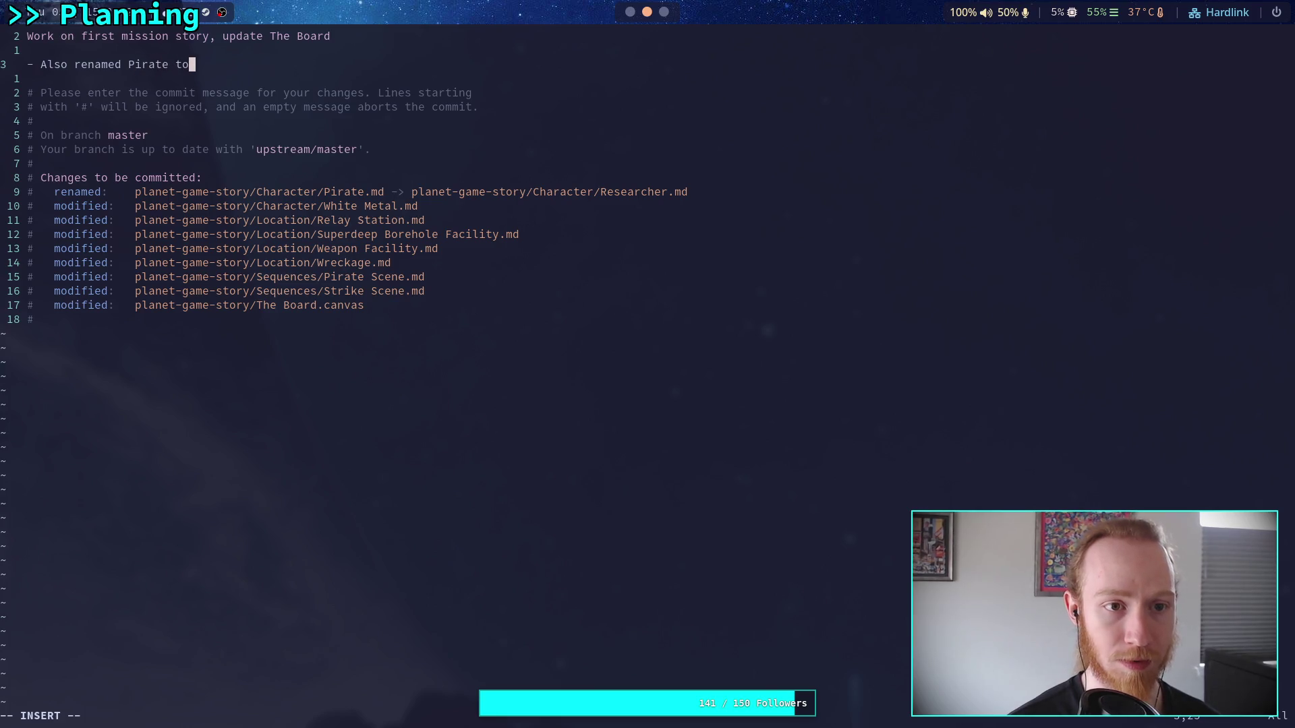
pyautogui.write(' Researcher,')
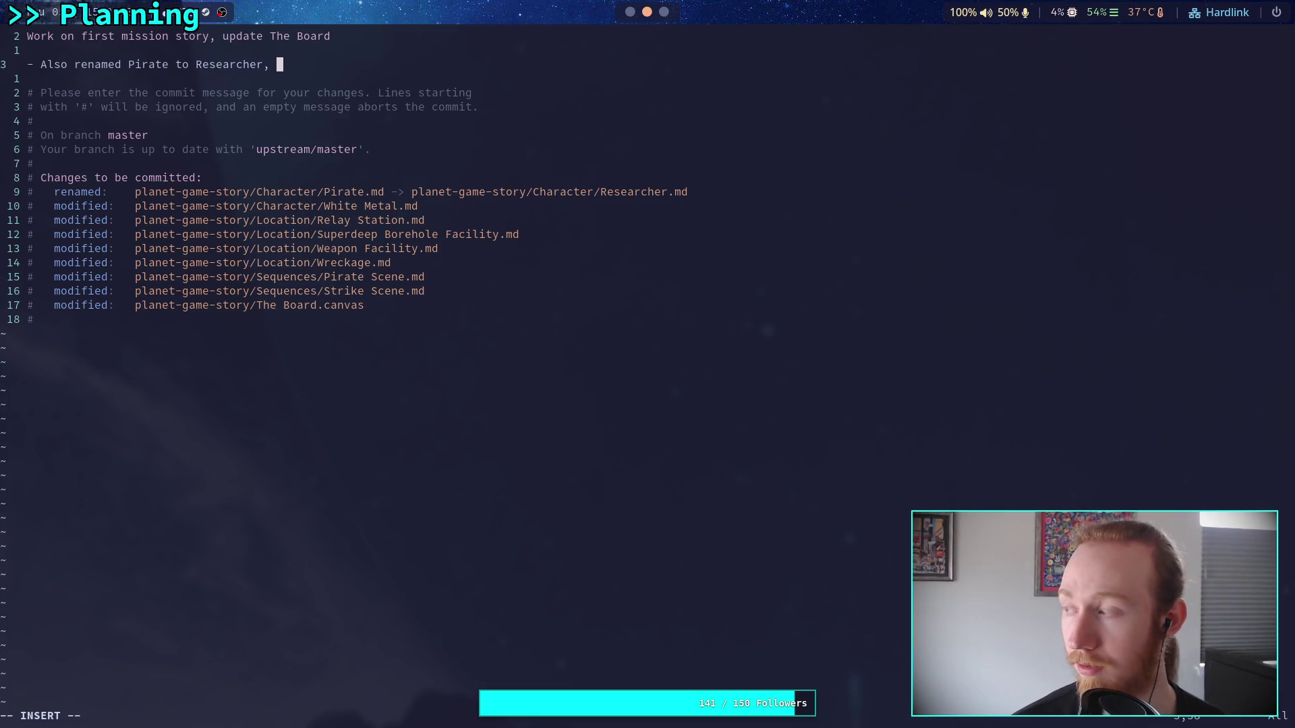
pyautogui.write(' refined the')
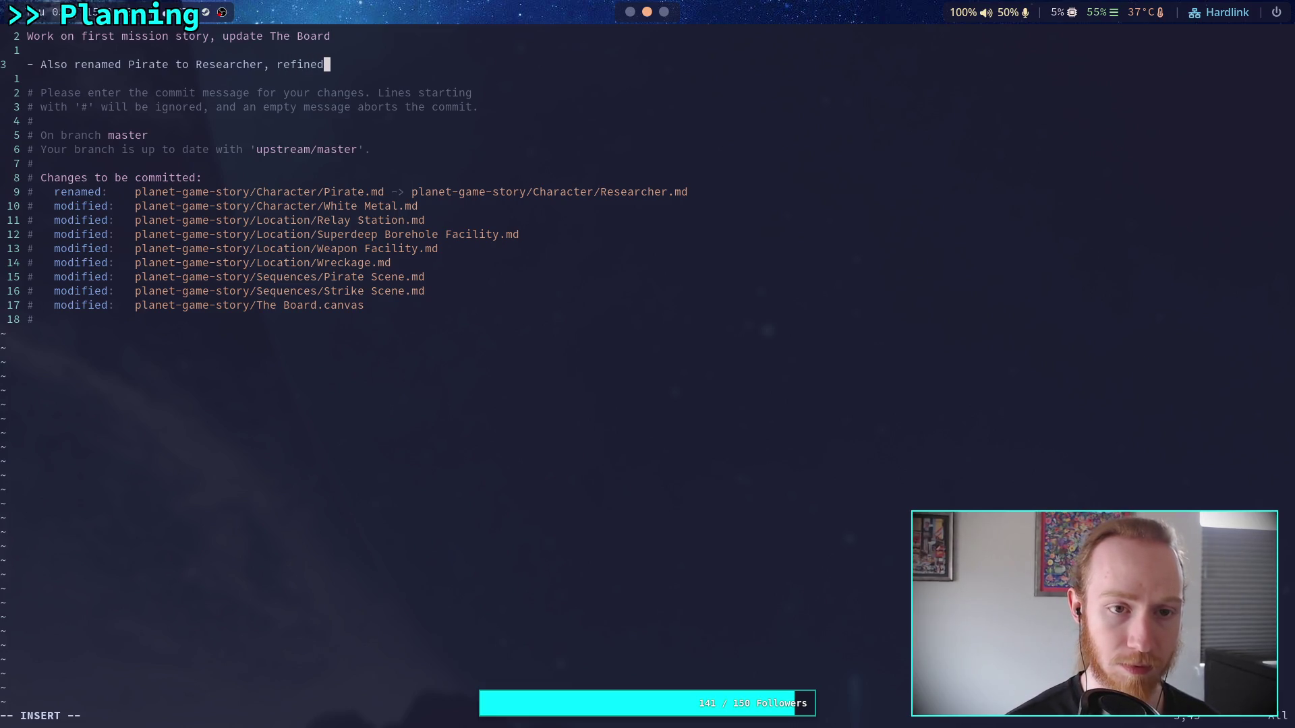
pyautogui.write(' story')
pyautogui.press('Escape')
pyautogui.write(':wq')
pyautogui.press('Return')
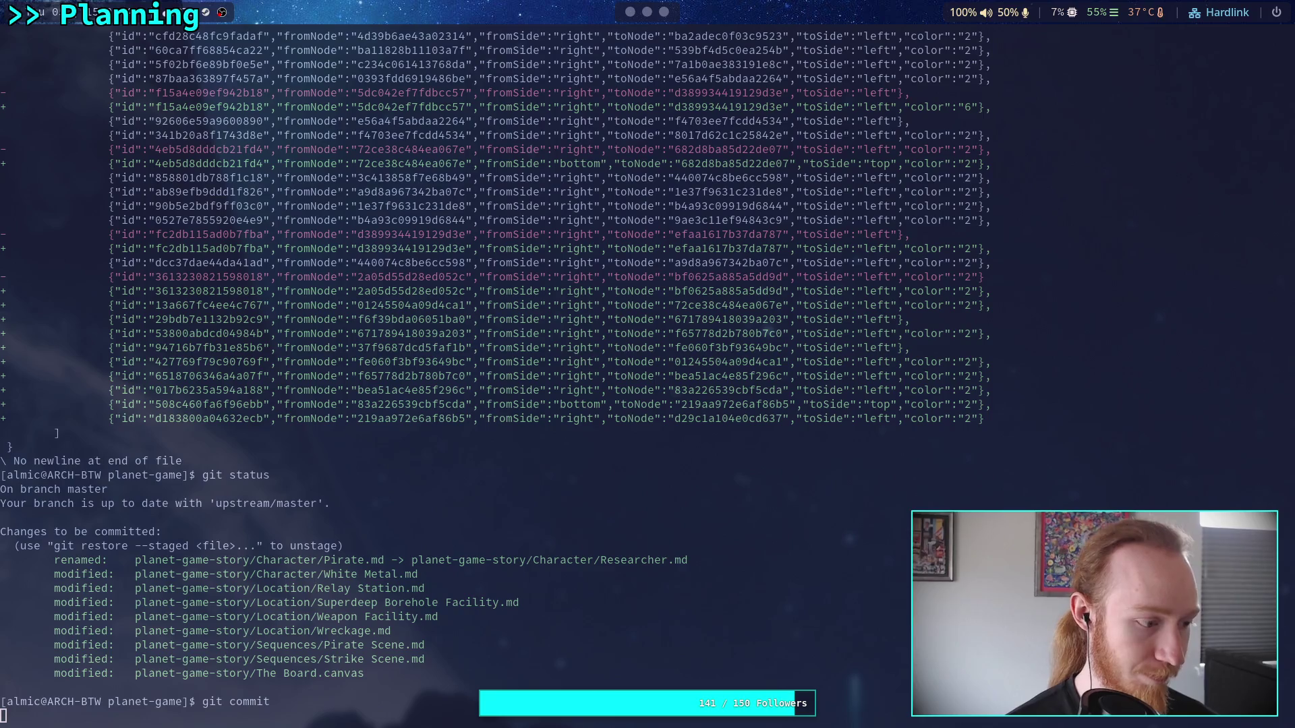
# - Push the master commit to the remote with git push
pyautogui.write('git push')
pyautogui.press('Return')
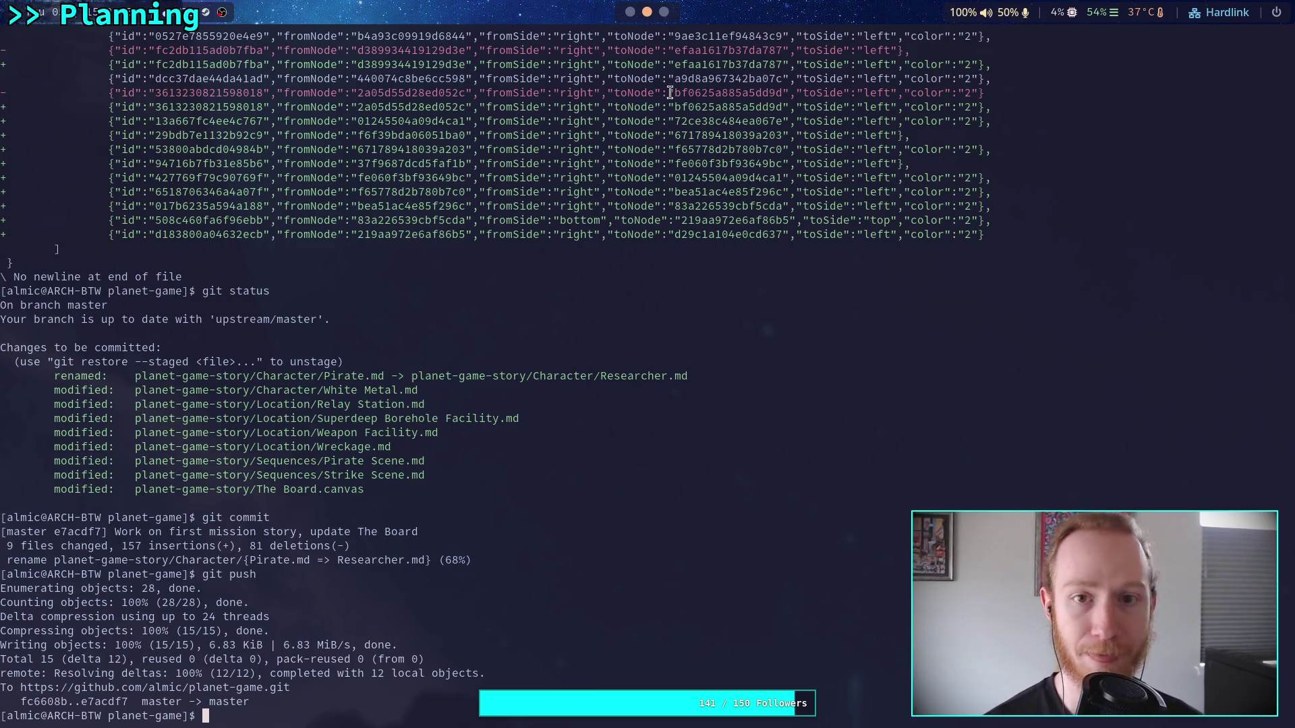
pyautogui.click(630, 12)
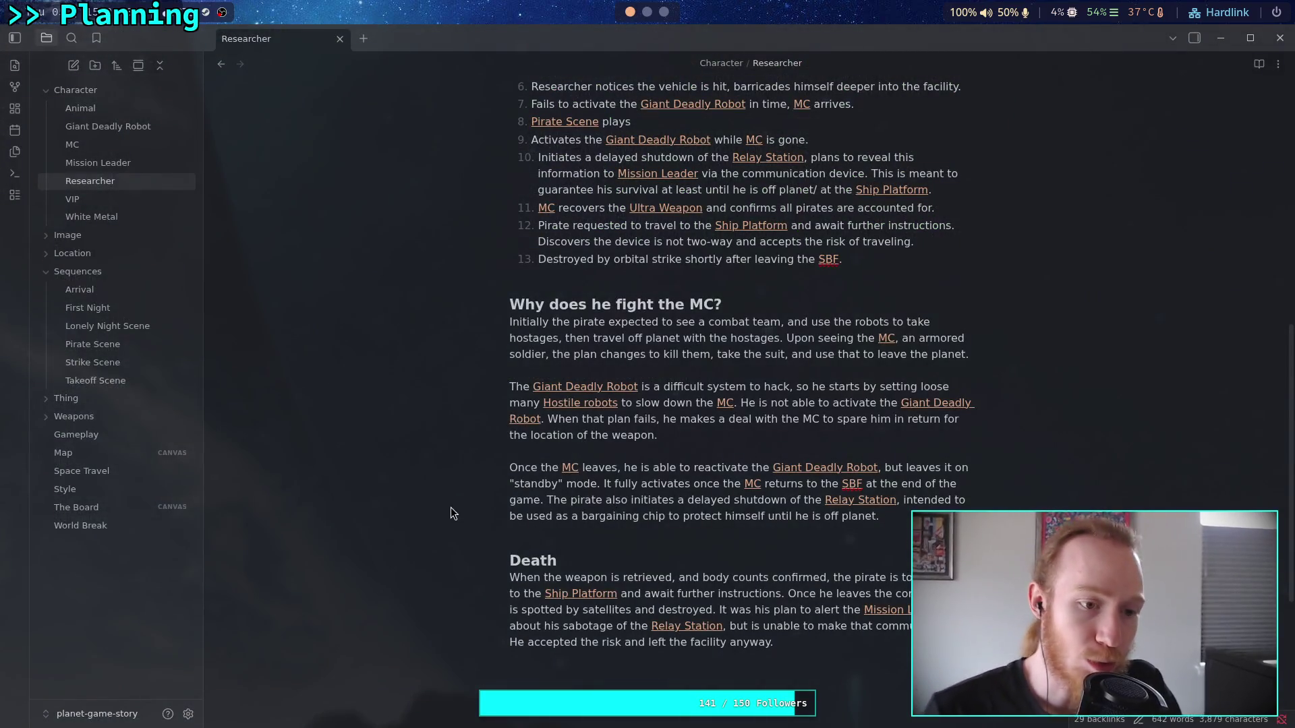
# - Open The Board canvas and zoom in on the Recovery Mission group's cards
pyautogui.click(100, 510)
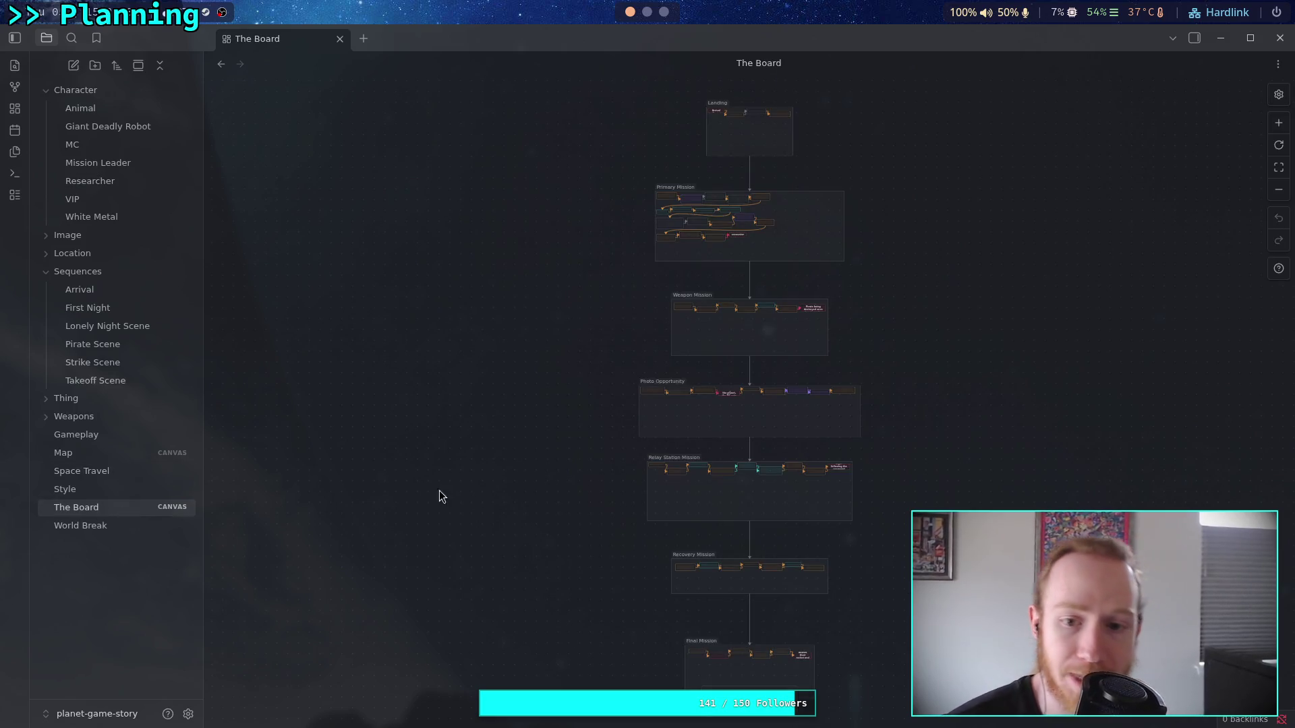
pyautogui.scroll(3, 747, 462)
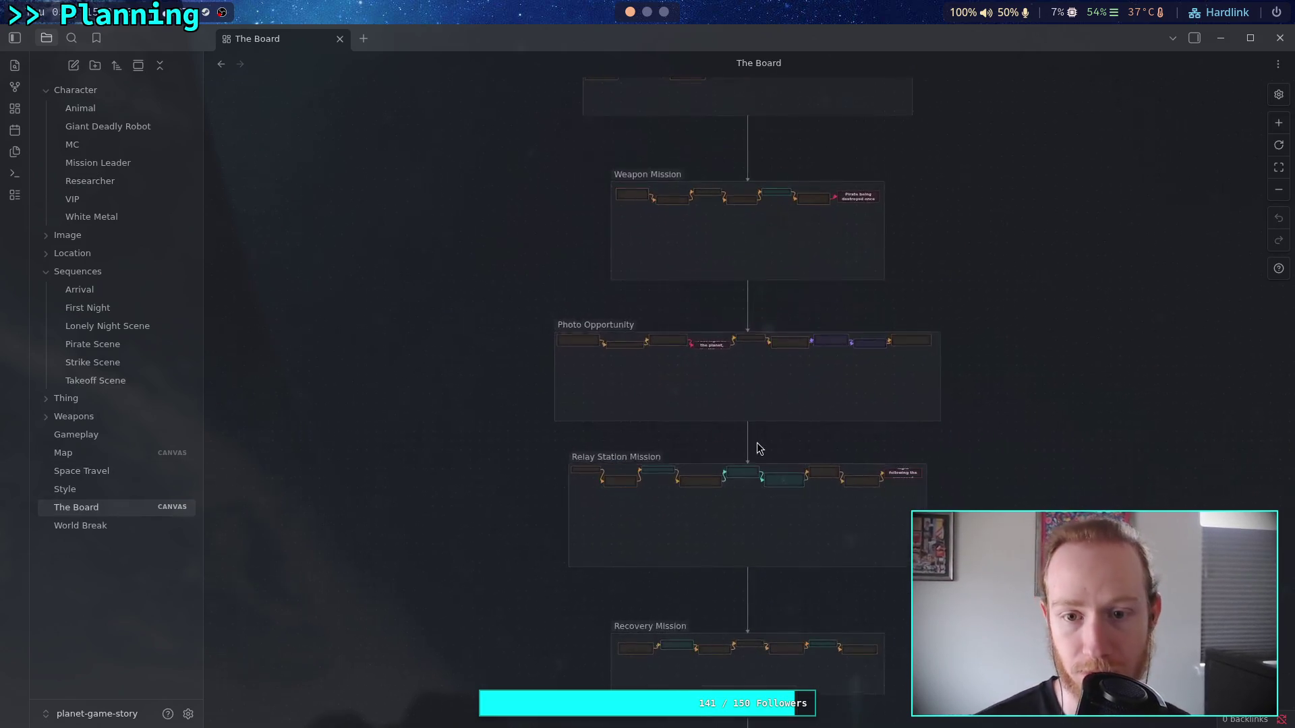
pyautogui.scroll(2, 760, 445)
pyautogui.scroll(5, 711, 414)
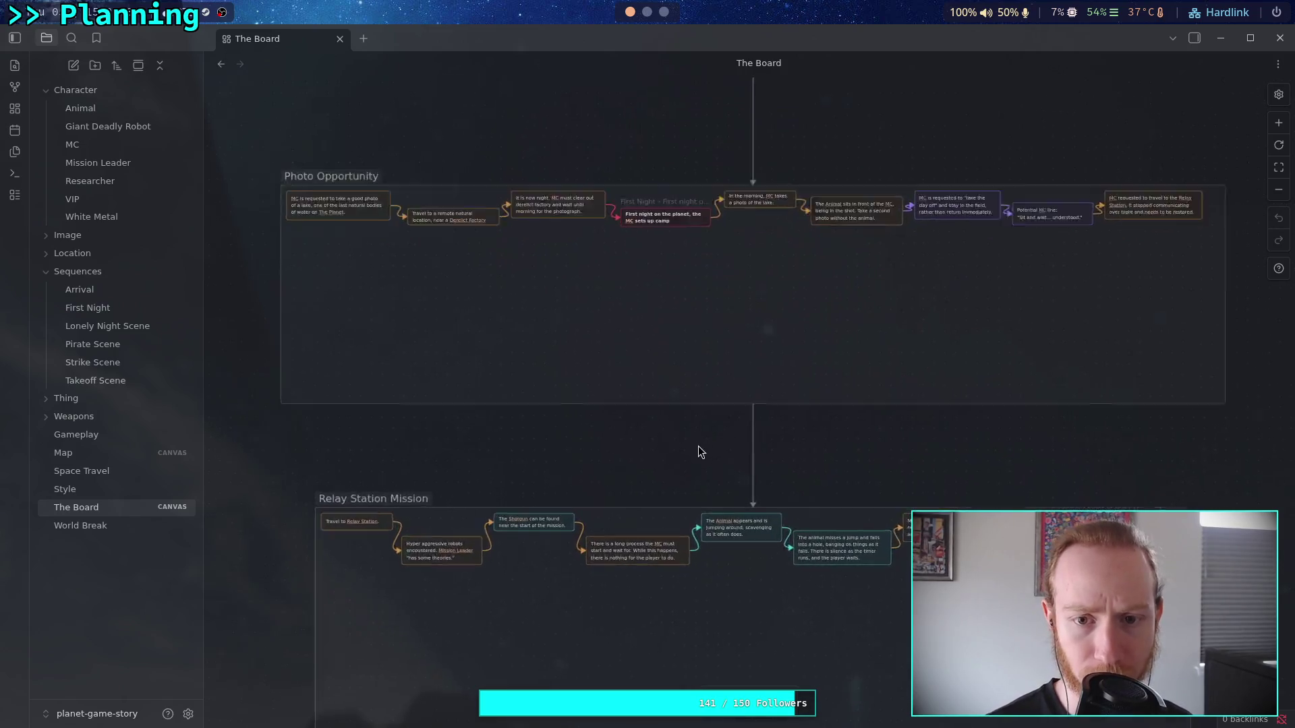
pyautogui.scroll(-10, 665, 143)
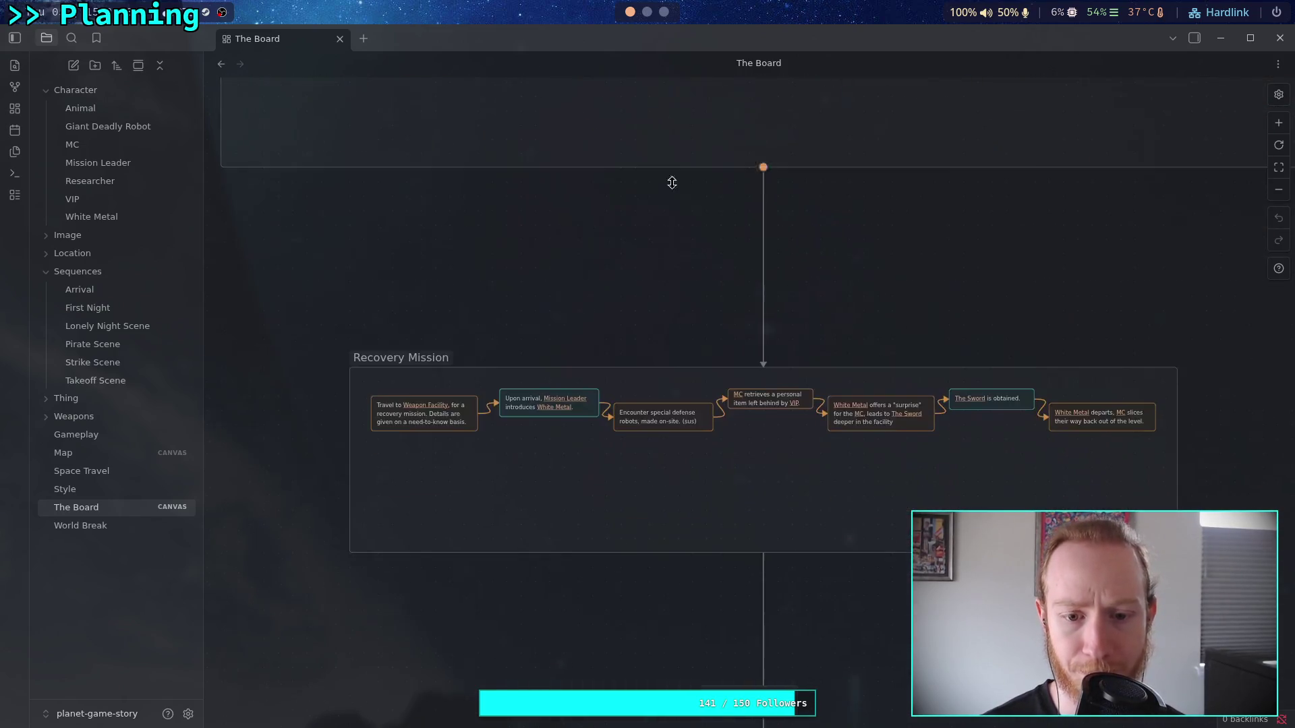
pyautogui.scroll(3, 604, 340)
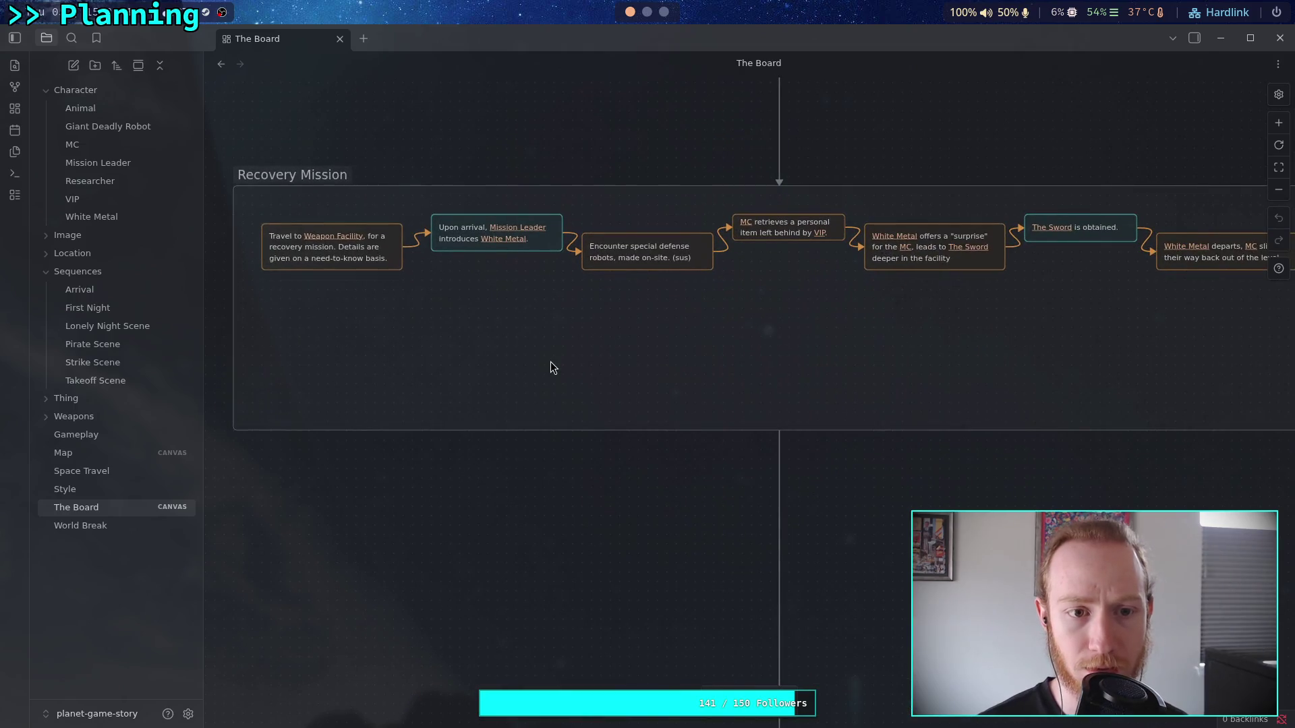
pyautogui.scroll(-3, 550, 362)
pyautogui.scroll(3, 567, 382)
pyautogui.scroll(1, 567, 382)
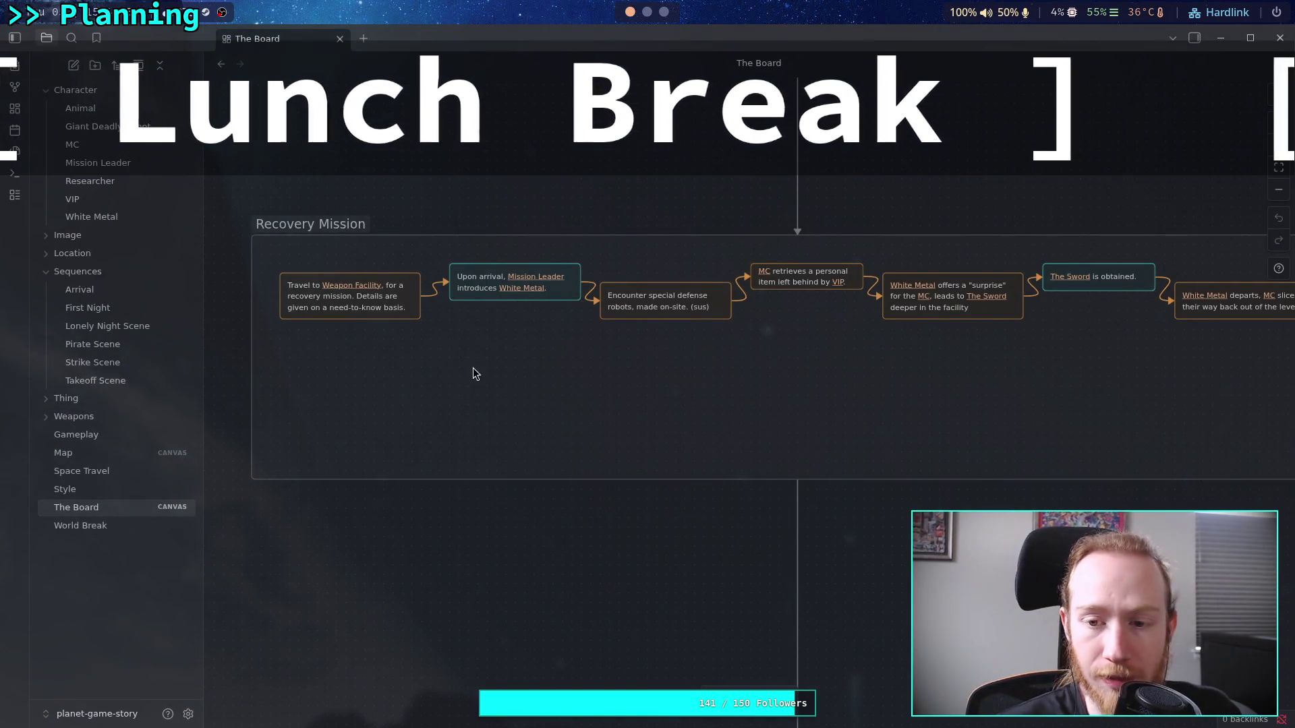
# - Pan the canvas to bring the Recovery Mission group into position
pyautogui.moveTo(472, 344)
pyautogui.mouseDown()
pyautogui.moveTo(509, 364)
pyautogui.moveTo(470, 353)
pyautogui.mouseUp()
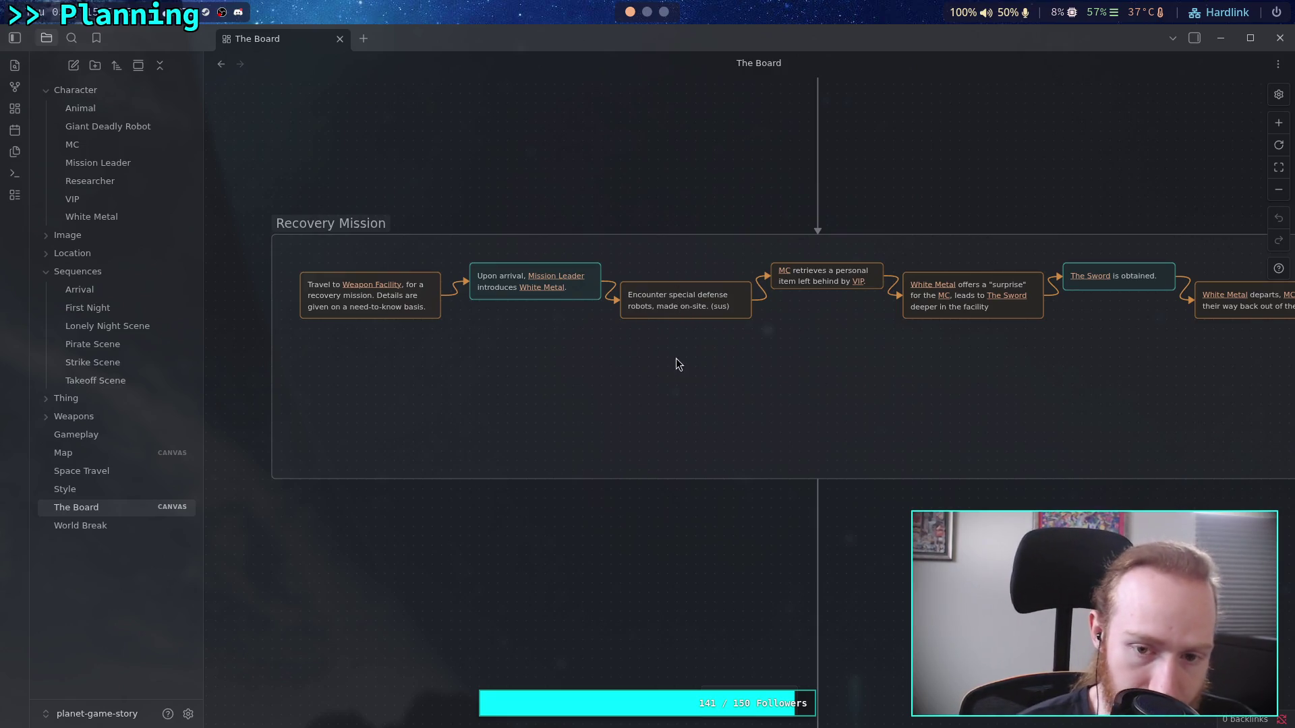
# - Colour the Upon arrival card purple
pyautogui.moveTo(588, 343); pyautogui.dragTo(584, 364)
pyautogui.click(577, 309)
pyautogui.click(528, 264)
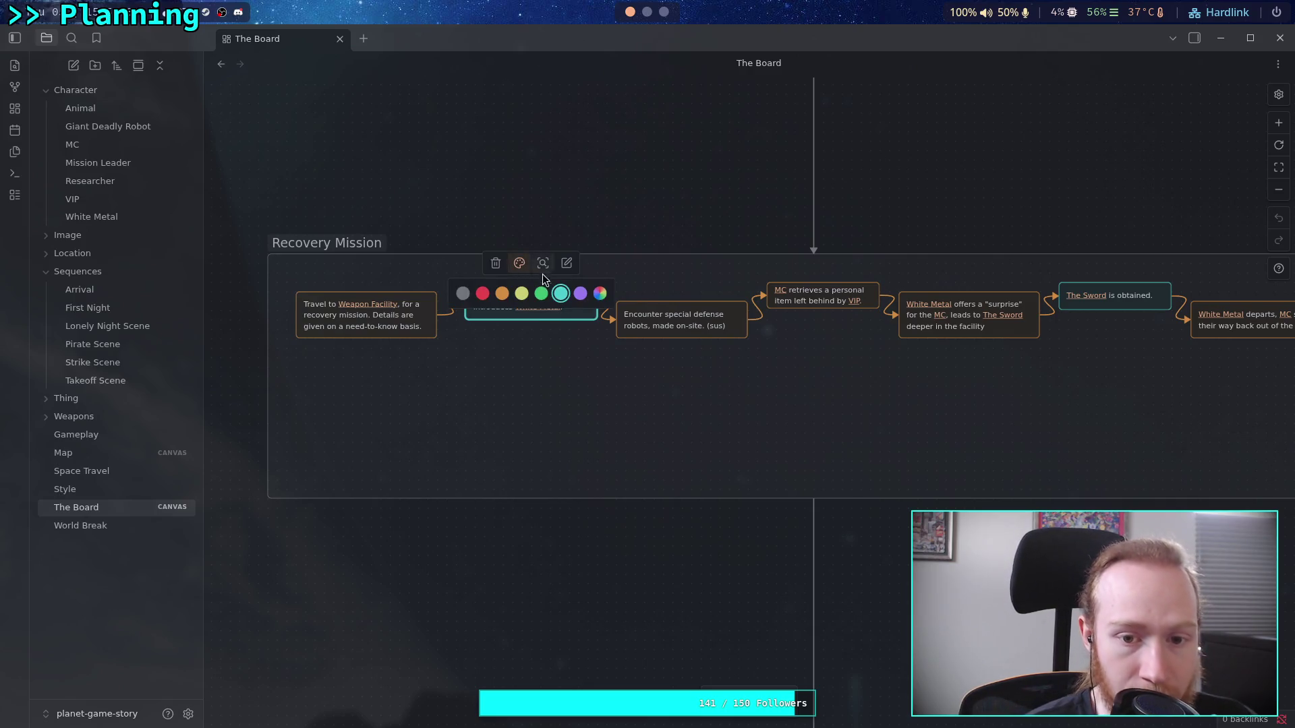
pyautogui.click(581, 294)
# - Shorten the Encounter card so it fits snugly around its text
pyautogui.scroll(1, 642, 264)
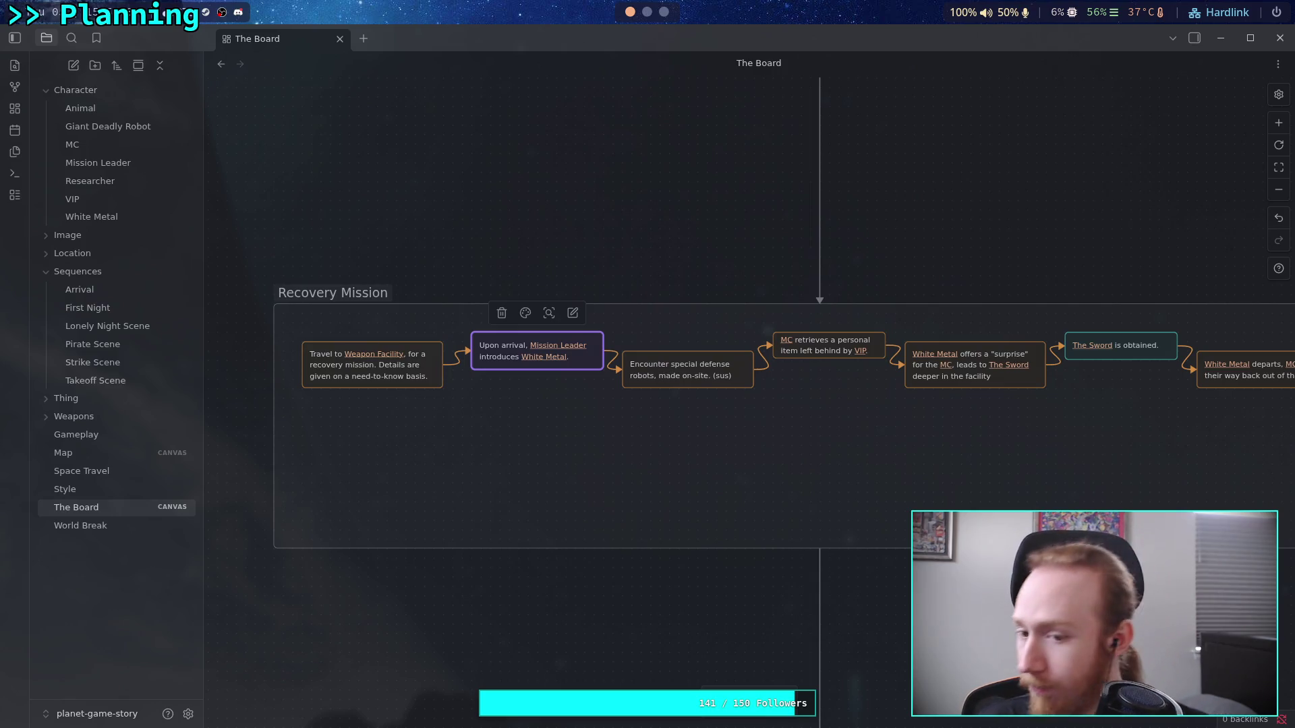
pyautogui.scroll(5, 752, 497)
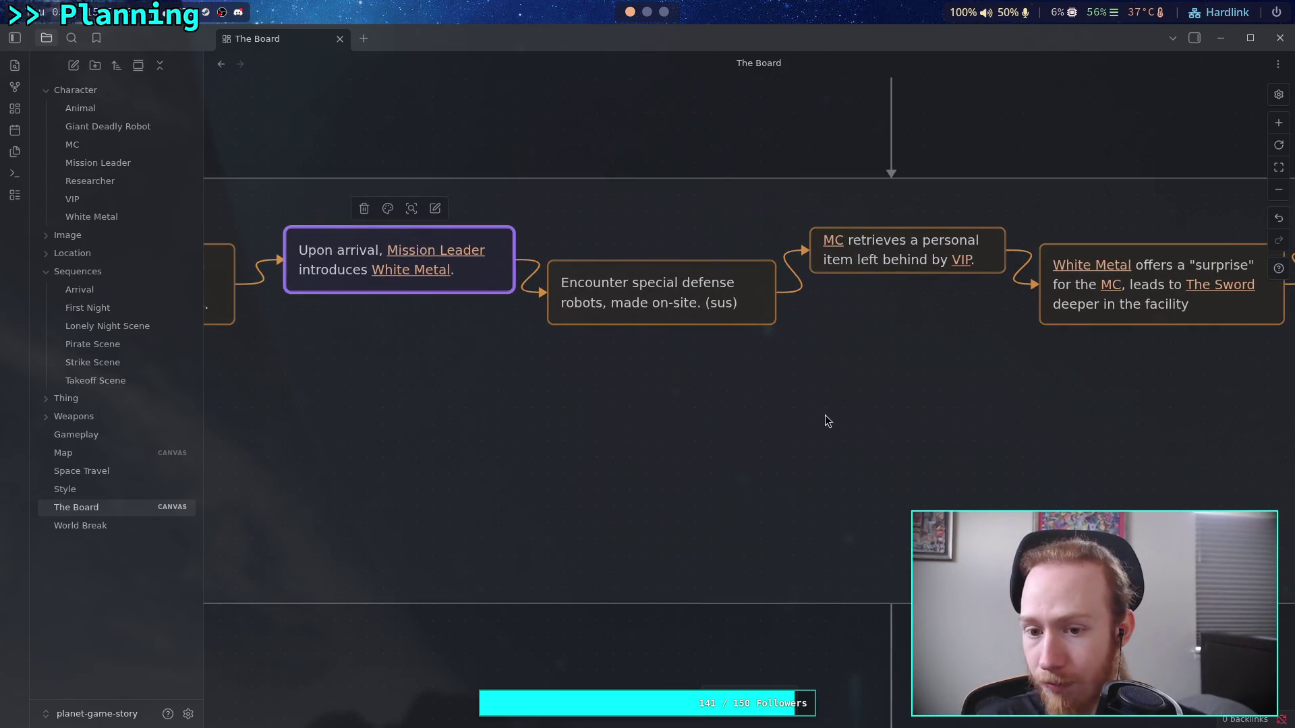
pyautogui.hscroll(-3, 813, 411)
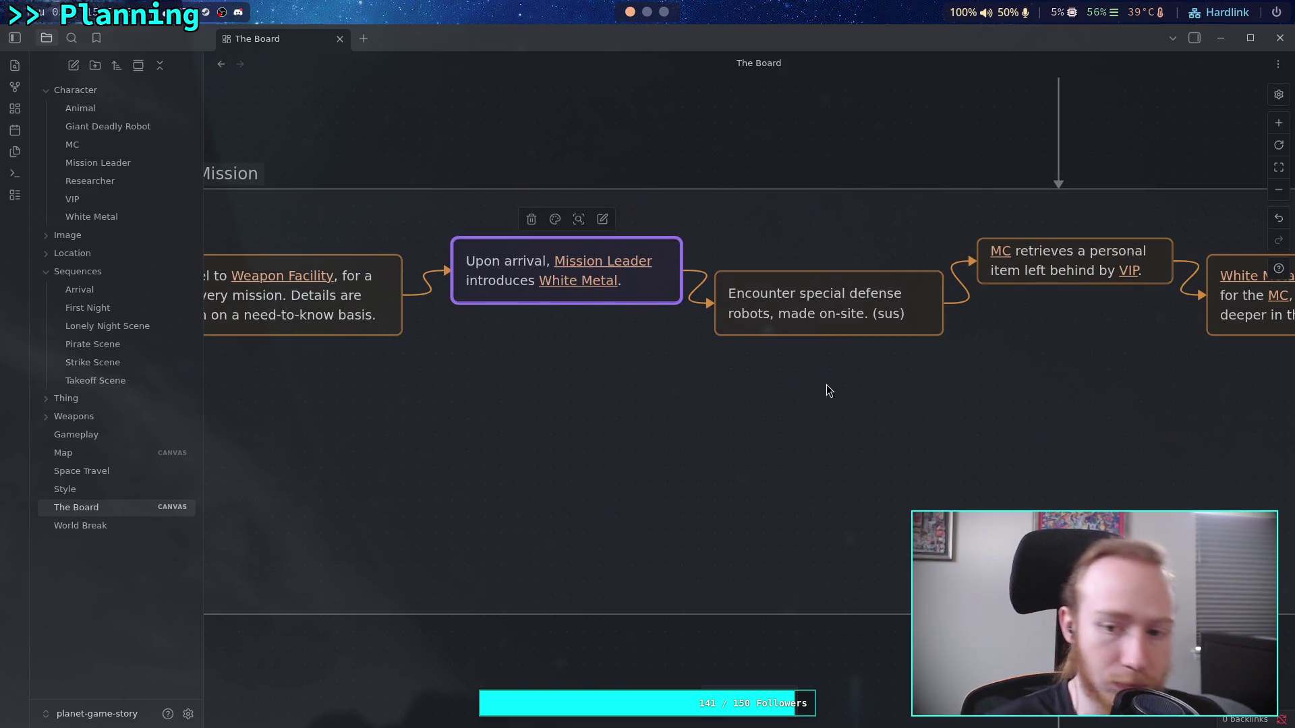
pyautogui.moveTo(840, 311); pyautogui.dragTo(857, 444)
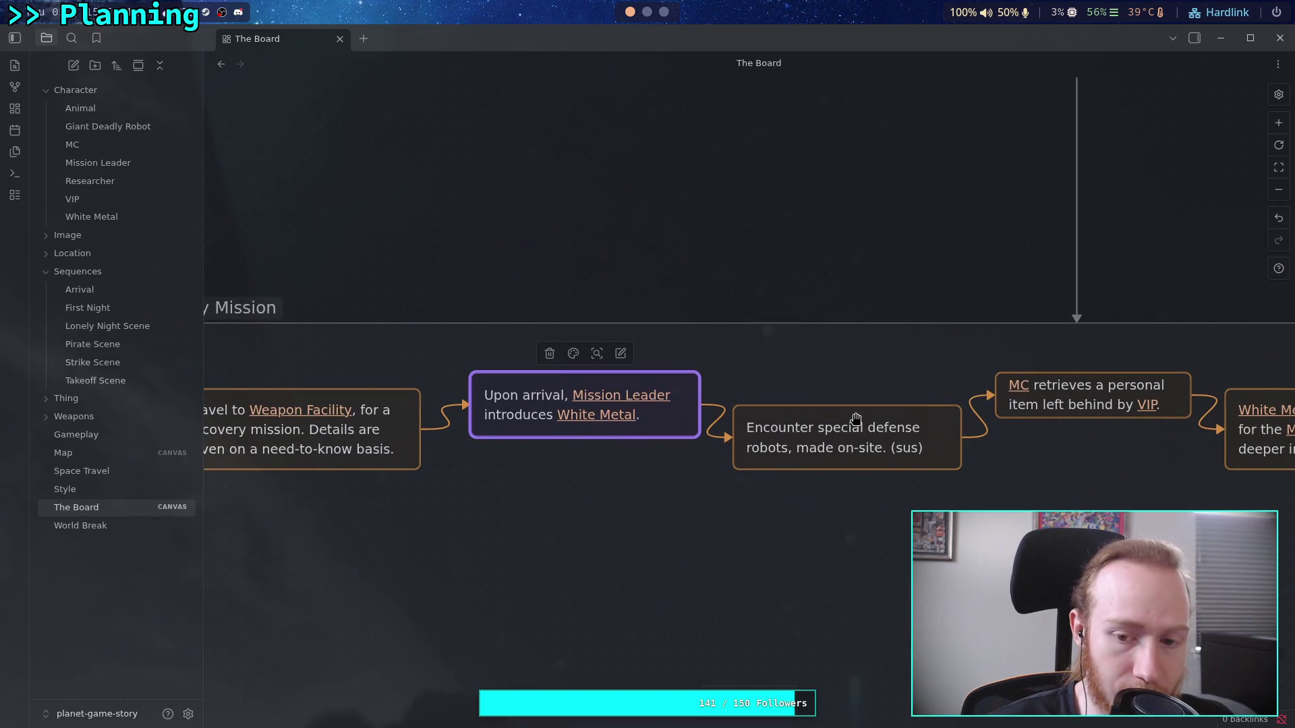
pyautogui.click(1029, 412)
pyautogui.hscroll(5, 944, 381)
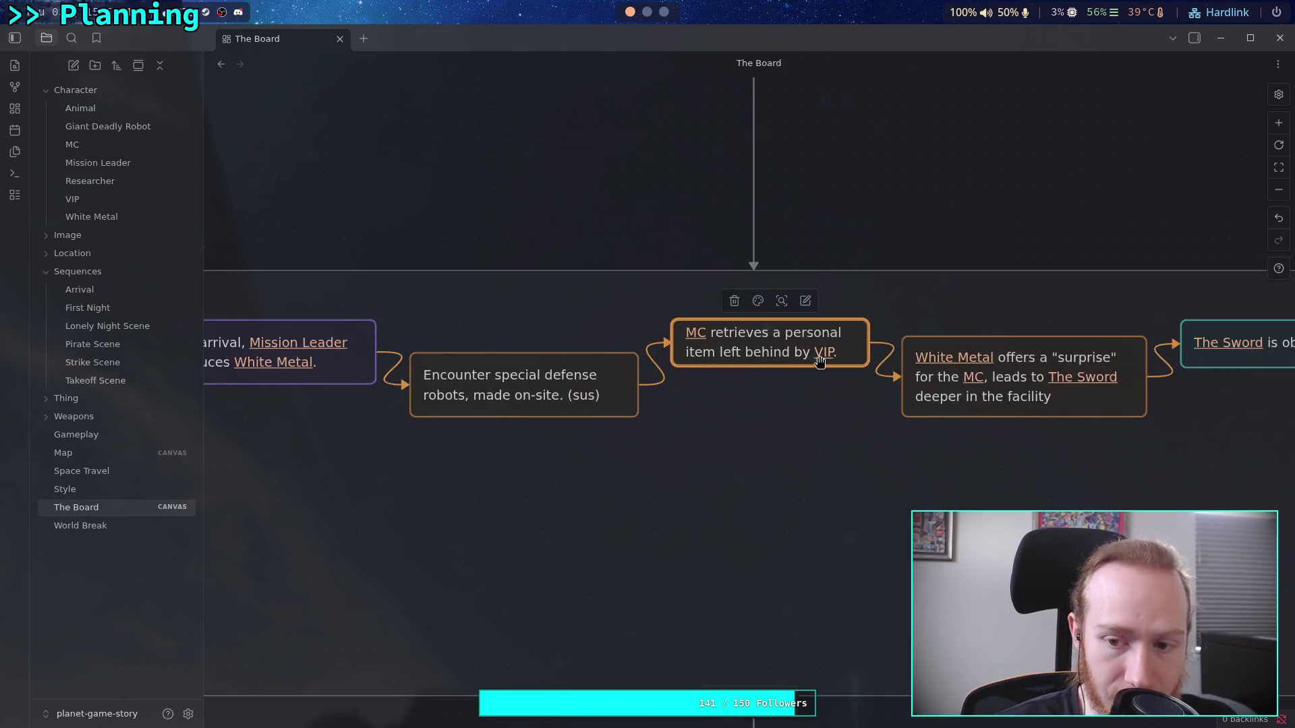
pyautogui.moveTo(868, 331)
pyautogui.mouseDown()
pyautogui.moveTo(803, 329)
pyautogui.moveTo(861, 328)
pyautogui.mouseUp()
pyautogui.moveTo(524, 416); pyautogui.dragTo(546, 394)
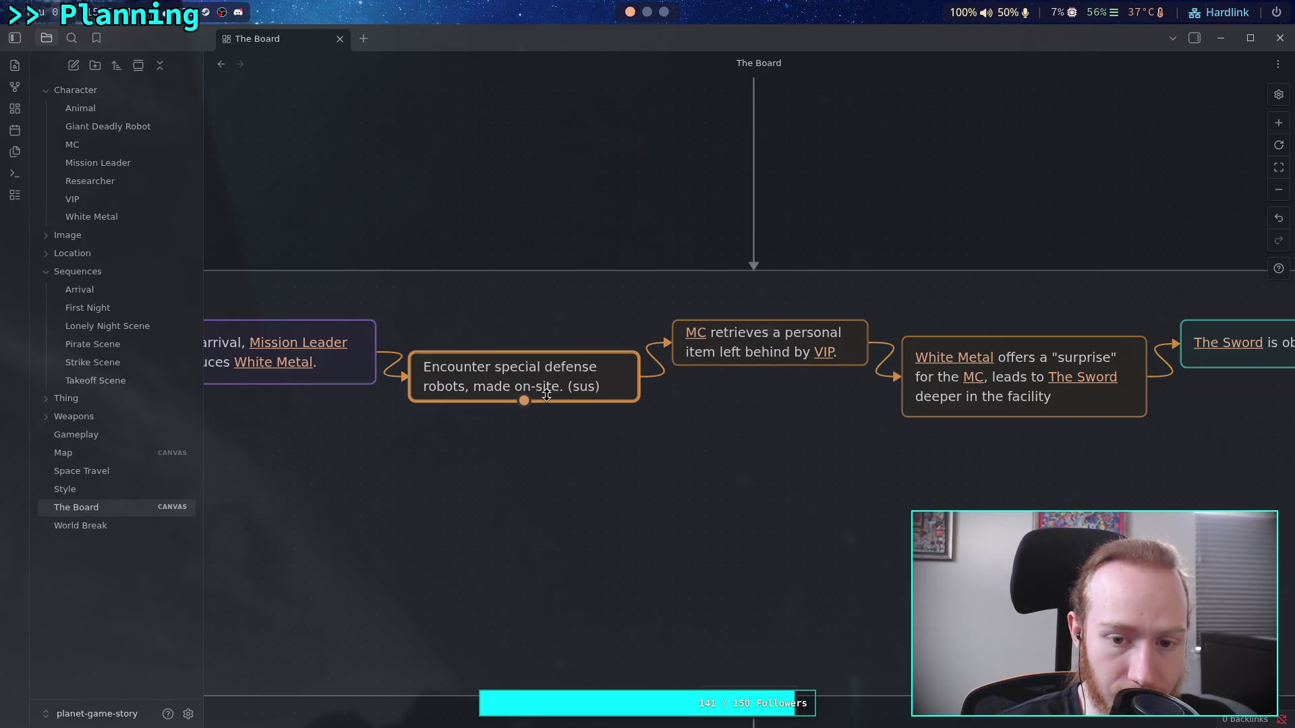
pyautogui.moveTo(637, 388)
pyautogui.mouseDown()
pyautogui.moveTo(619, 387)
pyautogui.moveTo(636, 387)
pyautogui.mouseUp()
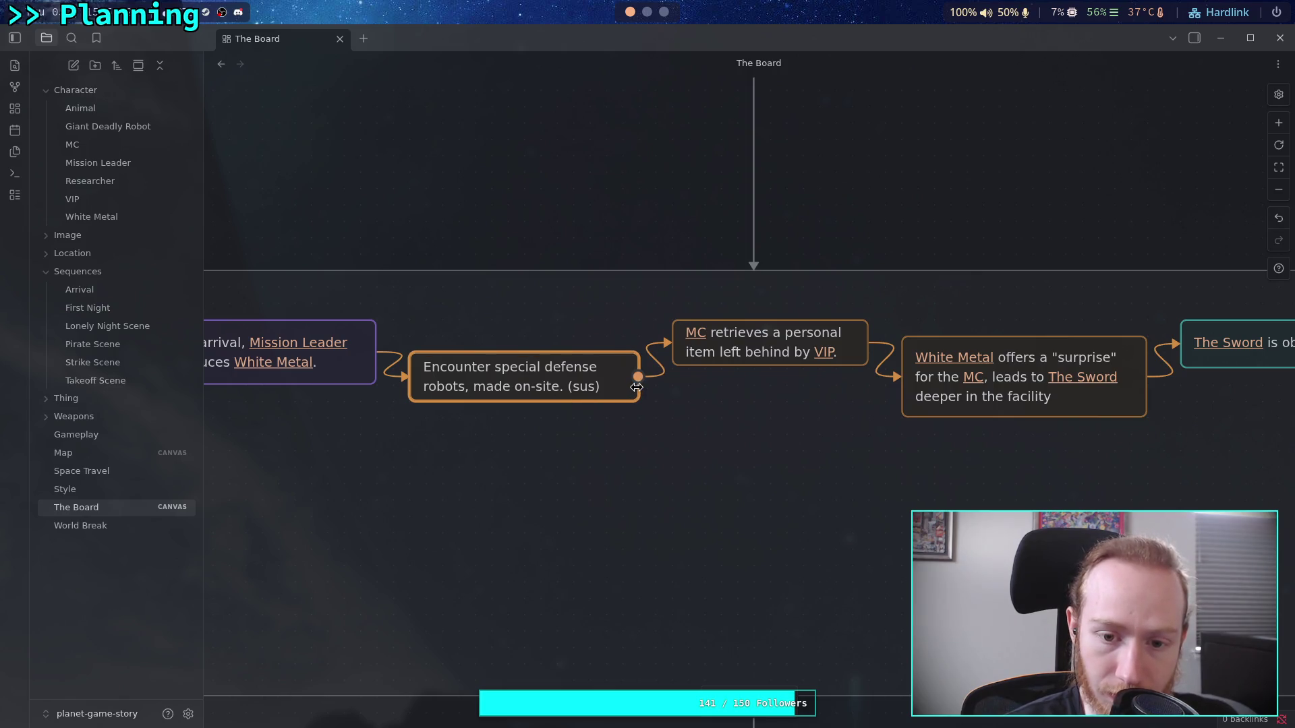
# - Check the Upon arrival and Travel to Weapon Facility cards
pyautogui.hscroll(-3, 573, 398)
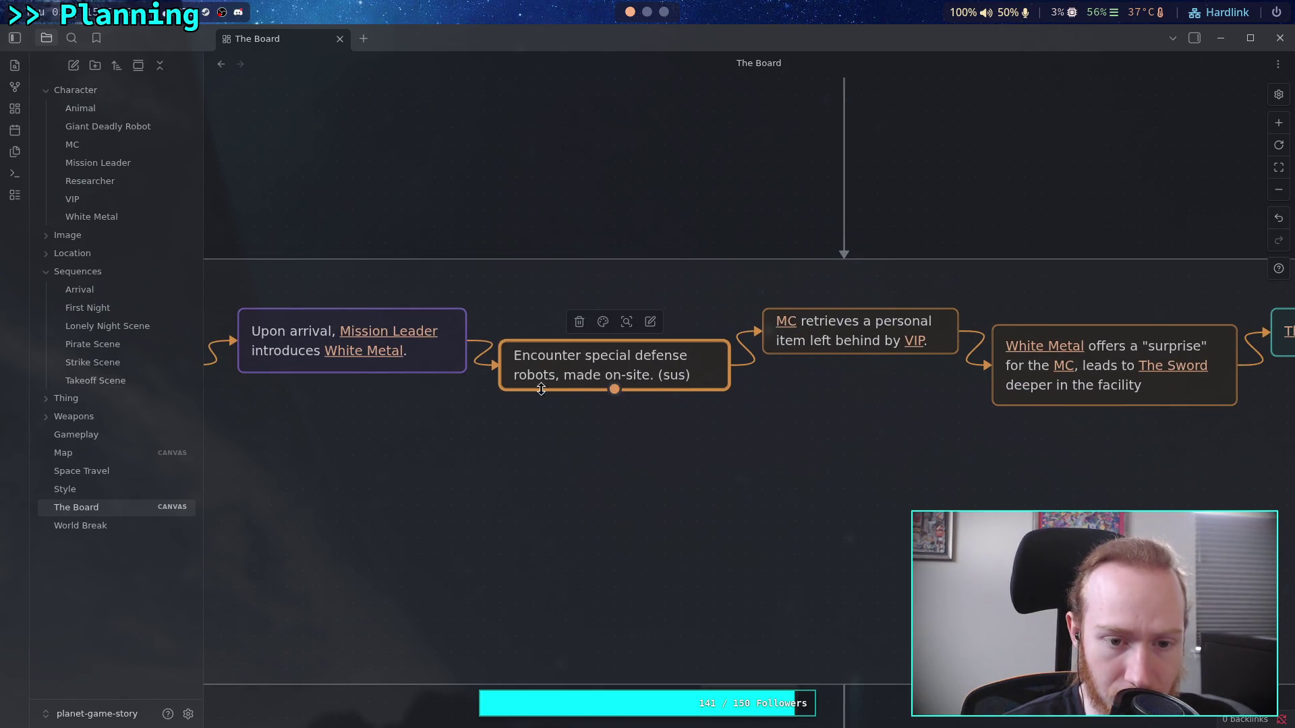
pyautogui.click(346, 367)
pyautogui.moveTo(399, 378); pyautogui.dragTo(739, 383)
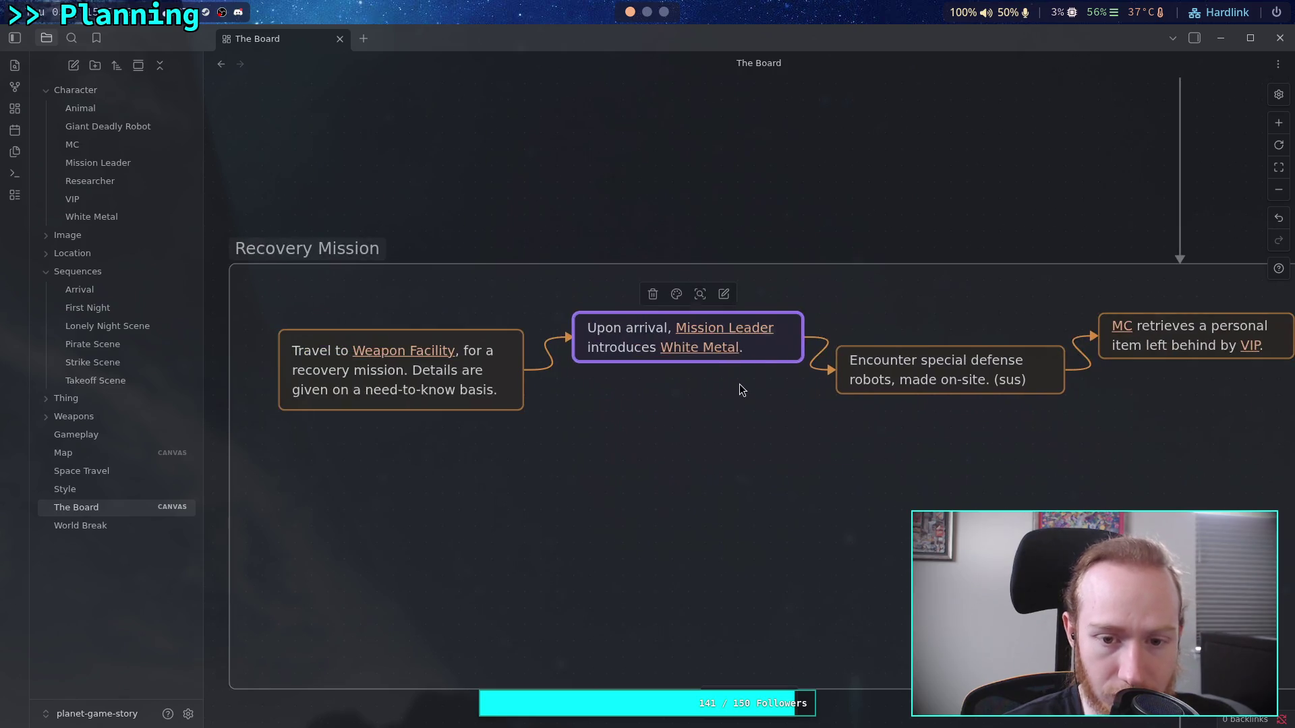
pyautogui.scroll(-5, 655, 398)
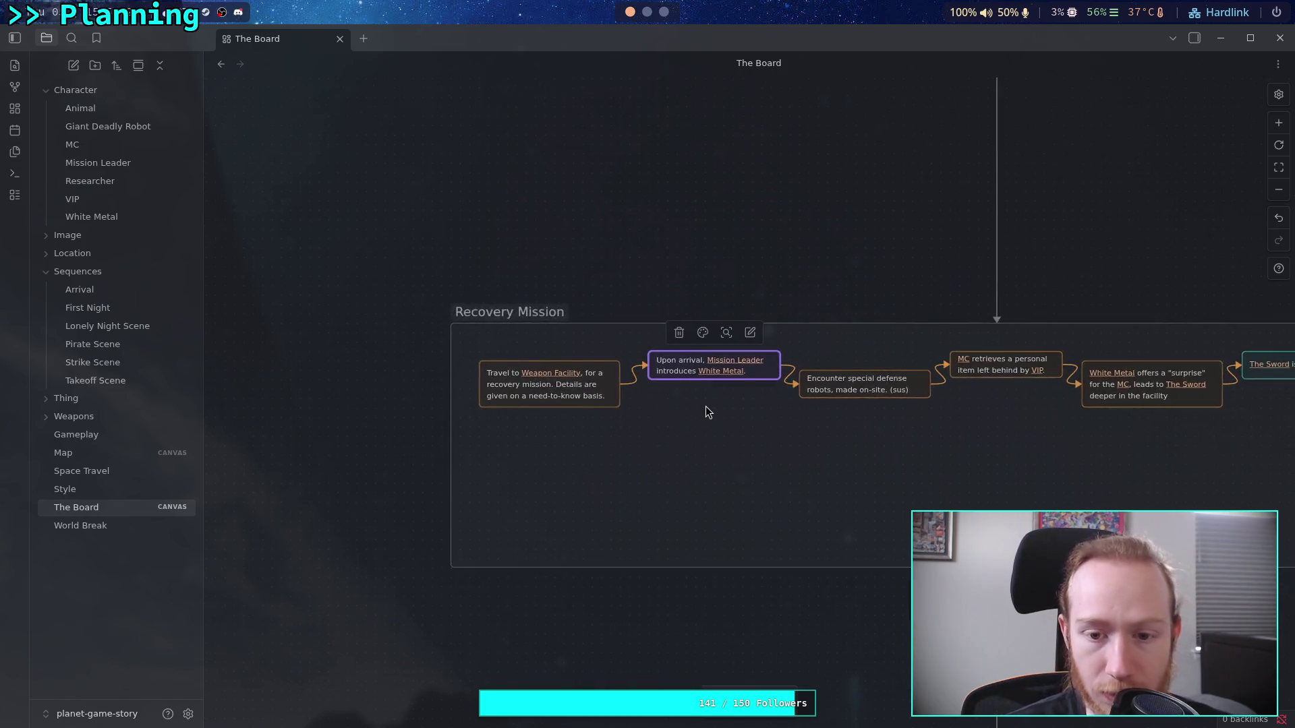
pyautogui.scroll(-3, 706, 407)
pyautogui.scroll(5, 705, 406)
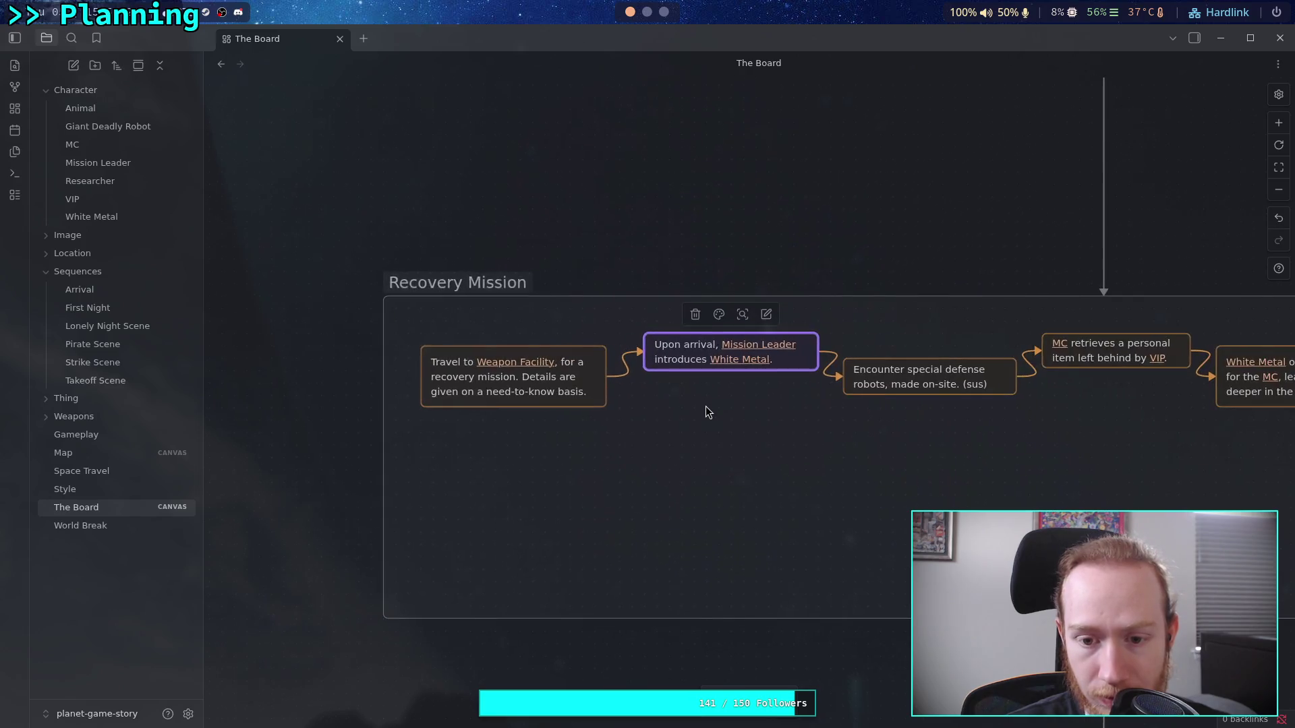
pyautogui.scroll(1, 706, 406)
pyautogui.click(459, 398)
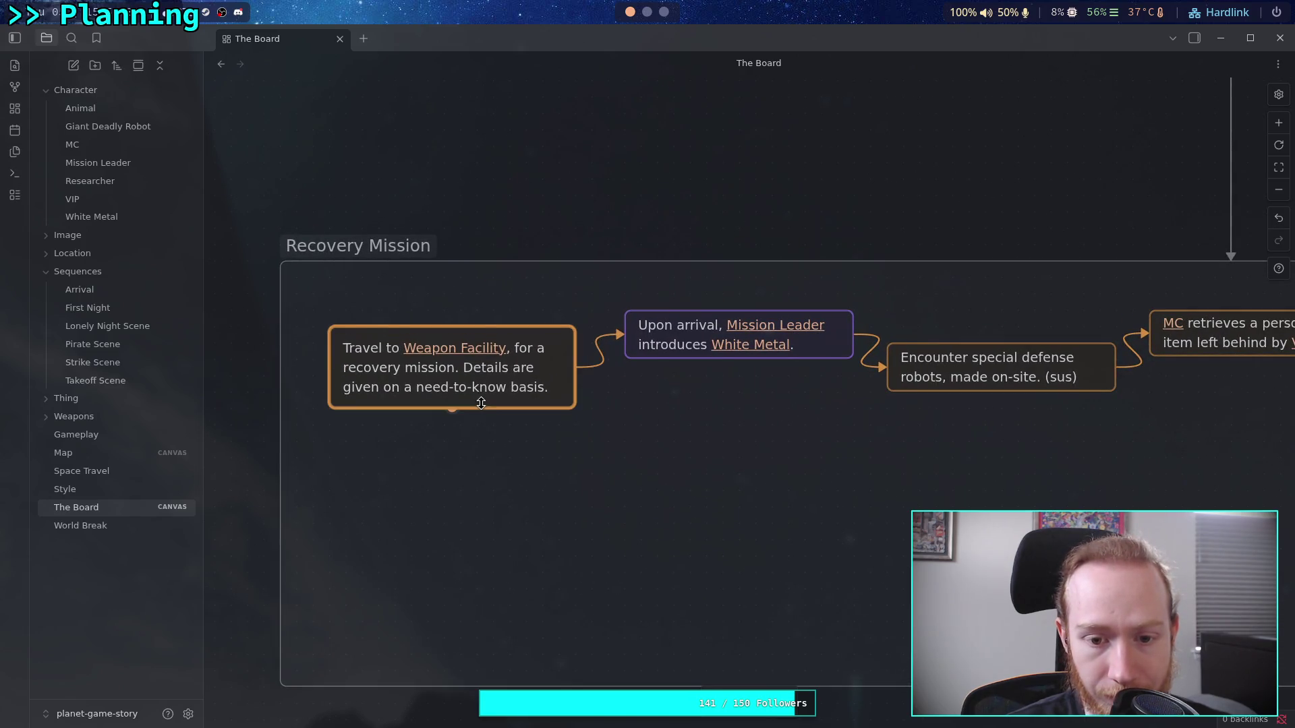
# - Resize The Sword card to fit its text, checking the text in edit mode
pyautogui.moveTo(869, 407); pyautogui.dragTo(517, 385)
pyautogui.moveTo(899, 382); pyautogui.dragTo(786, 378)
pyautogui.moveTo(1032, 382)
pyautogui.mouseDown()
pyautogui.moveTo(821, 383)
pyautogui.moveTo(873, 375)
pyautogui.moveTo(876, 388)
pyautogui.mouseUp()
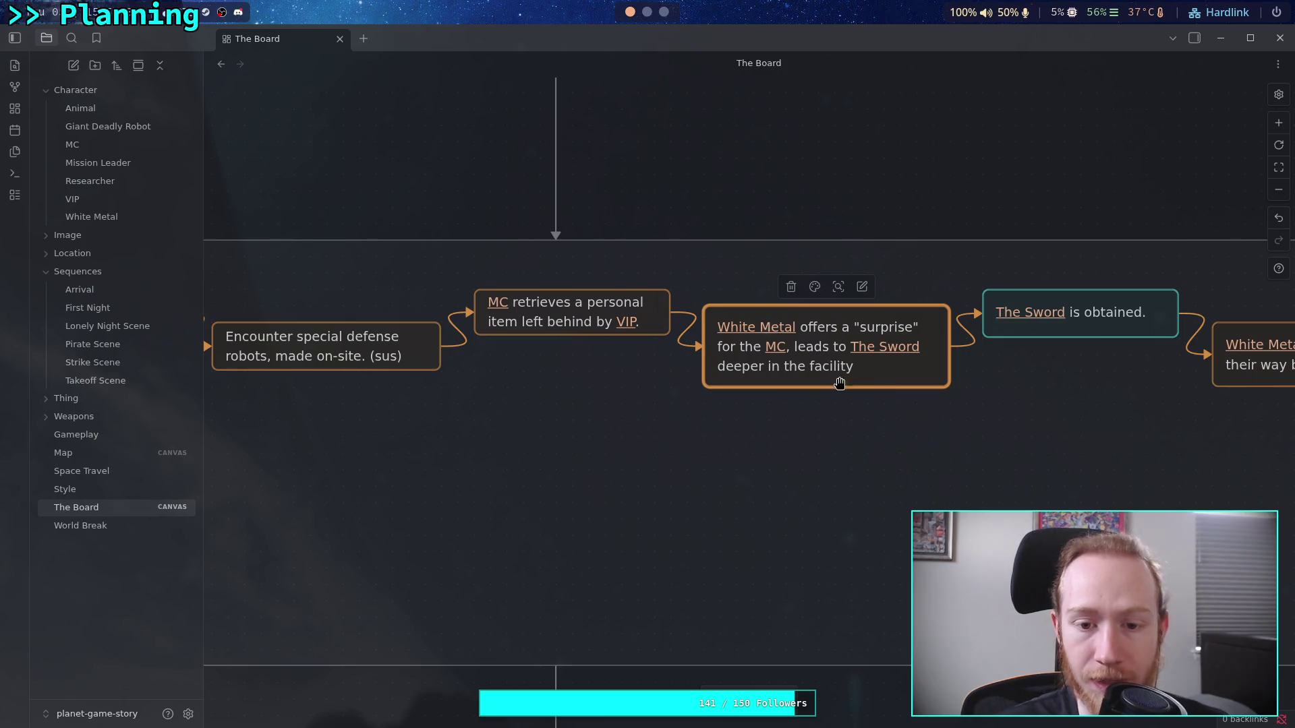
pyautogui.hscroll(-5, 815, 399)
pyautogui.hscroll(6, 962, 402)
pyautogui.hscroll(6, 893, 378)
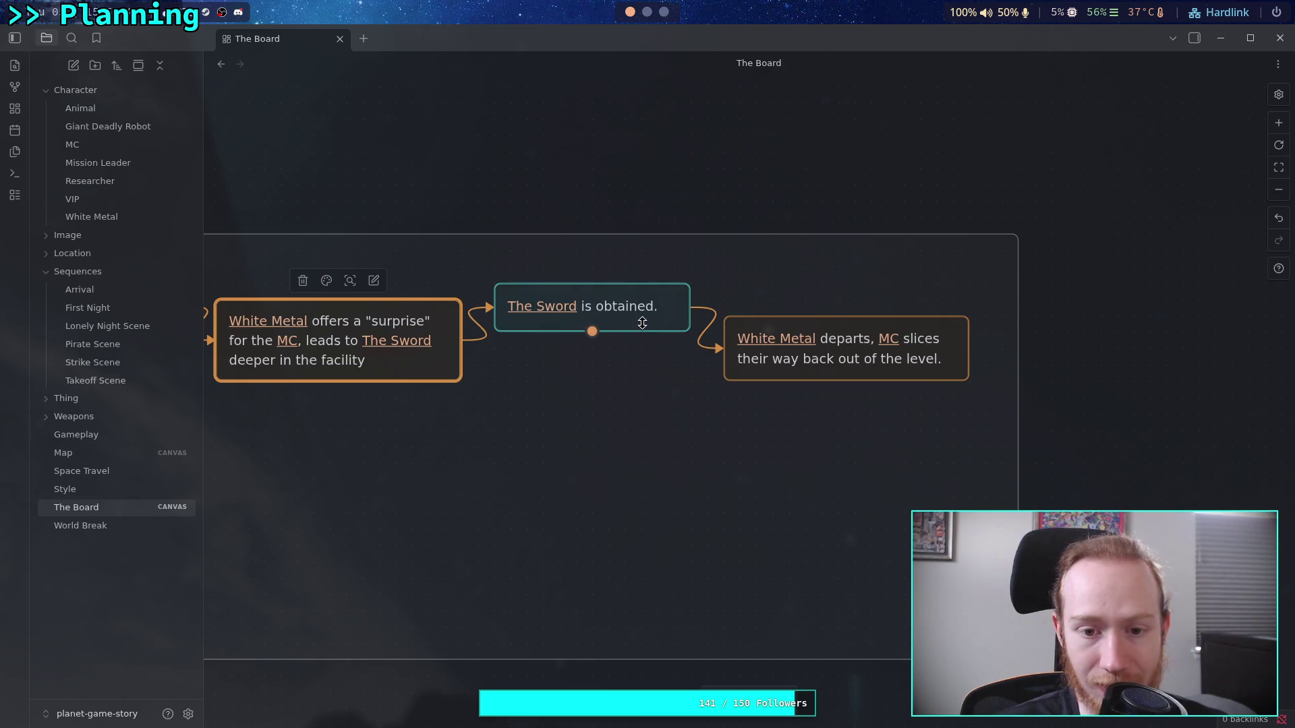
pyautogui.moveTo(642, 323); pyautogui.dragTo(644, 315)
pyautogui.click(657, 323)
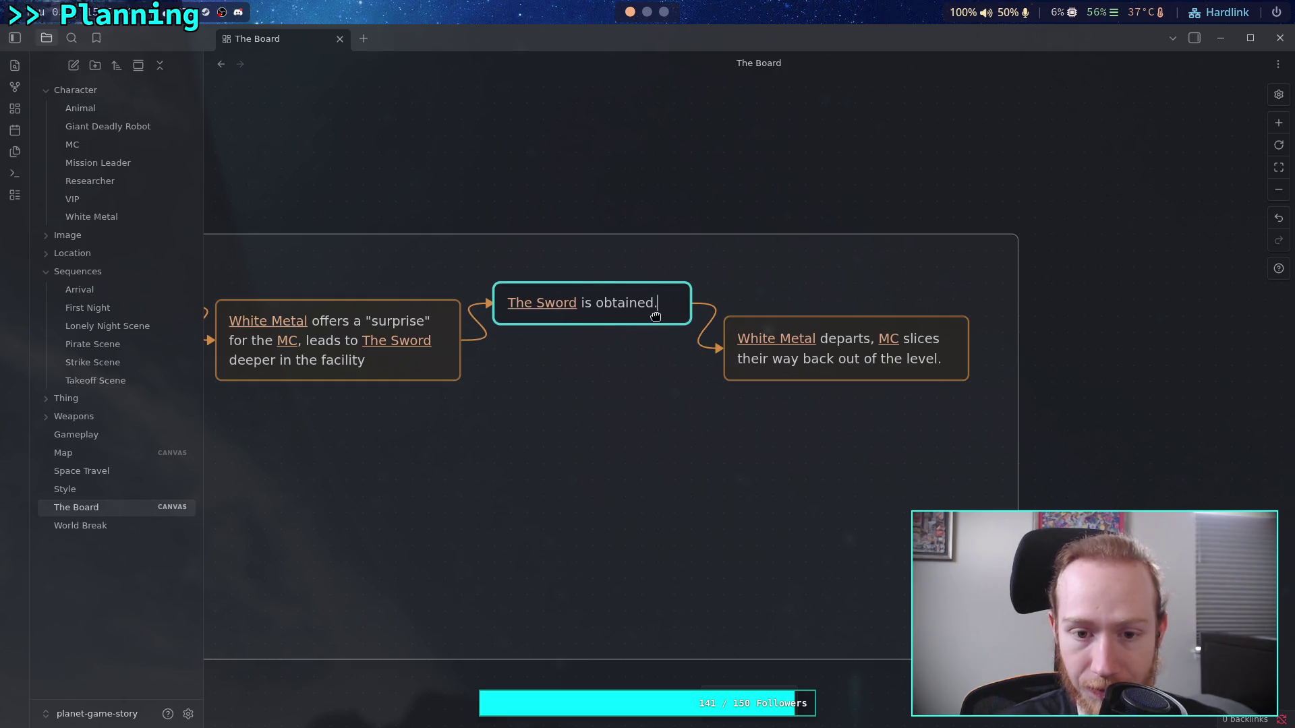
pyautogui.moveTo(654, 317); pyautogui.dragTo(654, 326)
pyautogui.press('Escape')
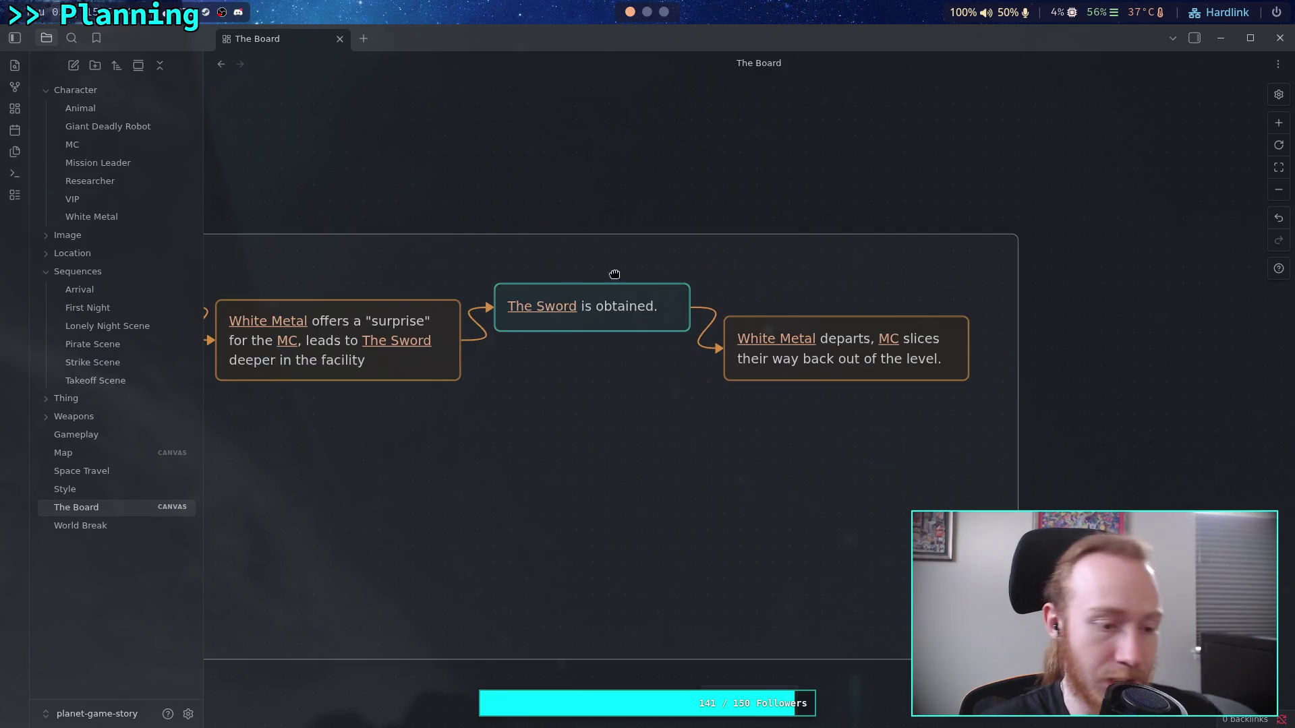
# - Select the White Metal offers a surprise card
pyautogui.hscroll(-6, 591, 269)
pyautogui.scroll(1, 590, 269)
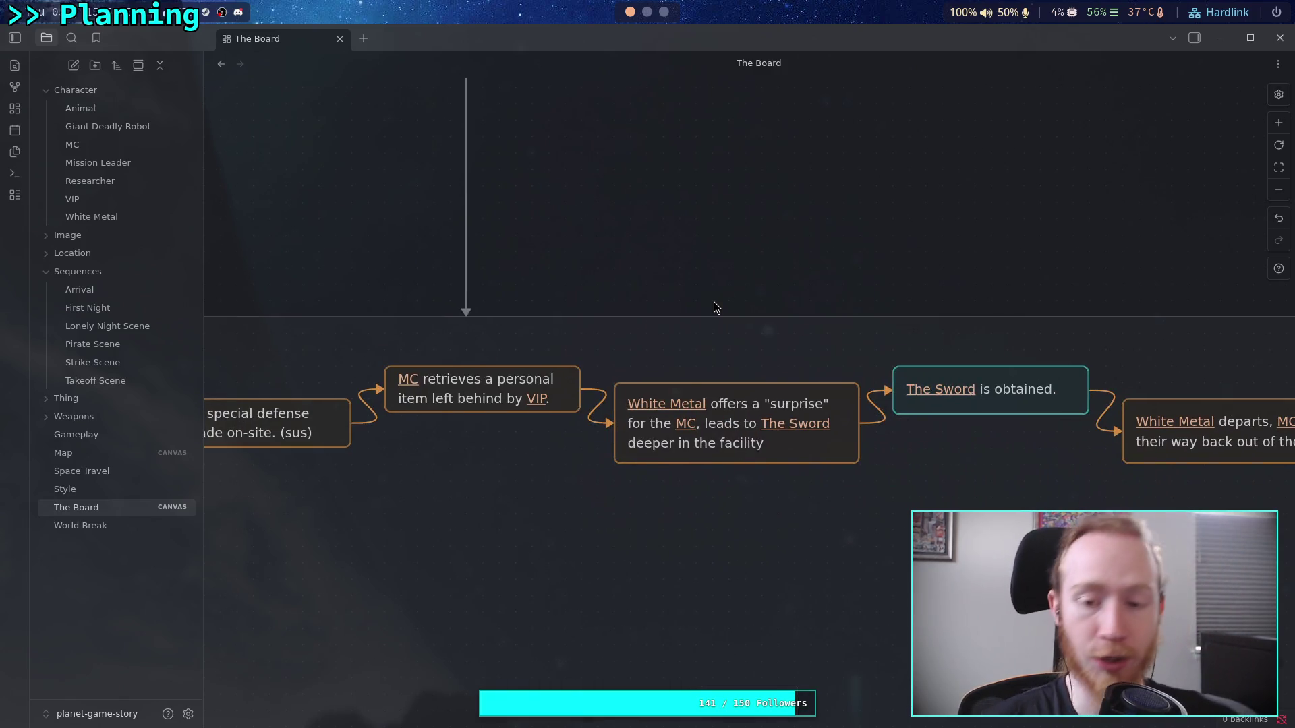
pyautogui.hscroll(-8, 669, 269)
pyautogui.scroll(-1, 669, 269)
pyautogui.hscroll(9, 782, 254)
pyautogui.scroll(-1, 782, 255)
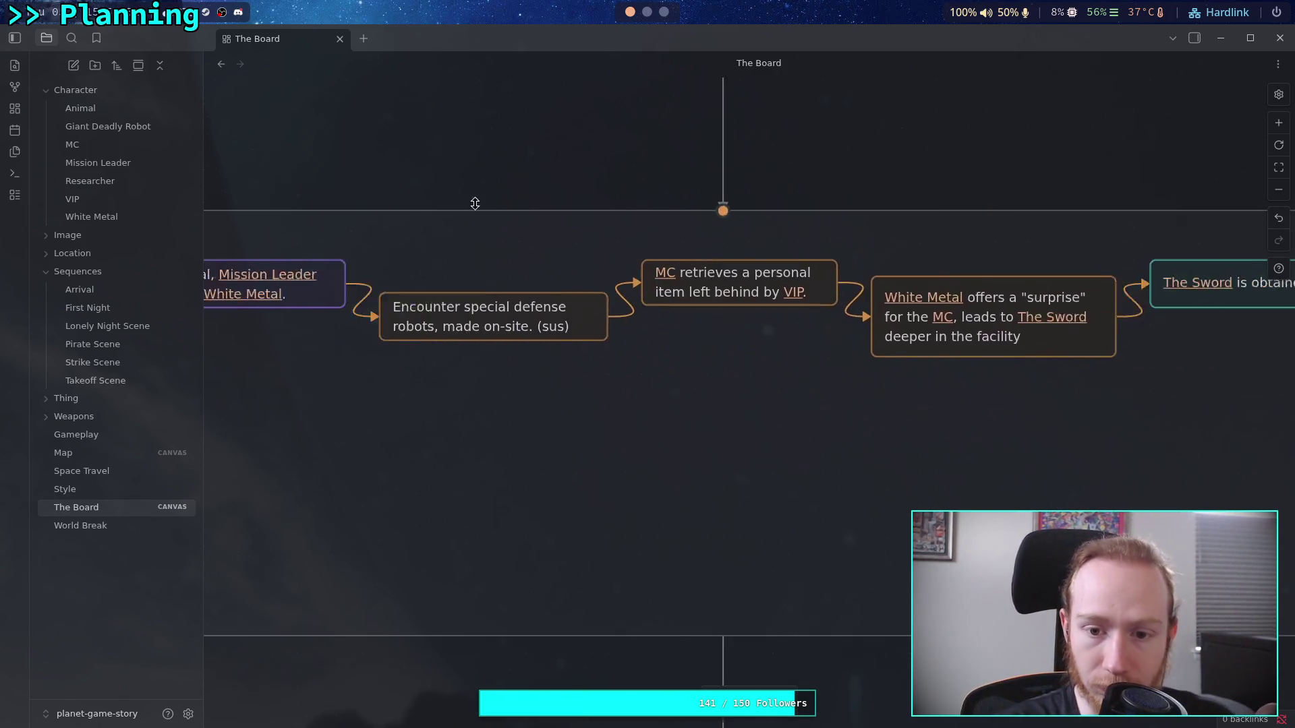
pyautogui.click(675, 288)
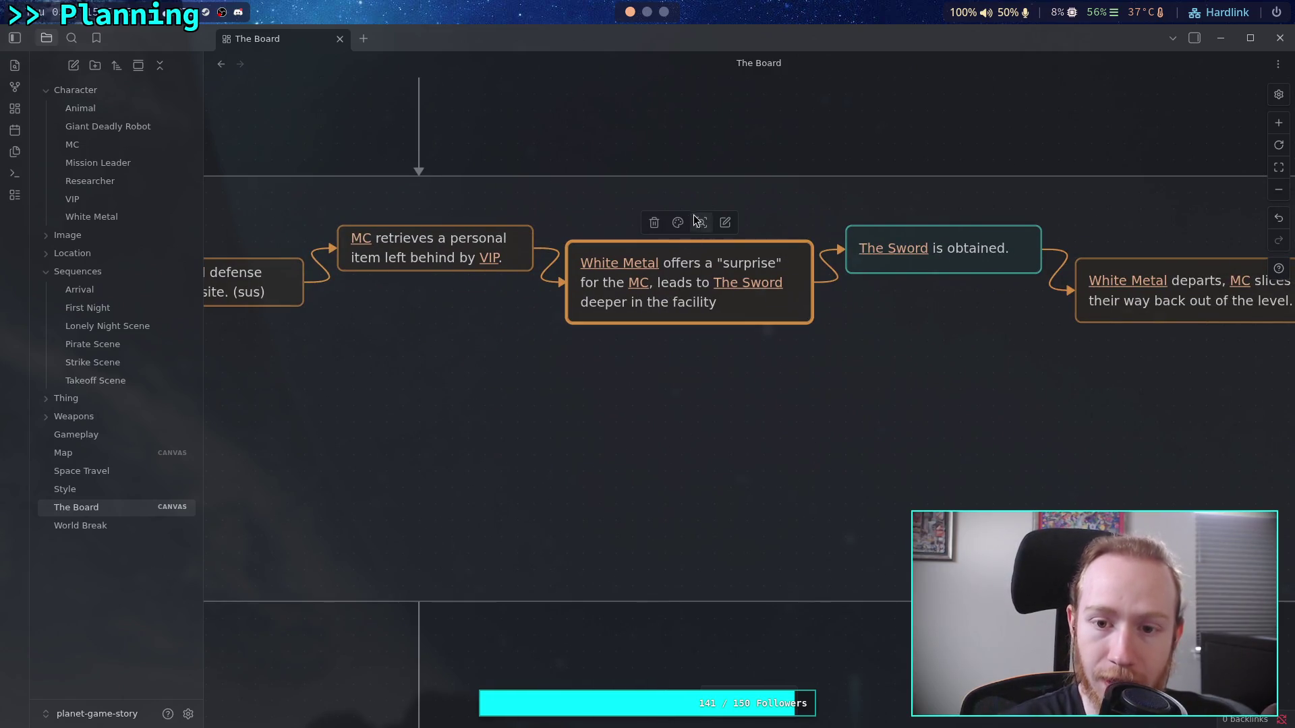
# - Colour the White Metal offers a surprise card purple
pyautogui.click(678, 222)
pyautogui.click(739, 254)
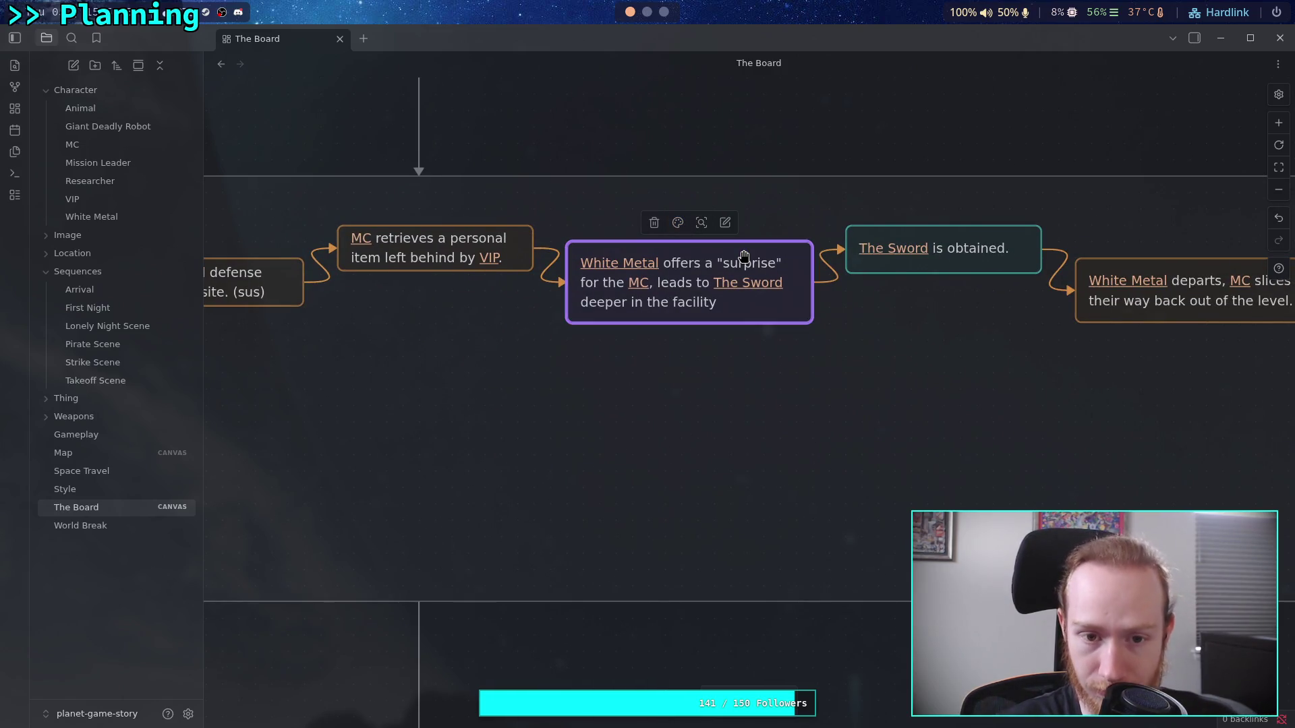
pyautogui.hscroll(5, 815, 321)
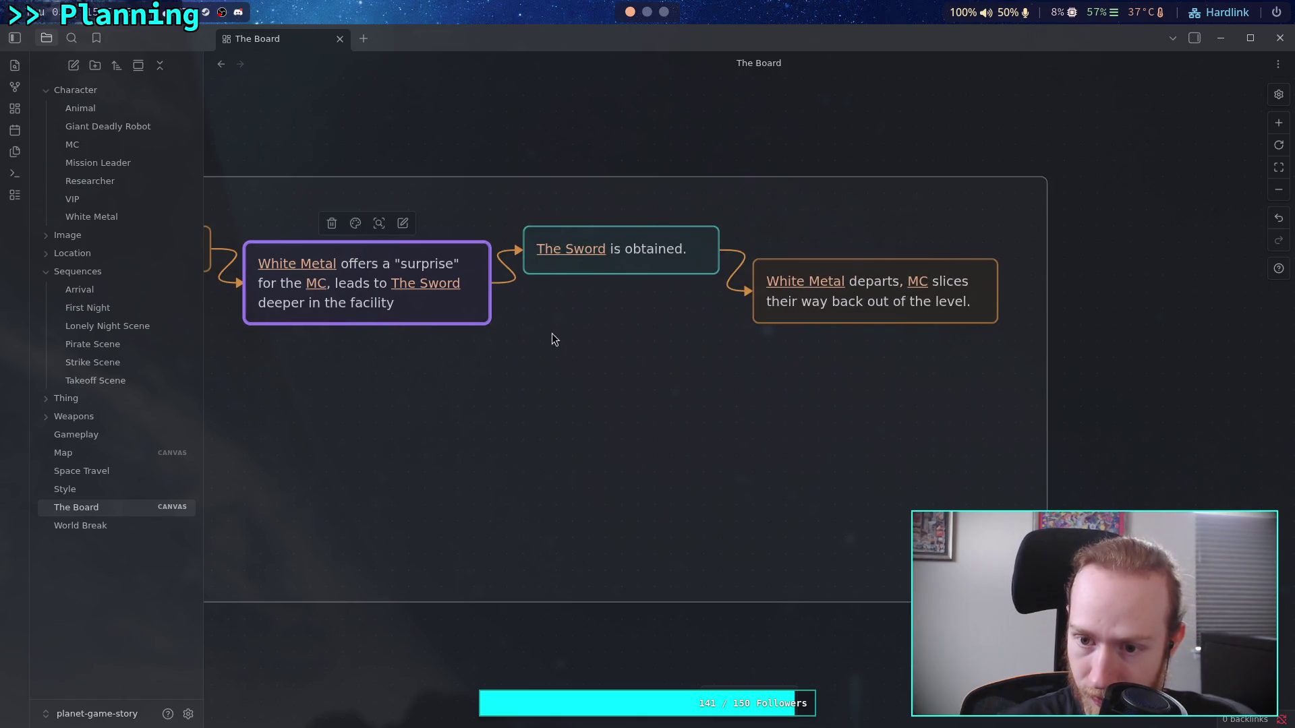
# - Return to the Recovery Mission group and select the Encounter special defense robots card
pyautogui.moveTo(564, 342); pyautogui.dragTo(807, 402)
pyautogui.moveTo(620, 159)
pyautogui.mouseDown()
pyautogui.moveTo(717, 494)
pyautogui.moveTo(611, 438)
pyautogui.mouseUp()
pyautogui.moveTo(735, 526)
pyautogui.mouseDown()
pyautogui.moveTo(584, 335)
pyautogui.moveTo(648, 327)
pyautogui.moveTo(824, 420)
pyautogui.moveTo(669, 426)
pyautogui.moveTo(721, 428)
pyautogui.moveTo(711, 439)
pyautogui.mouseUp()
pyautogui.click(814, 286)
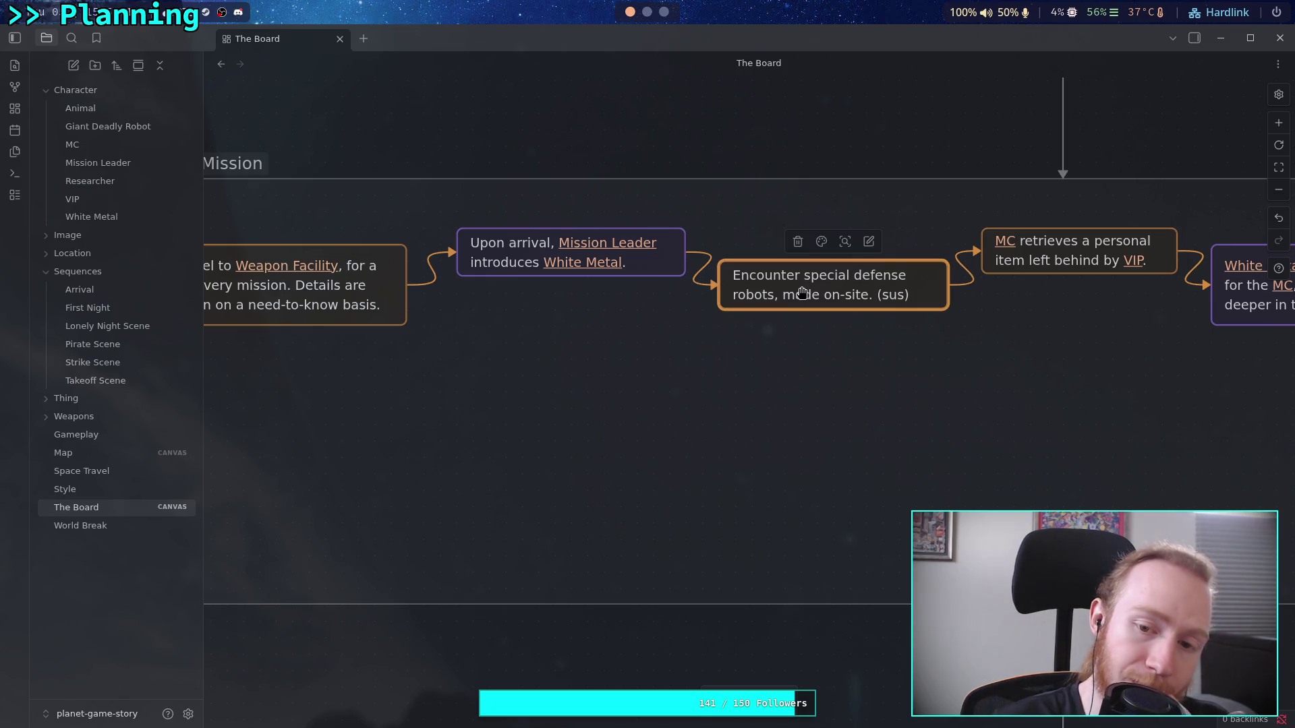
pyautogui.scroll(2, 799, 297)
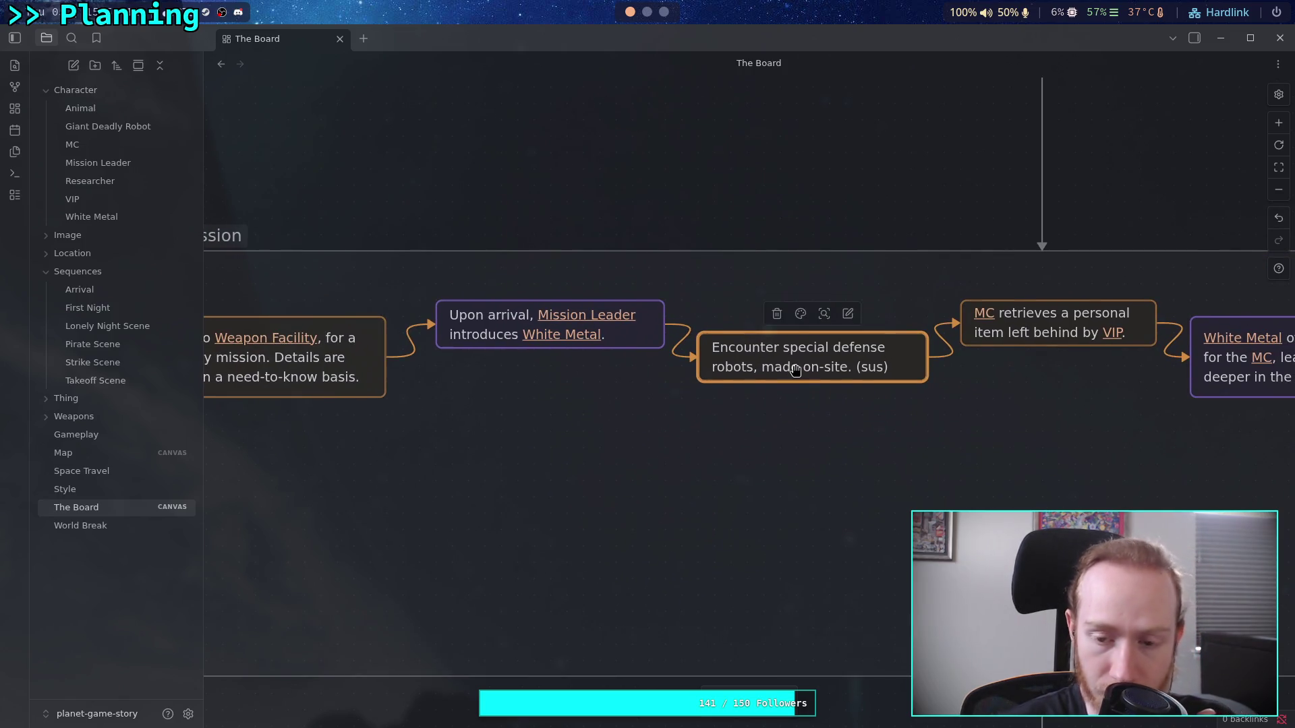